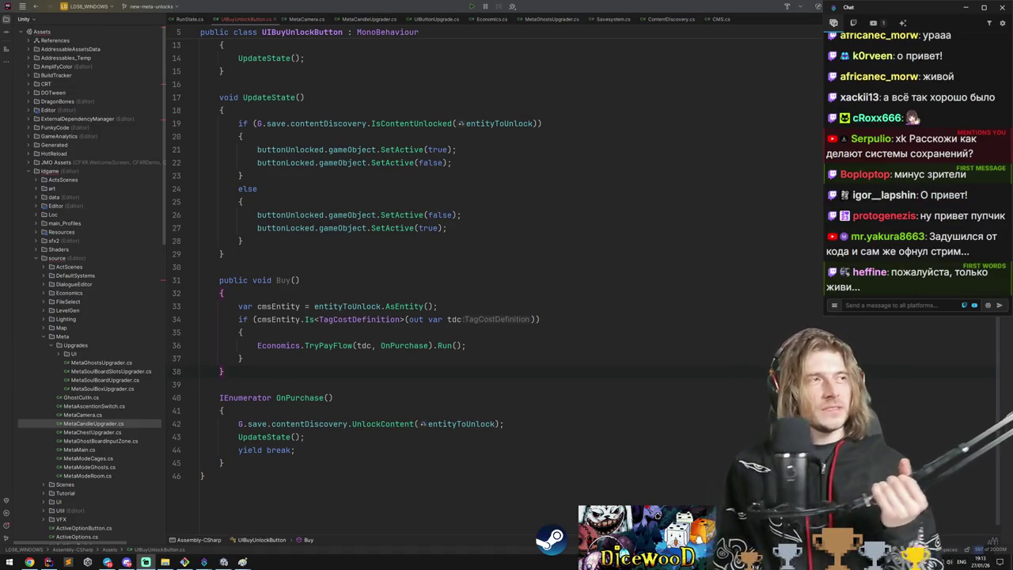
Review the Buy and OnPurchase code in UIBuyUnlockButton.cs, then bring up the Trello card 'изменения в мете'.
{"action": "left_click", "coordinate": [414, 364]}
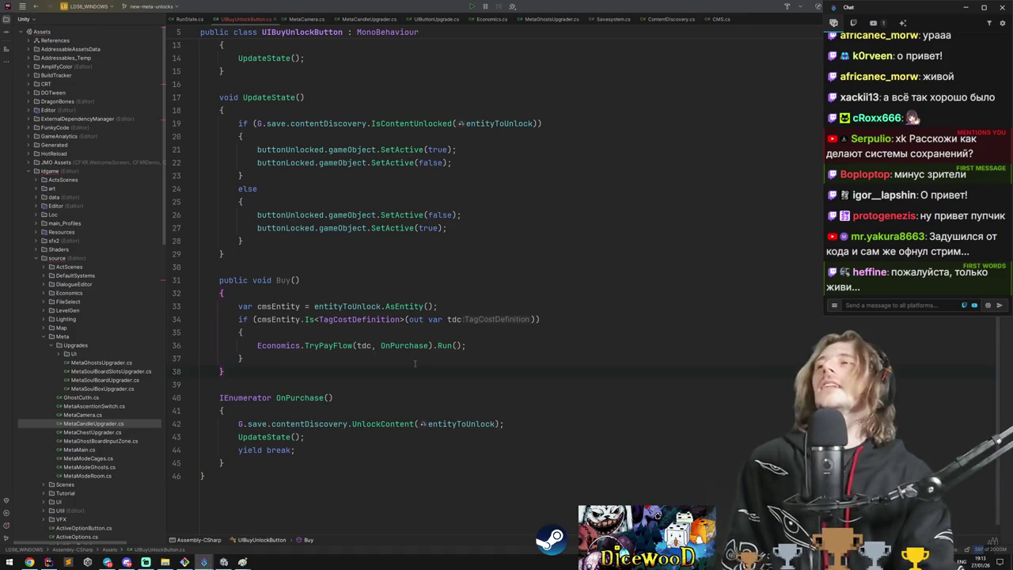
{"action": "scroll", "coordinate": [415, 363], "scroll_direction": "up", "scroll_amount": 4}
{"action": "scroll", "coordinate": [414, 363], "scroll_direction": "down", "scroll_amount": 5}
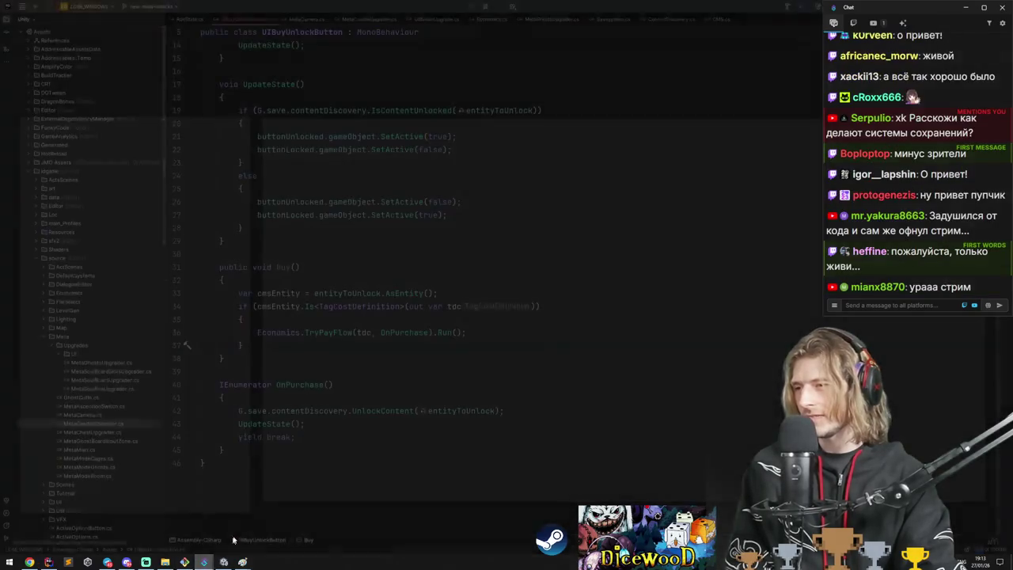
{"action": "left_click", "coordinate": [352, 365]}
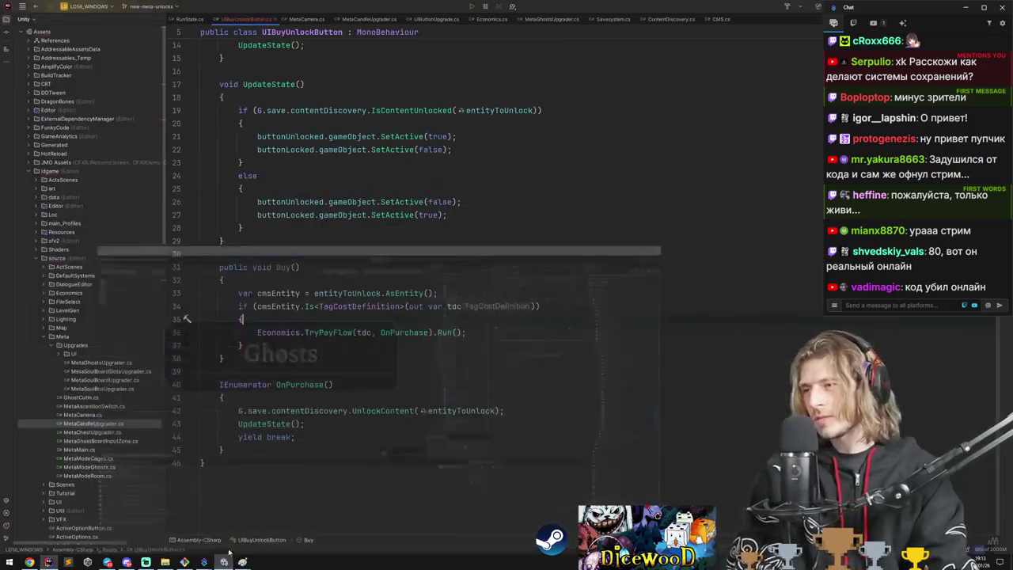
{"action": "left_click", "coordinate": [382, 293]}
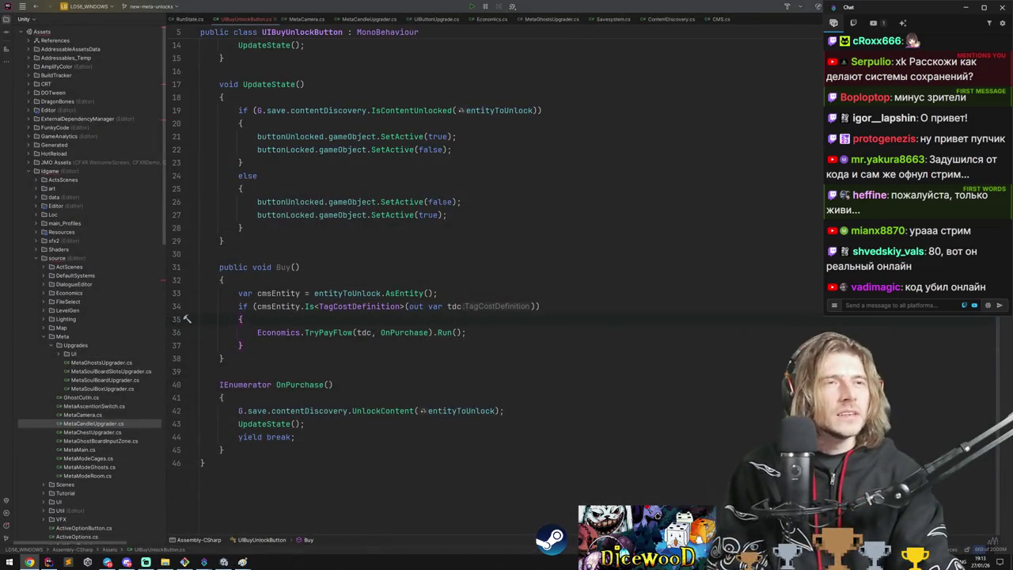
{"action": "key", "text": "alt+Tab"}
{"action": "left_click", "coordinate": [500, 327]}
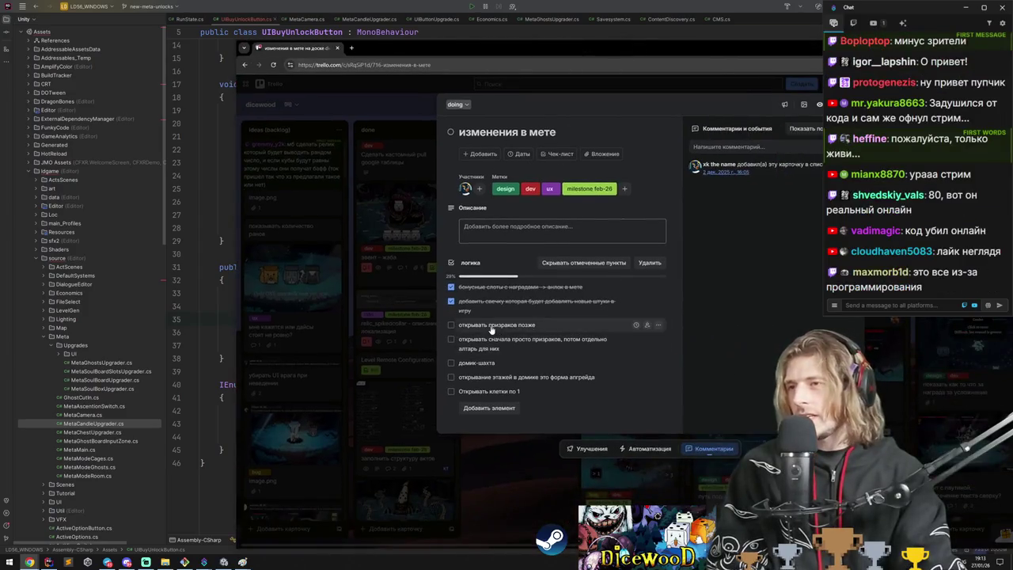
Move 'Открывать клетки по 1' under the ghosts-first item and delete the 'домик-шахта' and house-floors items.
{"action": "key", "text": "Escape"}
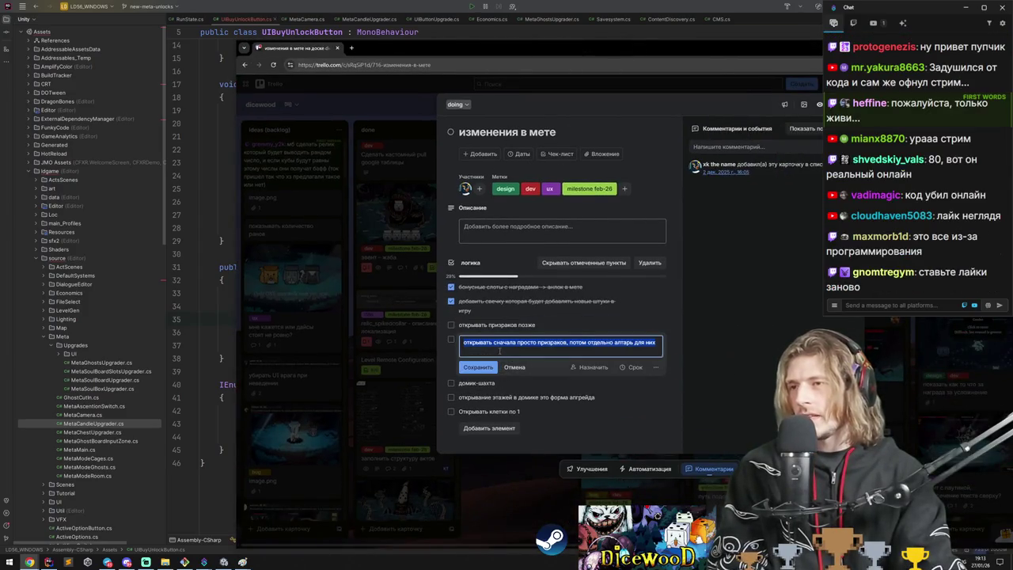
{"action": "left_click_drag", "start_coordinate": [504, 396], "coordinate": [498, 364]}
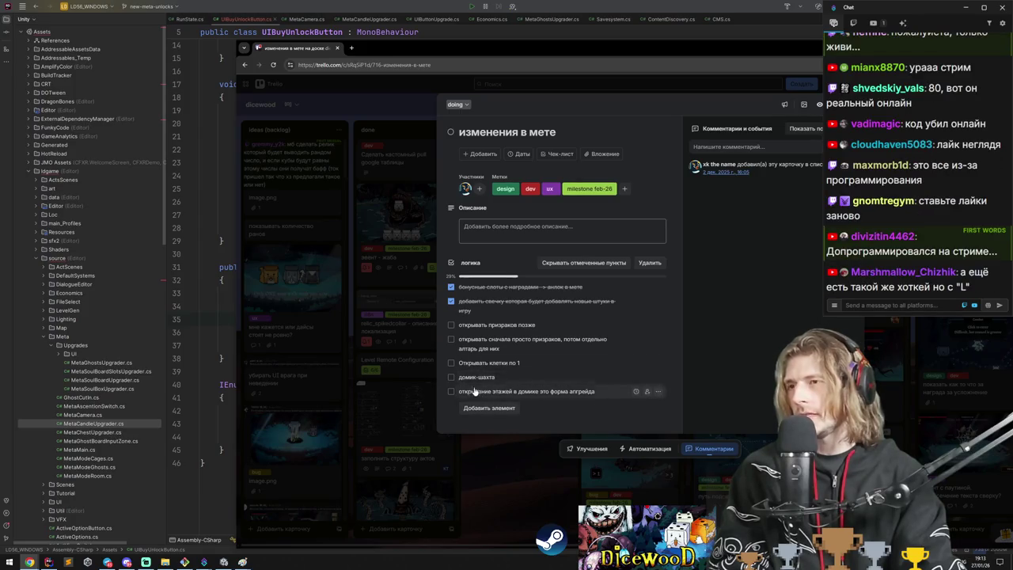
{"action": "left_click", "coordinate": [658, 376]}
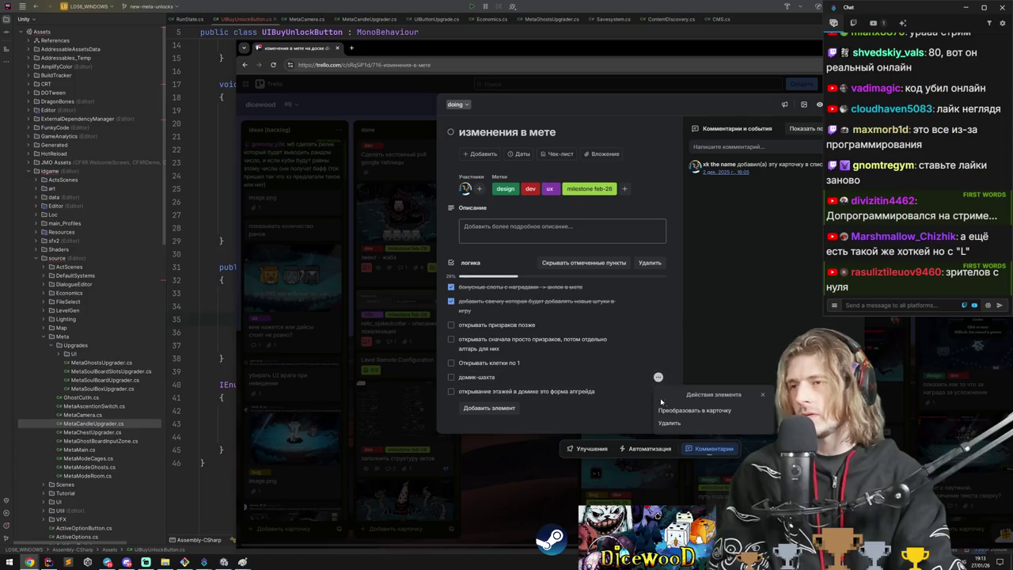
{"action": "left_click", "coordinate": [670, 422]}
{"action": "left_click", "coordinate": [659, 378]}
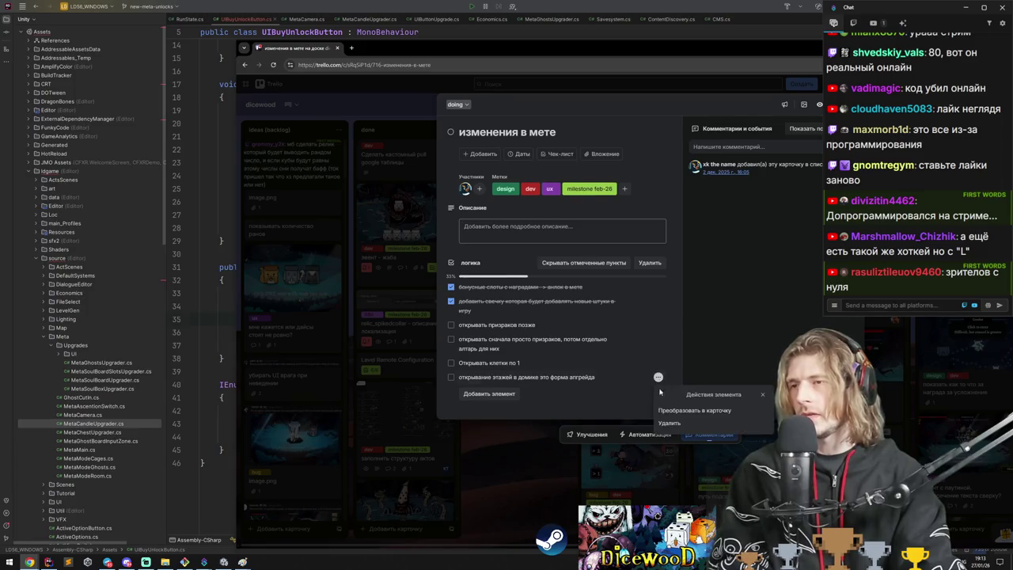
{"action": "left_click", "coordinate": [671, 424]}
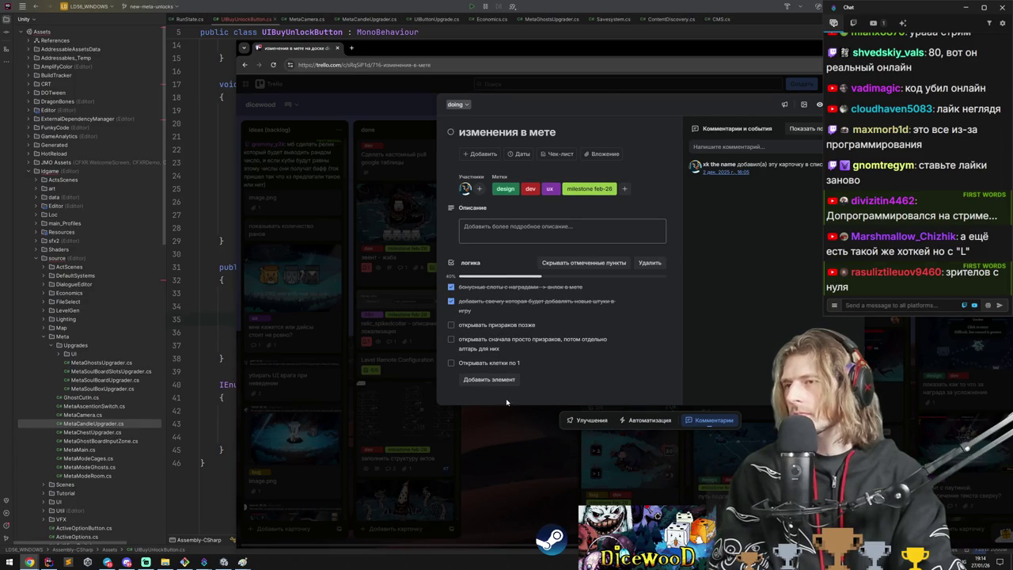
{"action": "key", "text": "alt+Tab"}
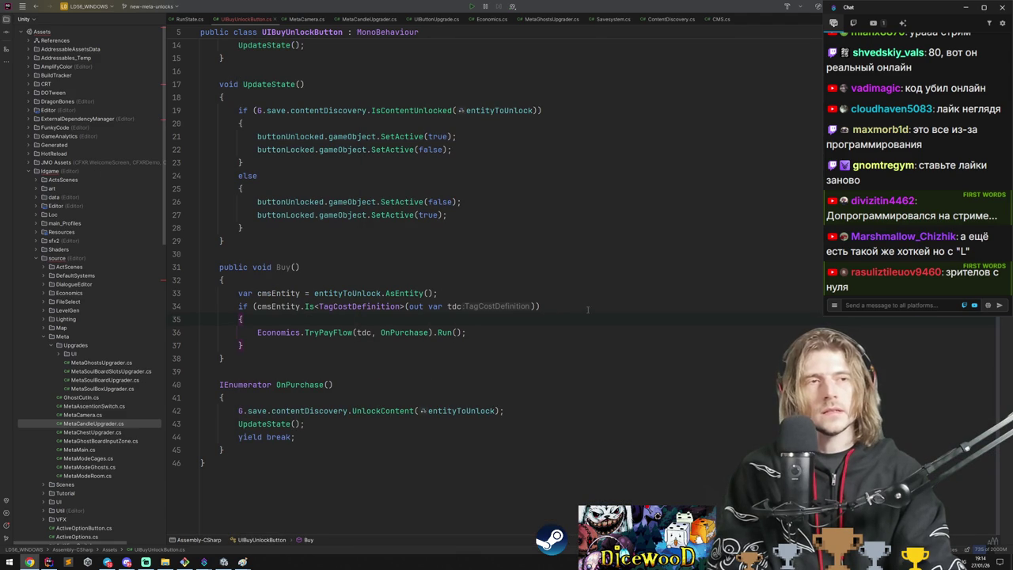
Open the TryPayFlow definition in Economics.cs and navigate back to the Buy method.
{"action": "left_click", "coordinate": [564, 334]}
{"action": "left_click", "coordinate": [333, 351]}
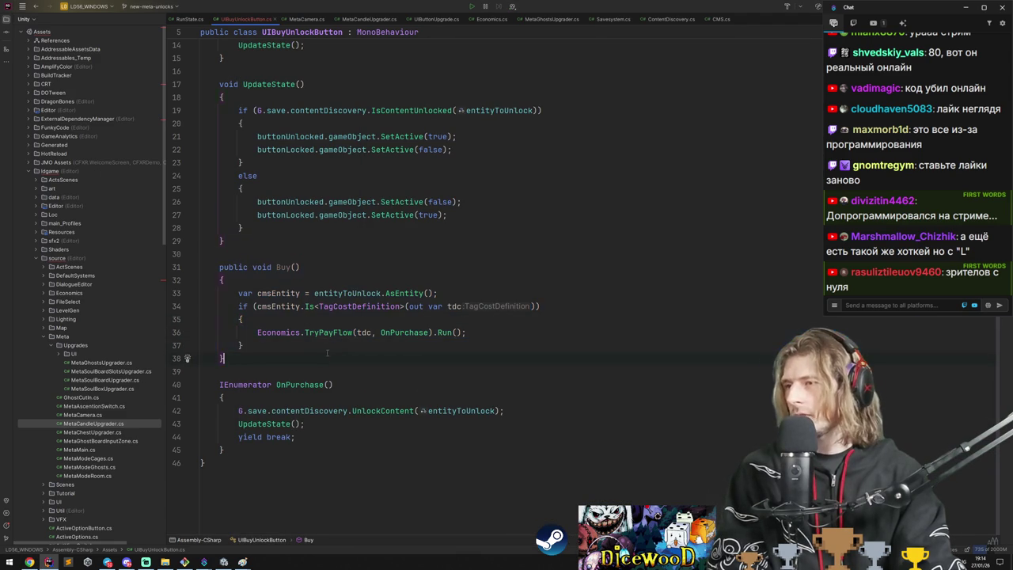
{"action": "left_click", "coordinate": [314, 332]}
{"action": "left_click", "coordinate": [314, 333], "text": "ctrl"}
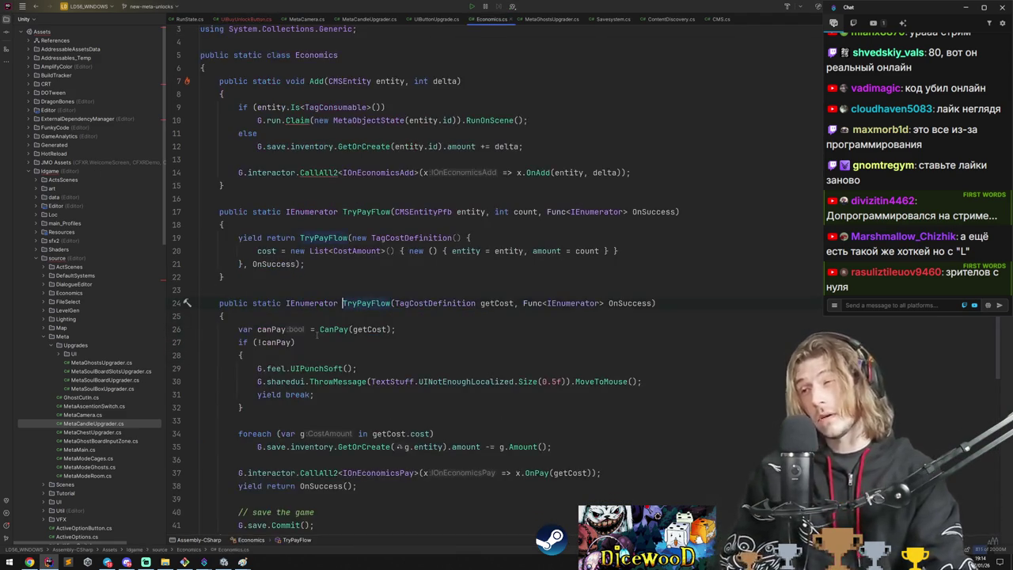
{"action": "key", "text": "ctrl+alt+Left"}
{"action": "left_click", "coordinate": [387, 342]}
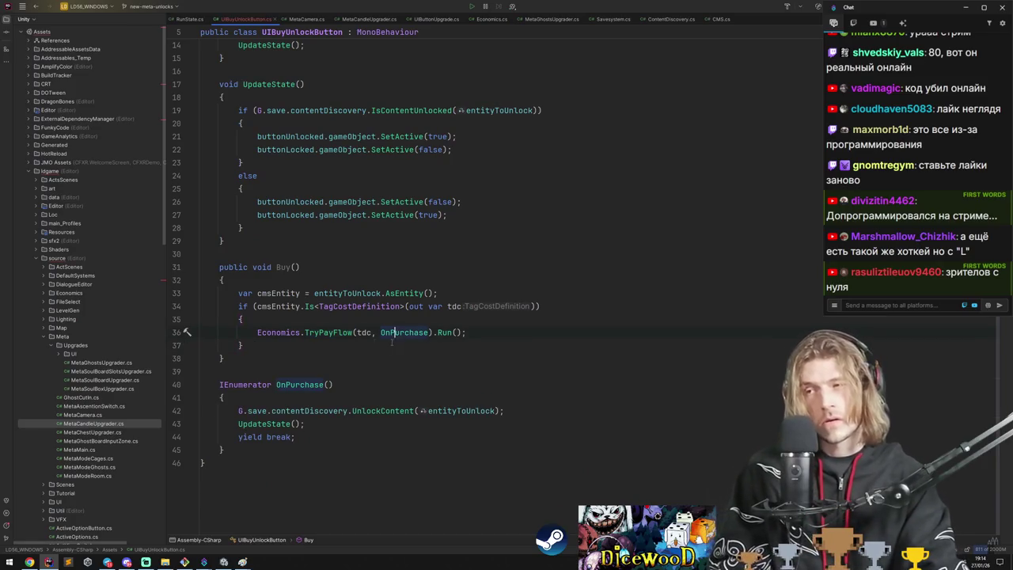
{"action": "left_click", "coordinate": [336, 333], "text": "ctrl"}
{"action": "key", "text": "ctrl+alt+Left"}
{"action": "left_click", "coordinate": [335, 333], "text": "ctrl"}
{"action": "scroll", "coordinate": [386, 299], "scroll_direction": "down", "scroll_amount": 4}
{"action": "key", "text": "ctrl+alt+Left"}
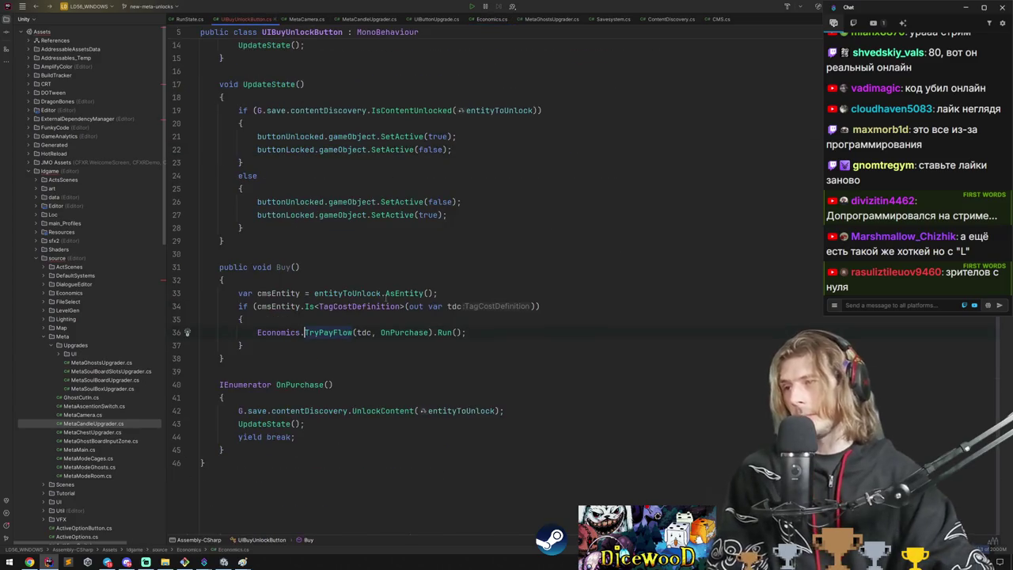
Select the TryPayFlow method and inspect its CanPay check and the loop deducting the cost.
{"action": "key", "text": "alt+Tab"}
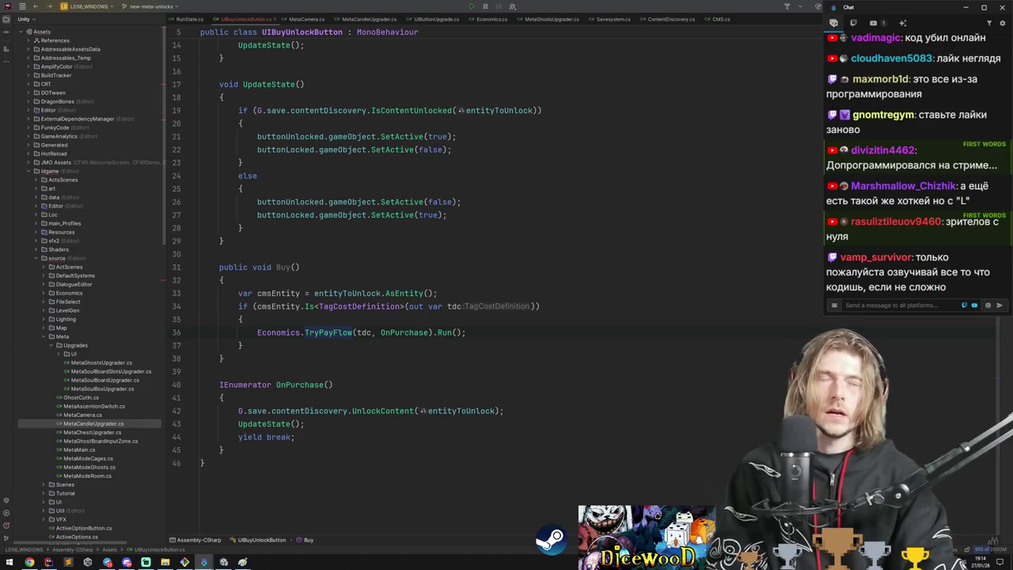
{"action": "left_click", "coordinate": [314, 321]}
{"action": "left_click", "coordinate": [315, 331], "text": "ctrl"}
{"action": "mouse_move", "coordinate": [395, 133]}
{"action": "left_mouse_down"}
{"action": "mouse_move", "coordinate": [395, 407]}
{"action": "mouse_move", "coordinate": [396, 395]}
{"action": "left_mouse_up"}
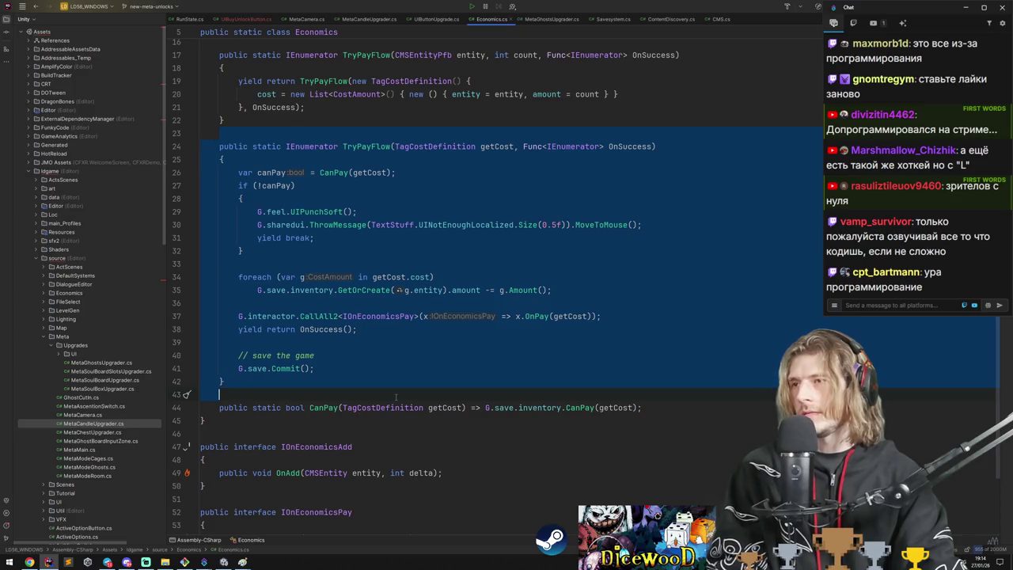
{"action": "key", "text": "ctrl+alt+Left"}
{"action": "key", "text": "ctrl+alt+Left"}
{"action": "key", "text": "ctrl+alt+Right"}
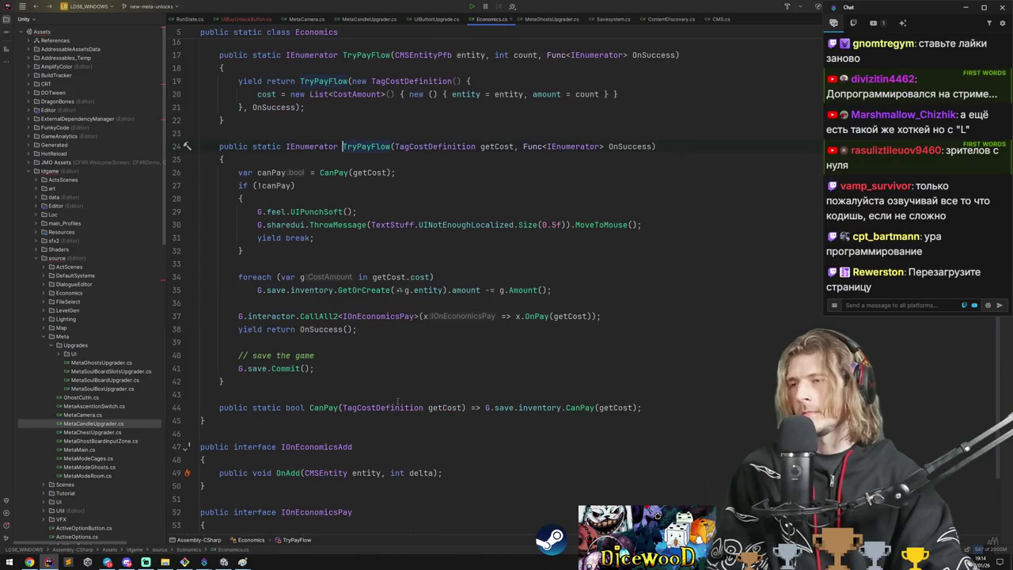
{"action": "key", "text": "ctrl+alt+Right"}
{"action": "left_click", "coordinate": [388, 407]}
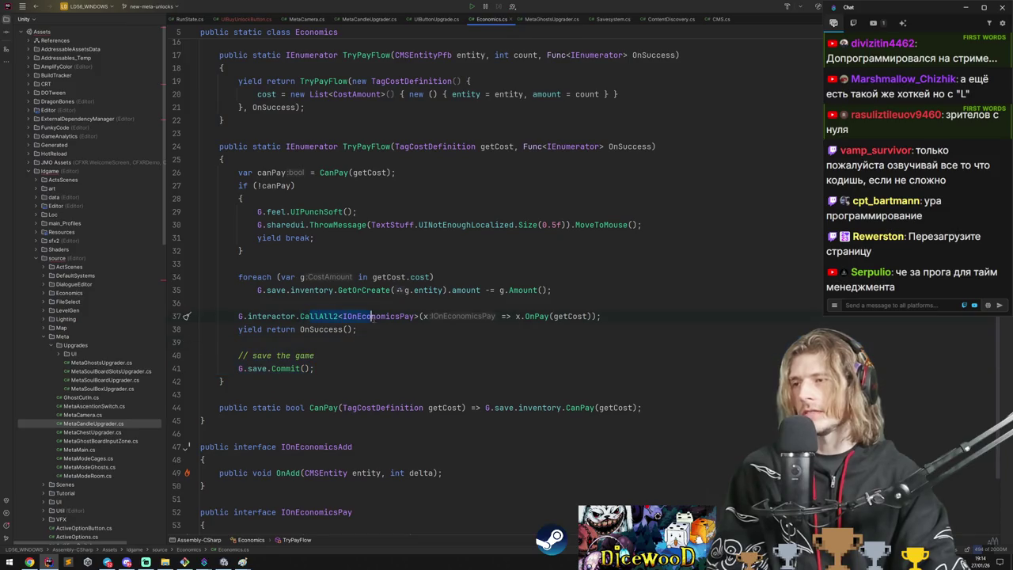
{"action": "left_click", "coordinate": [380, 265]}
{"action": "left_click_drag", "start_coordinate": [381, 265], "coordinate": [538, 290]}
{"action": "key", "text": "shift+Up"}
{"action": "key", "text": "shift+Up"}
{"action": "key", "text": "shift+Up"}
{"action": "key", "text": "Escape"}
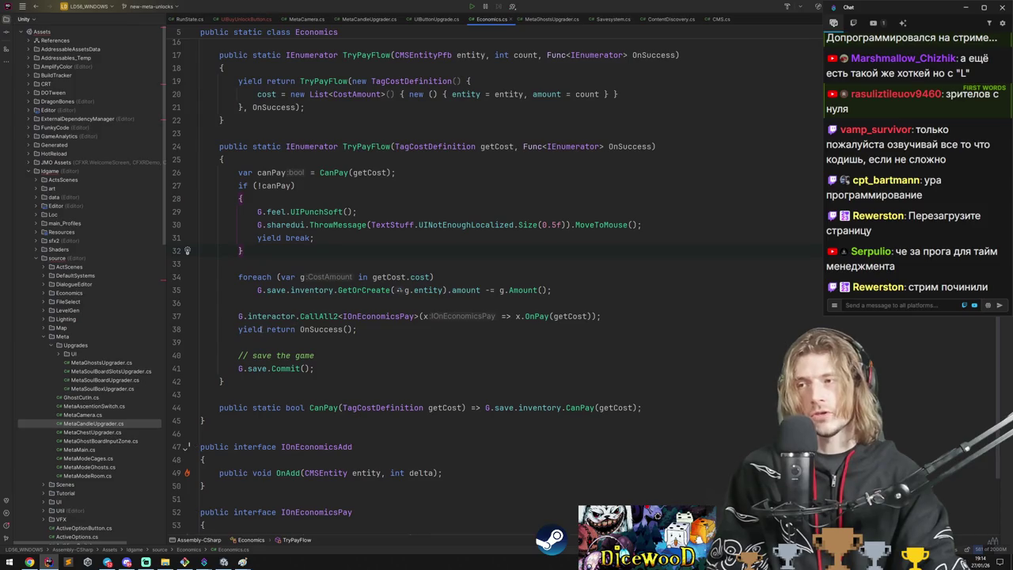
Return to the TryPayFlow call in Buy, select OnPurchase, and bring up the Update Project dialog.
{"action": "left_click", "coordinate": [363, 147]}
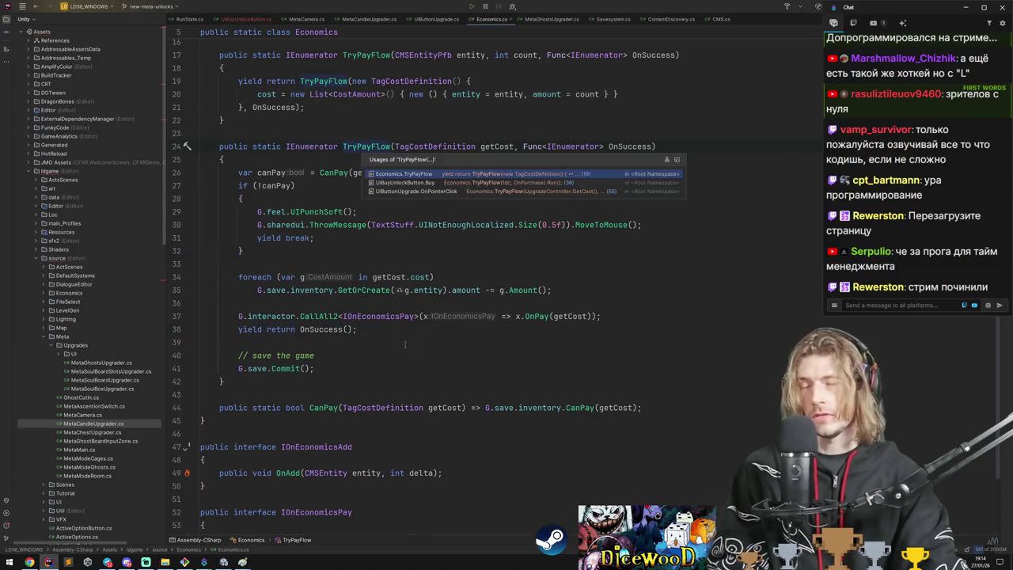
{"action": "left_click", "coordinate": [388, 407]}
{"action": "key", "text": "ctrl+alt+Left"}
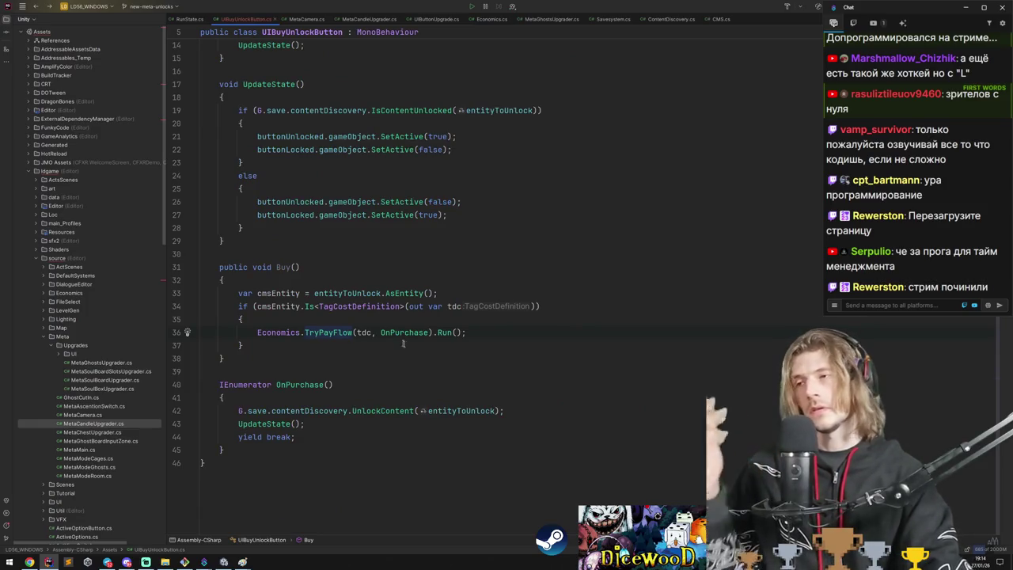
{"action": "key", "text": "Escape"}
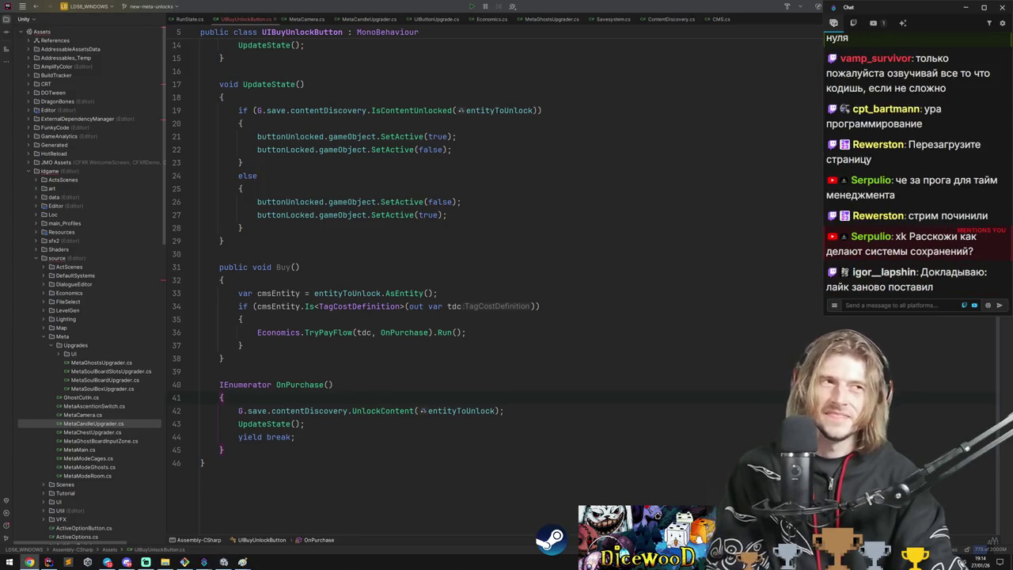
{"action": "key", "text": "shift+Up"}
{"action": "key", "text": "shift+Up"}
{"action": "key", "text": "shift+Up"}
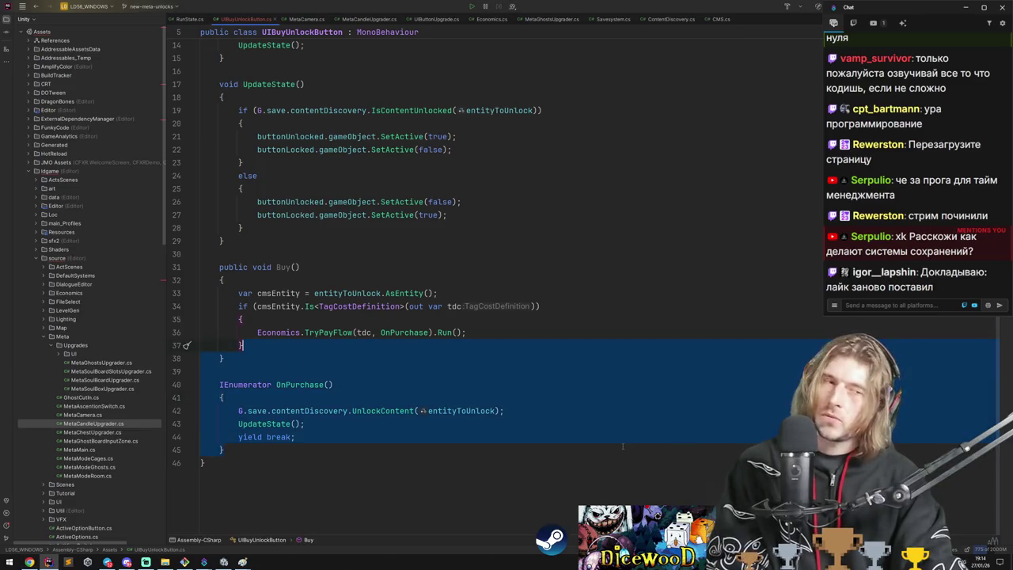
{"action": "key", "text": "ctrl+t"}
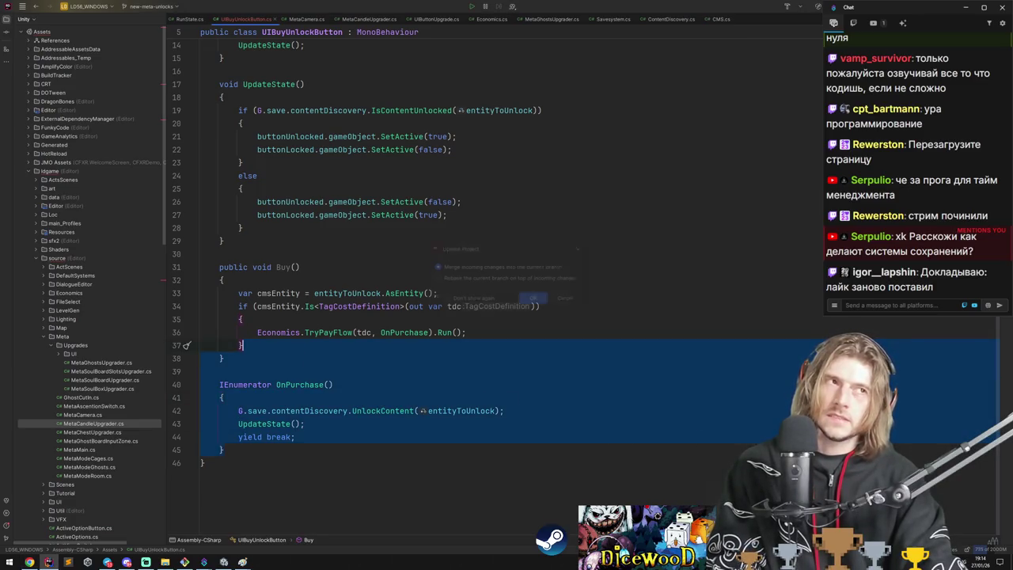
{"action": "left_click", "coordinate": [568, 300]}
{"action": "left_click", "coordinate": [529, 345]}
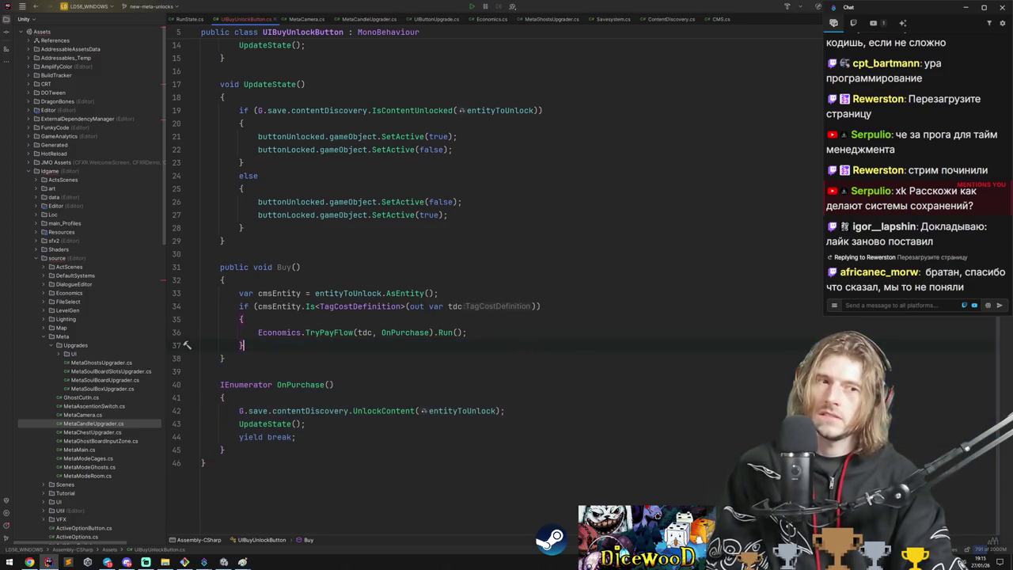
{"action": "left_click", "coordinate": [909, 138]}
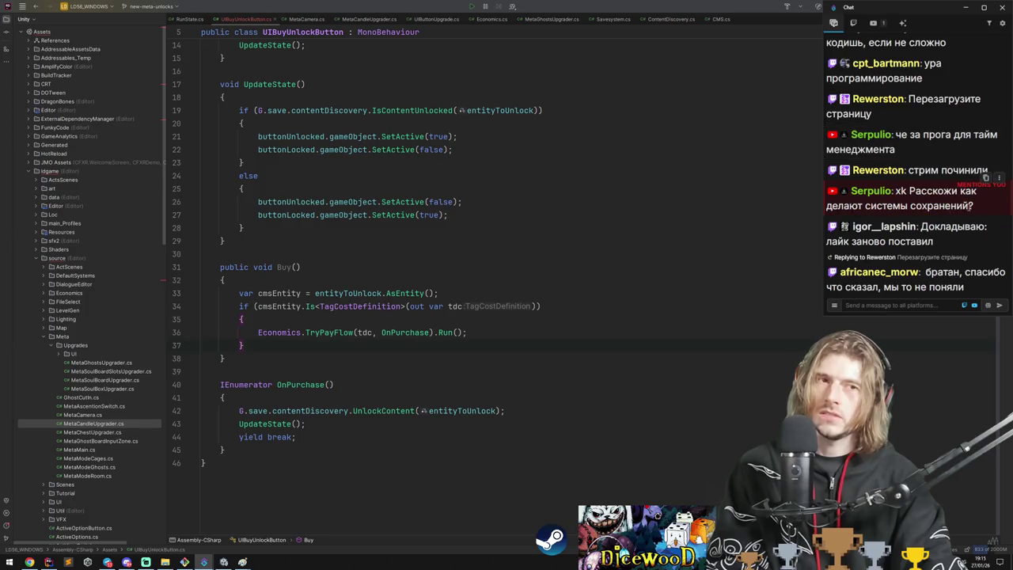
{"action": "left_click", "coordinate": [272, 384]}
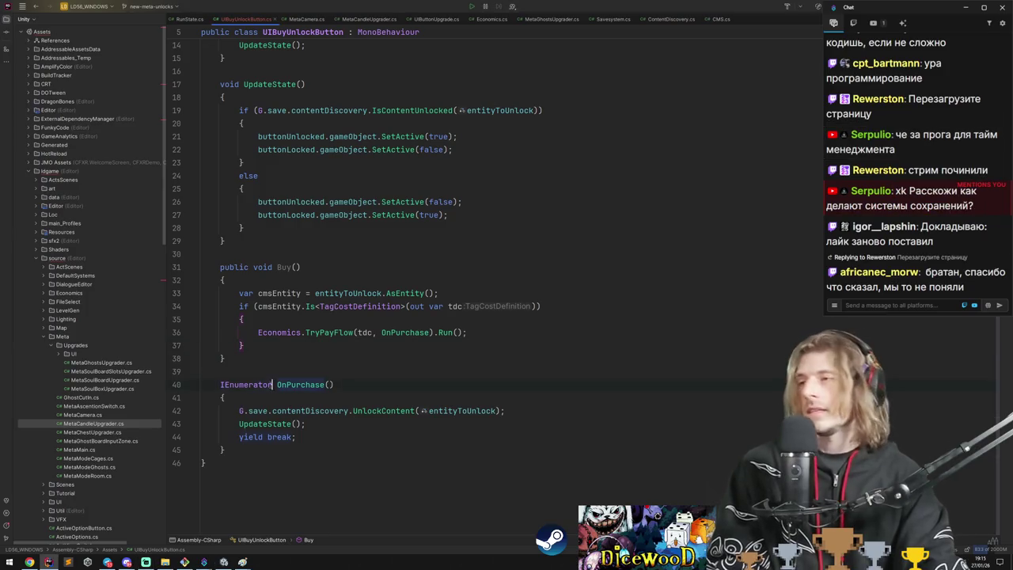
{"action": "scroll", "coordinate": [343, 232], "scroll_direction": "up", "scroll_amount": 4}
{"action": "scroll", "coordinate": [324, 253], "scroll_direction": "down", "scroll_amount": 4}
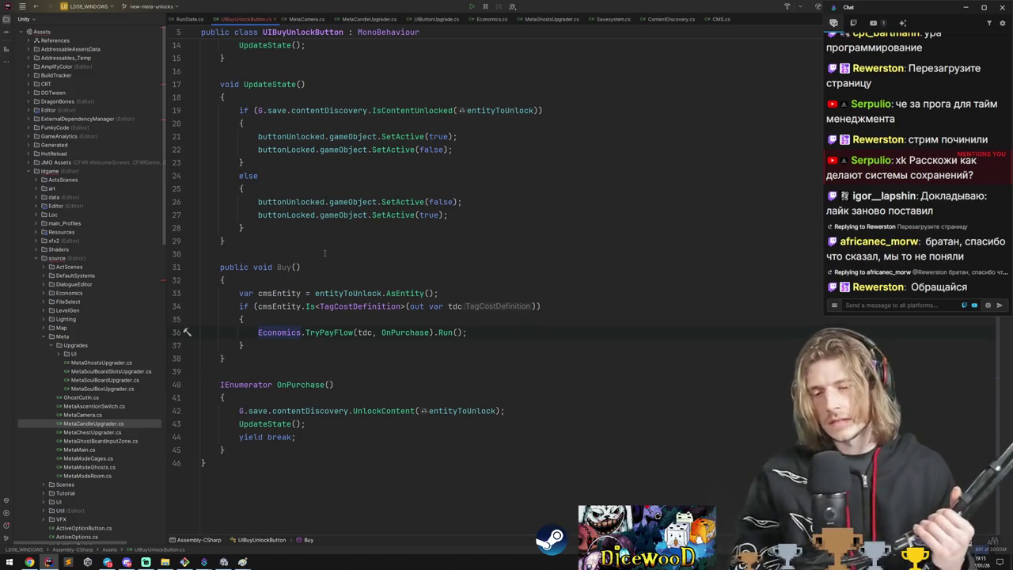
{"action": "left_click", "coordinate": [309, 356]}
{"action": "left_click", "coordinate": [330, 333]}
{"action": "key", "text": "ctrl+w"}
{"action": "key", "text": "ctrl+w"}
{"action": "key", "text": "ctrl+w"}
{"action": "key", "text": "ctrl+shift+w"}
{"action": "left_click", "coordinate": [331, 343]}
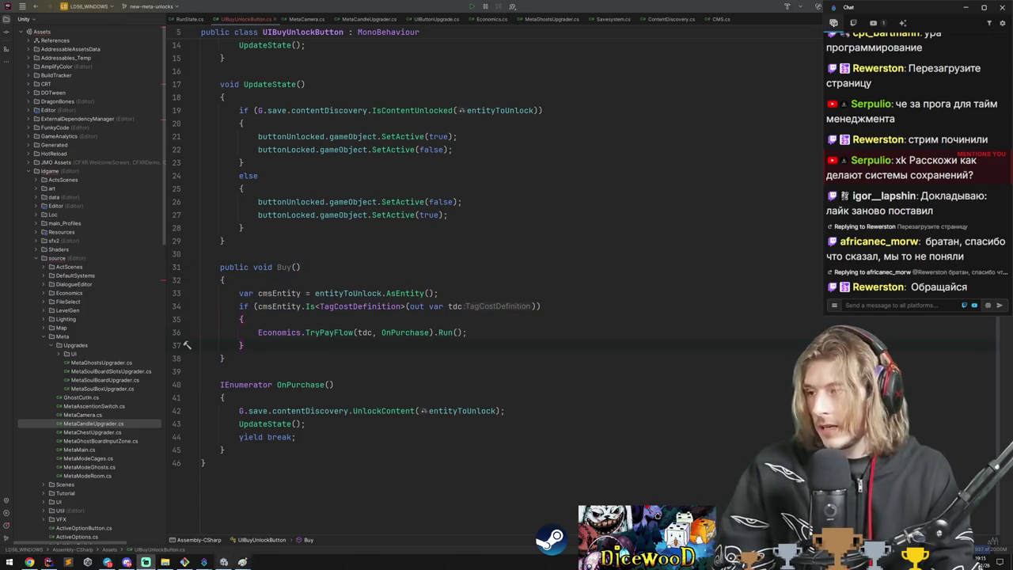
{"action": "left_click", "coordinate": [224, 562]}
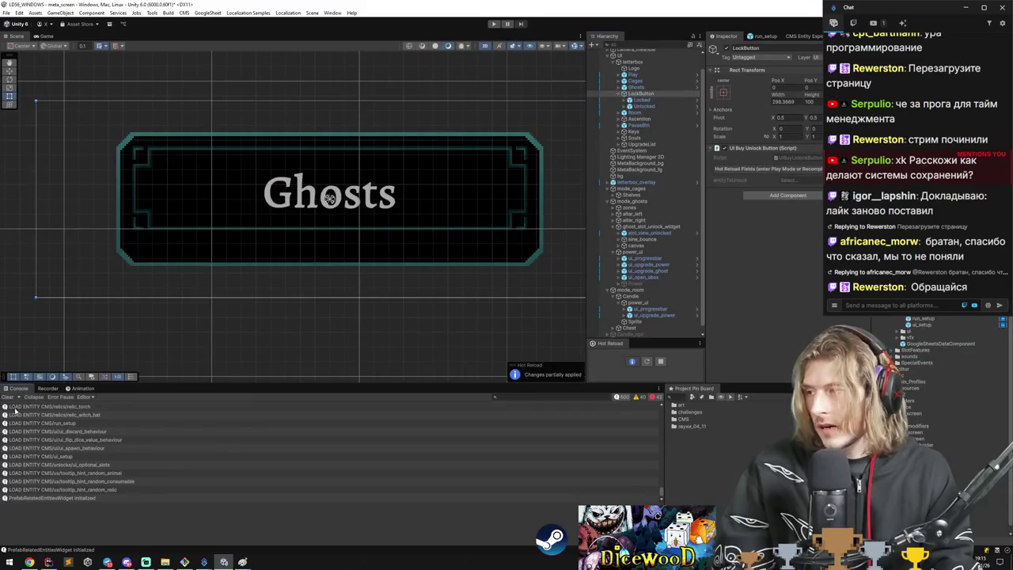
{"action": "left_click", "coordinate": [48, 561]}
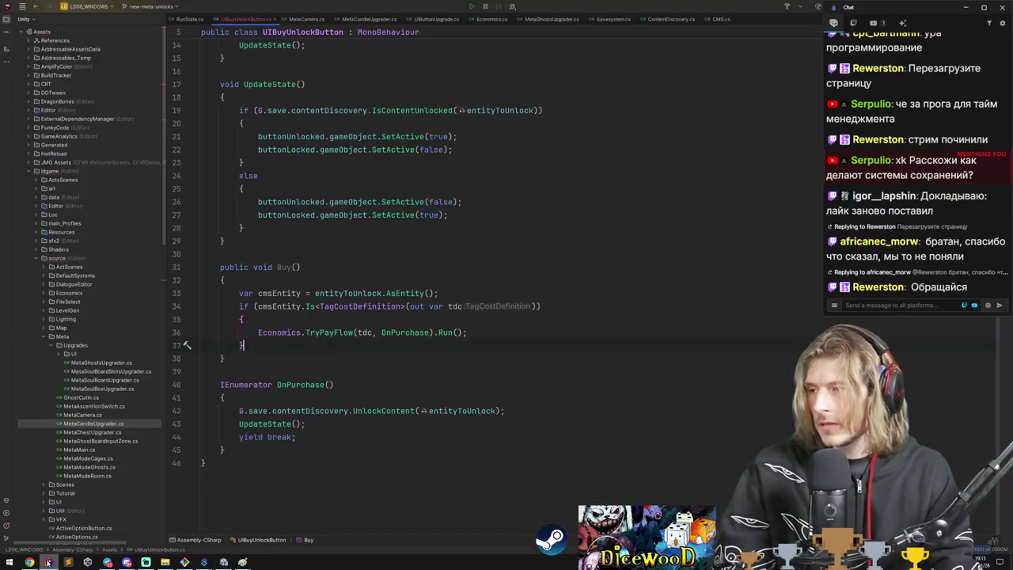
{"action": "left_click_drag", "start_coordinate": [246, 345], "coordinate": [180, 297]}
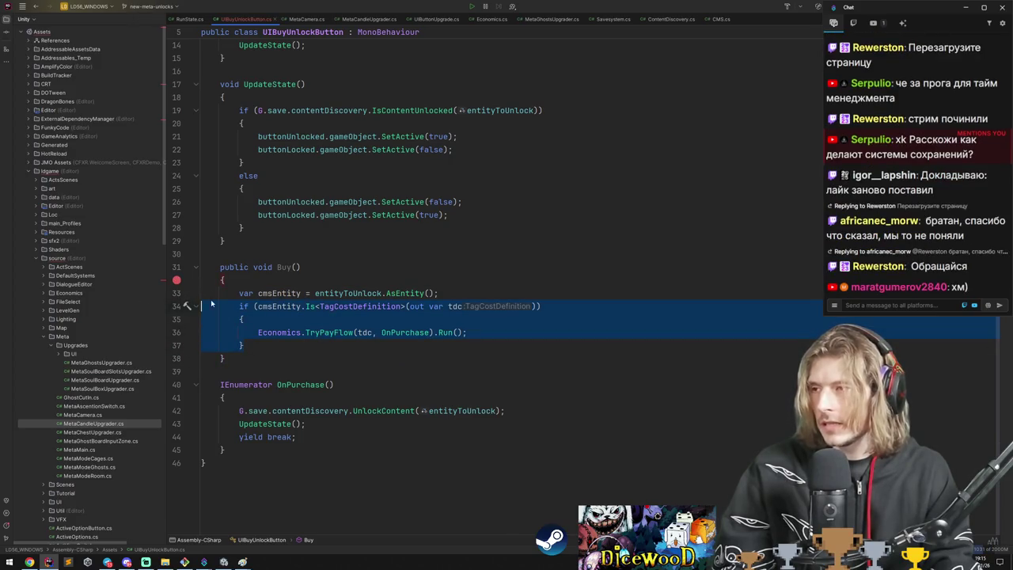
{"action": "left_click", "coordinate": [328, 345]}
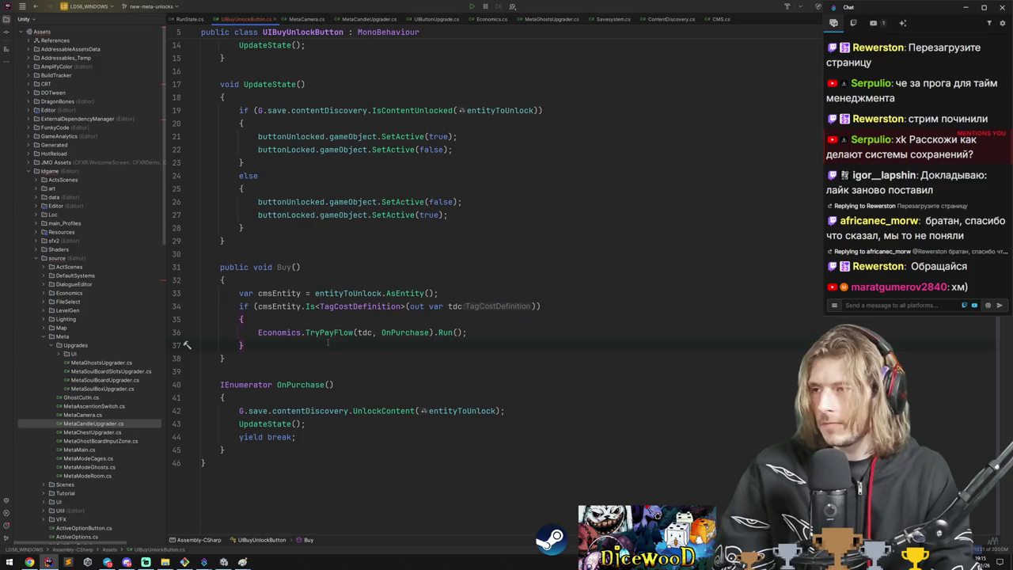
{"action": "scroll", "coordinate": [327, 342], "scroll_direction": "up", "scroll_amount": 5}
{"action": "scroll", "coordinate": [327, 342], "scroll_direction": "down", "scroll_amount": 5}
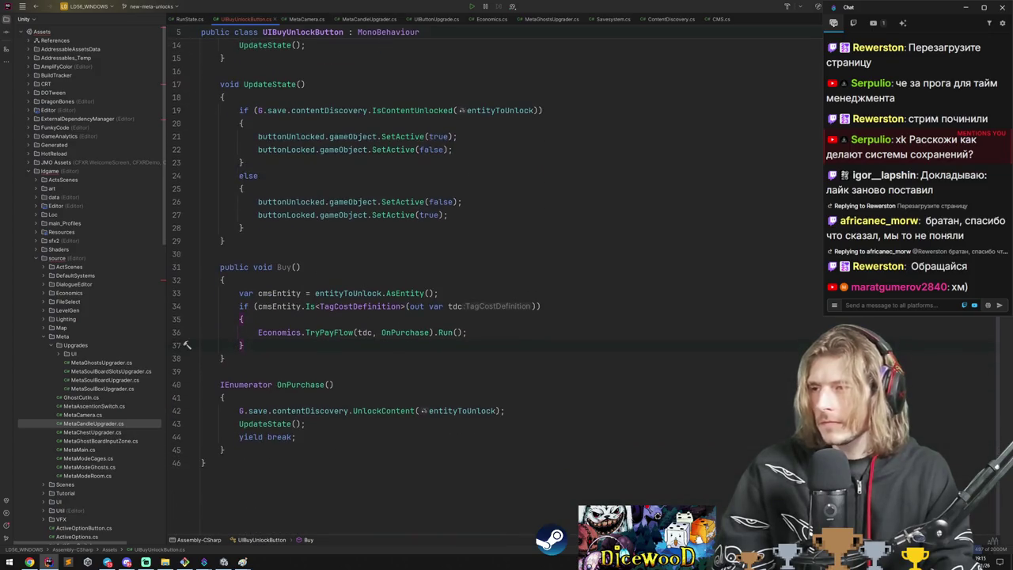
{"action": "scroll", "coordinate": [356, 214], "scroll_direction": "up", "scroll_amount": 4}
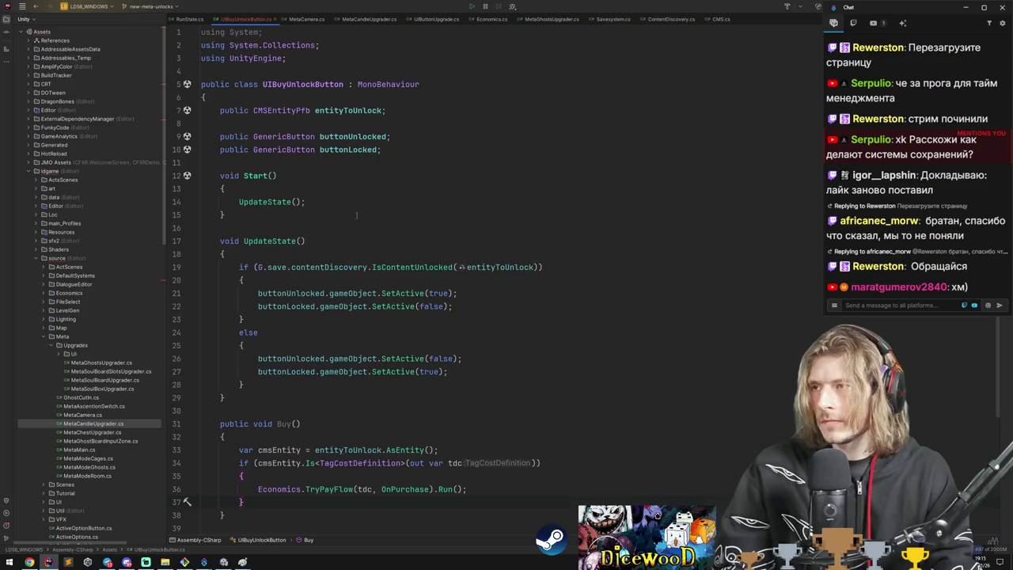
Add buttonLocked.onClick.AddListener(Buy); to the Start method.
{"action": "key", "text": "Return"}
{"action": "type", "text": "buttonUnlocked."}
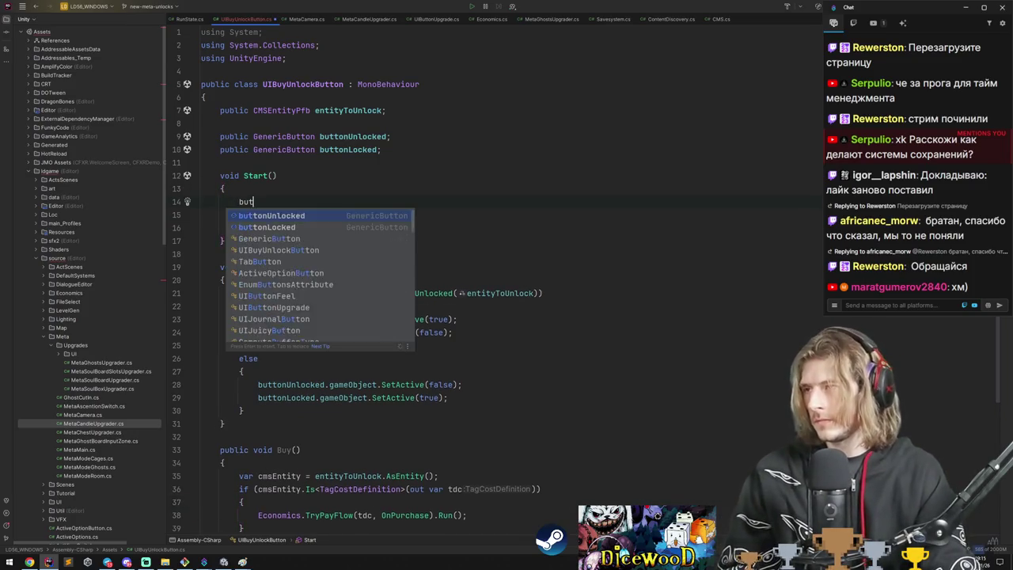
{"action": "key", "text": "BackSpace"}
{"action": "key", "text": "BackSpace"}
{"action": "key", "text": "BackSpace"}
{"action": "type", "text": "Locked.op"}
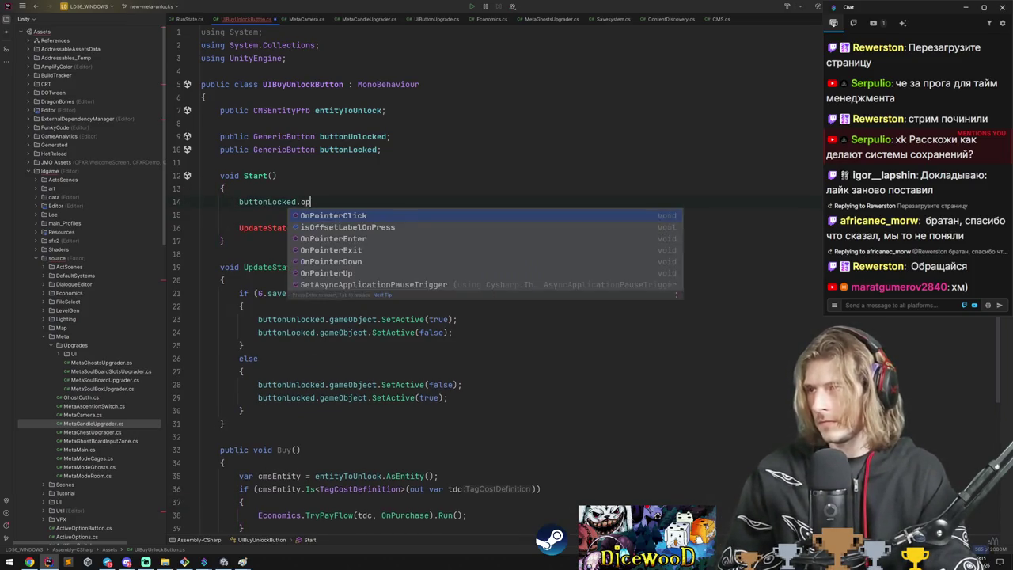
{"action": "type", "text": "nC"}
{"action": "key", "text": "Return"}
{"action": "type", "text": ".Ad"}
{"action": "key", "text": "Return"}
{"action": "type", "text": "Buy);"}
{"action": "key", "text": "Return"}
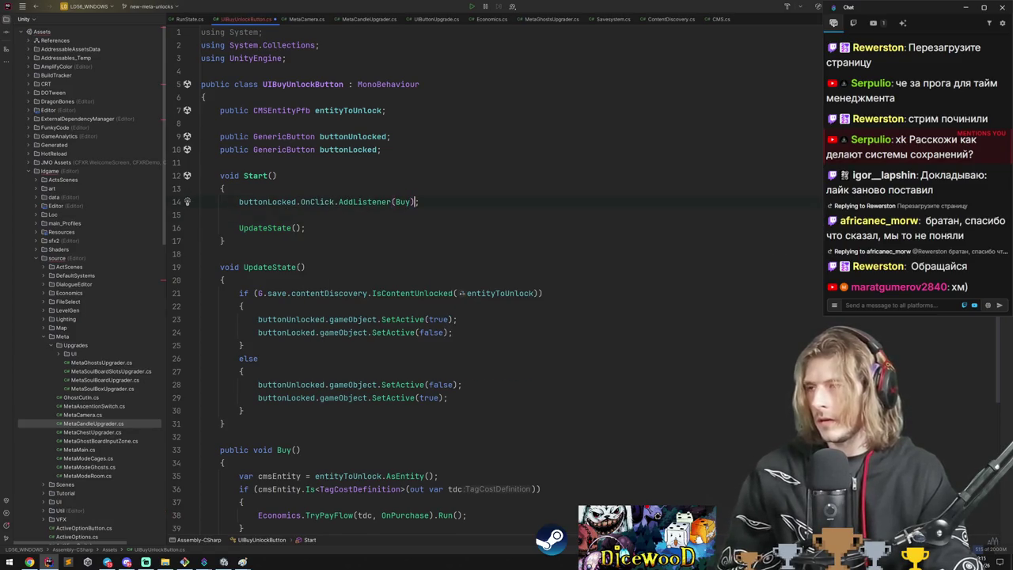
{"action": "key", "text": "End"}
Start a new line in Start assigning buttonLocked.label.text =, left unfinished.
{"action": "key", "text": "Return"}
{"action": "type", "text": "bu"}
{"action": "key", "text": "Return"}
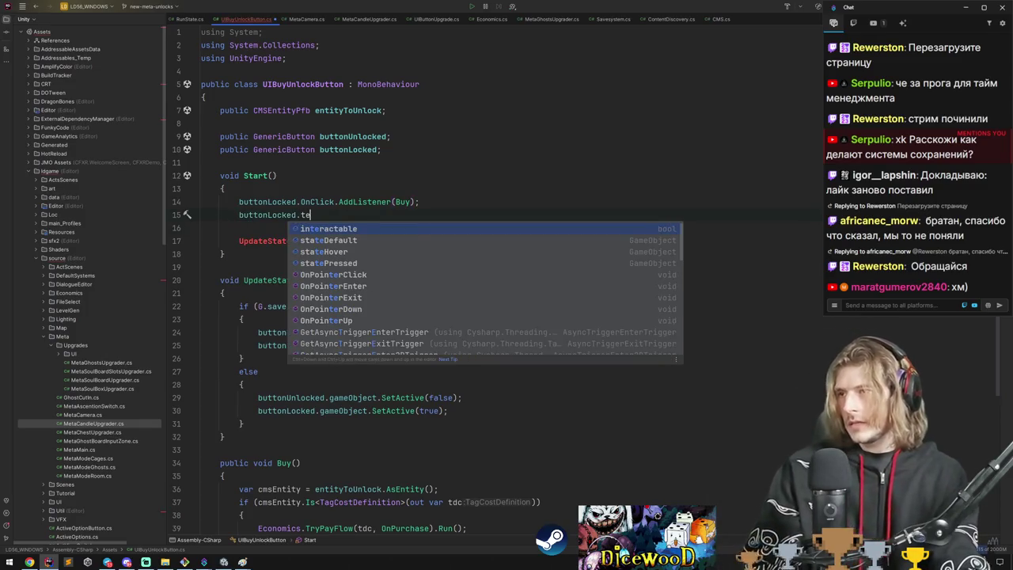
{"action": "type", "text": ".label.text="}
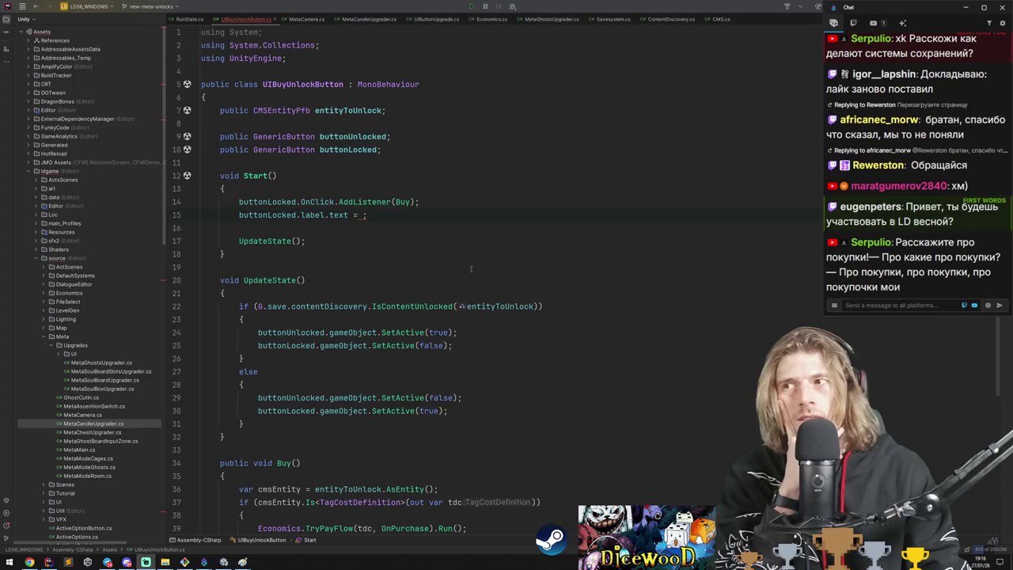
{"action": "left_click", "coordinate": [362, 214]}
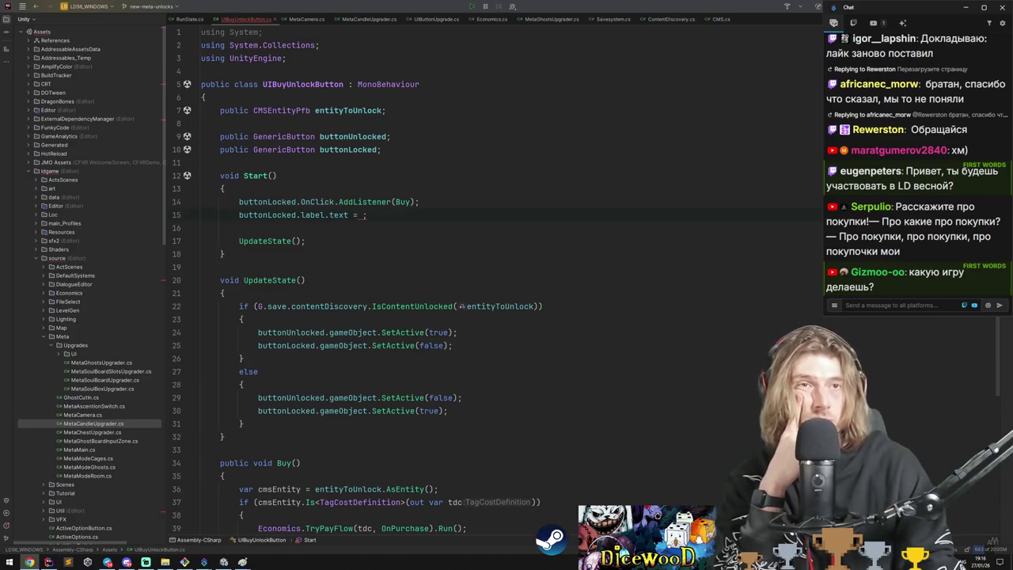
{"action": "left_click", "coordinate": [376, 213]}
{"action": "type", "text": "save"}
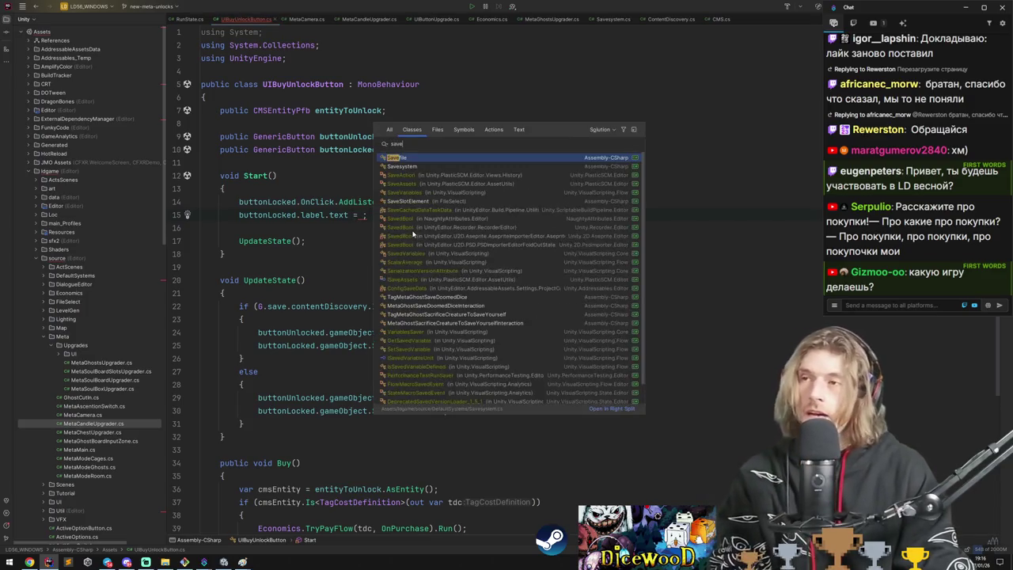
Open the Savefile class in Savesystem.cs, browse its fields and peek at RunState, then navigate back.
{"action": "key", "text": "Return"}
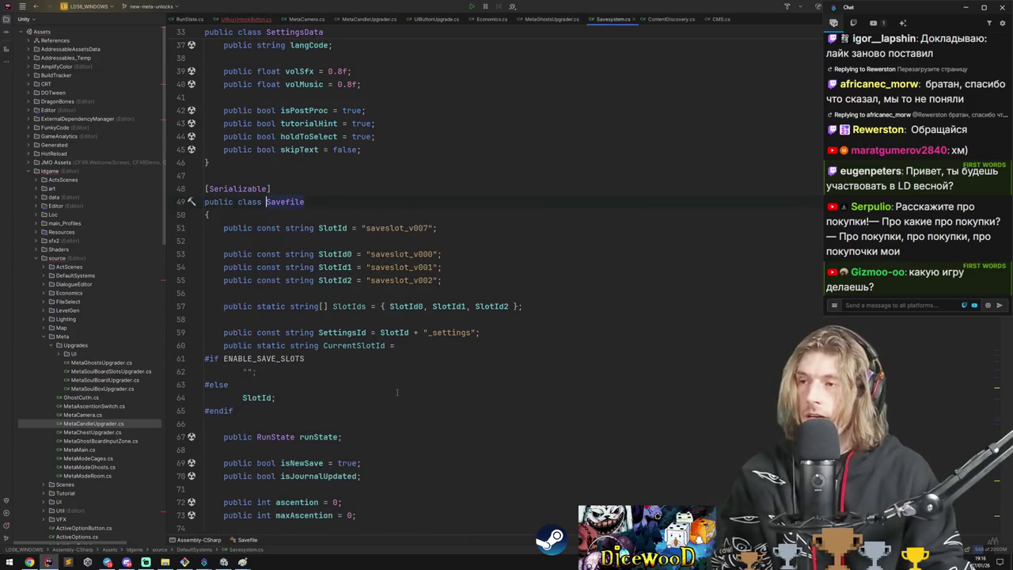
{"action": "scroll", "coordinate": [397, 392], "scroll_direction": "down", "scroll_amount": 6}
{"action": "key", "text": "shift+Down"}
{"action": "key", "text": "shift+Down"}
{"action": "key", "text": "shift+Down"}
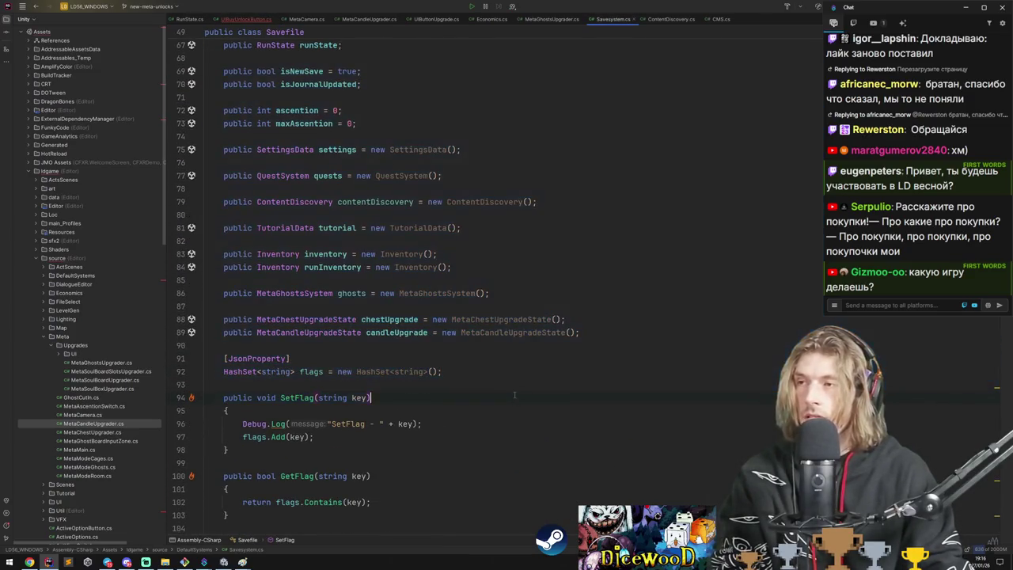
{"action": "key", "text": "Escape"}
{"action": "key", "text": "Up"}
{"action": "key", "text": "Up"}
{"action": "key", "text": "Up"}
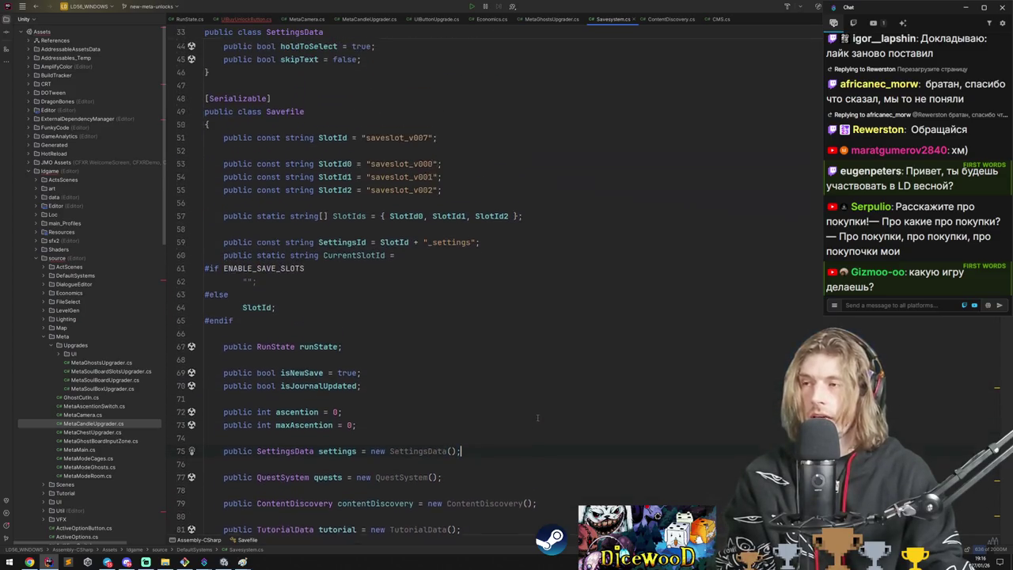
{"action": "left_click", "coordinate": [277, 361], "text": "ctrl"}
{"action": "key", "text": "ctrl+minus"}
{"action": "key", "text": "ctrl+minus"}
{"action": "key", "text": "ctrl+minus"}
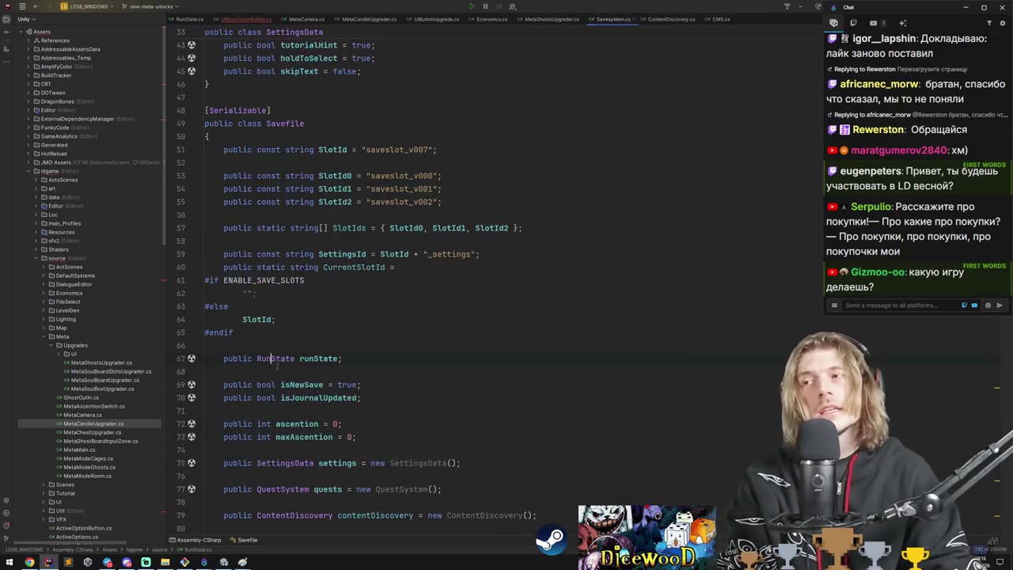
{"action": "key", "text": "ctrl+minus"}
Launch Paint with a blank untitled canvas.
{"action": "key", "text": "super"}
{"action": "type", "text": "paint"}
{"action": "key", "text": "Return"}
{"action": "left_click", "coordinate": [108, 30]}
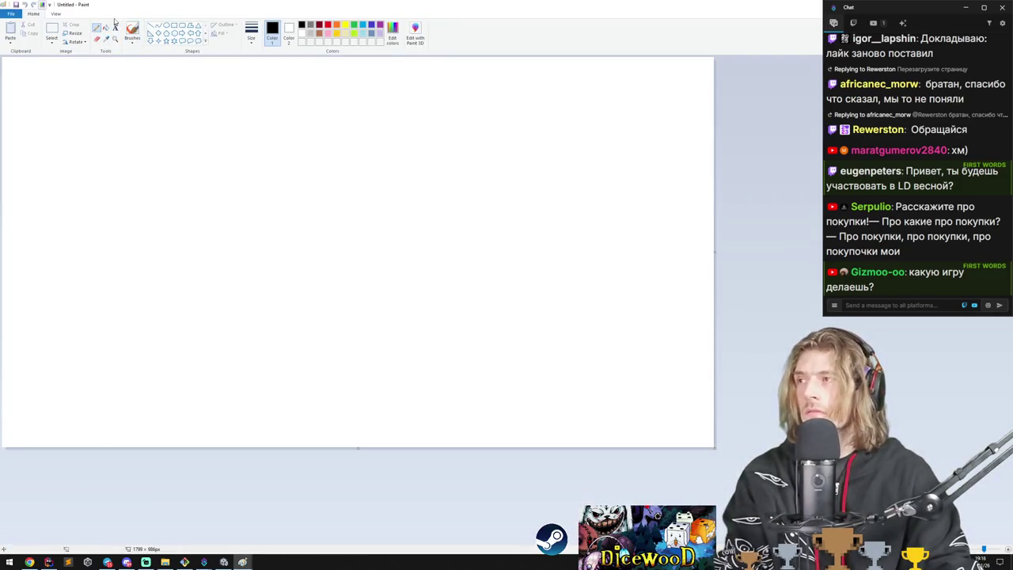
Fill the canvas black and draw three white box outlines.
{"action": "left_click", "coordinate": [131, 158]}
{"action": "left_click", "coordinate": [313, 33]}
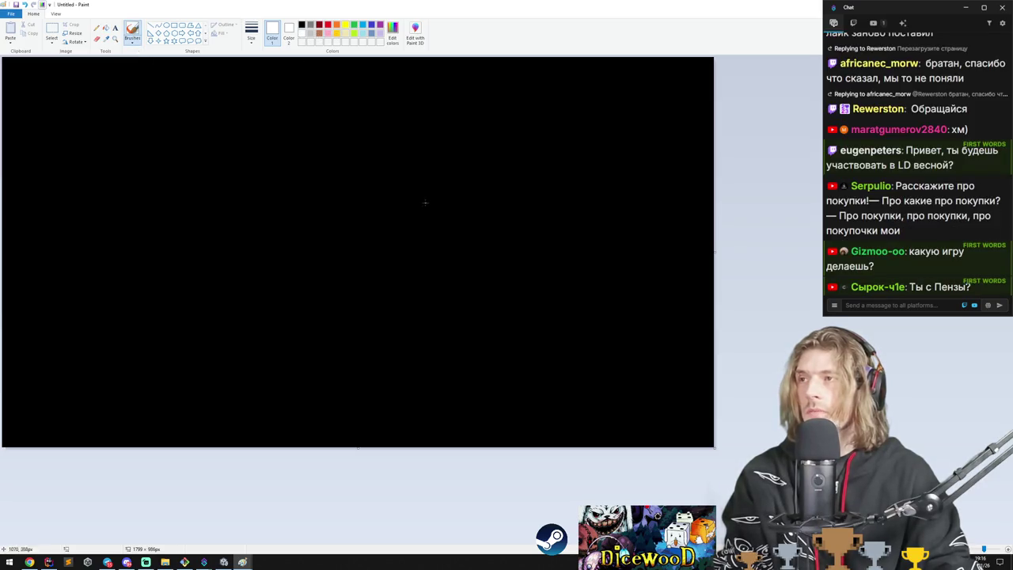
{"action": "mouse_move", "coordinate": [411, 168]}
{"action": "left_mouse_down"}
{"action": "mouse_move", "coordinate": [541, 149]}
{"action": "mouse_move", "coordinate": [420, 133]}
{"action": "left_mouse_up"}
{"action": "mouse_move", "coordinate": [344, 155]}
{"action": "left_mouse_down"}
{"action": "mouse_move", "coordinate": [380, 215]}
{"action": "mouse_move", "coordinate": [345, 147]}
{"action": "left_mouse_up"}
{"action": "mouse_move", "coordinate": [231, 146]}
{"action": "left_mouse_down"}
{"action": "mouse_move", "coordinate": [289, 232]}
{"action": "mouse_move", "coordinate": [248, 140]}
{"action": "left_mouse_up"}
Label the three boxes 'savef', 'save data' and 'game'.
{"action": "left_click", "coordinate": [115, 29]}
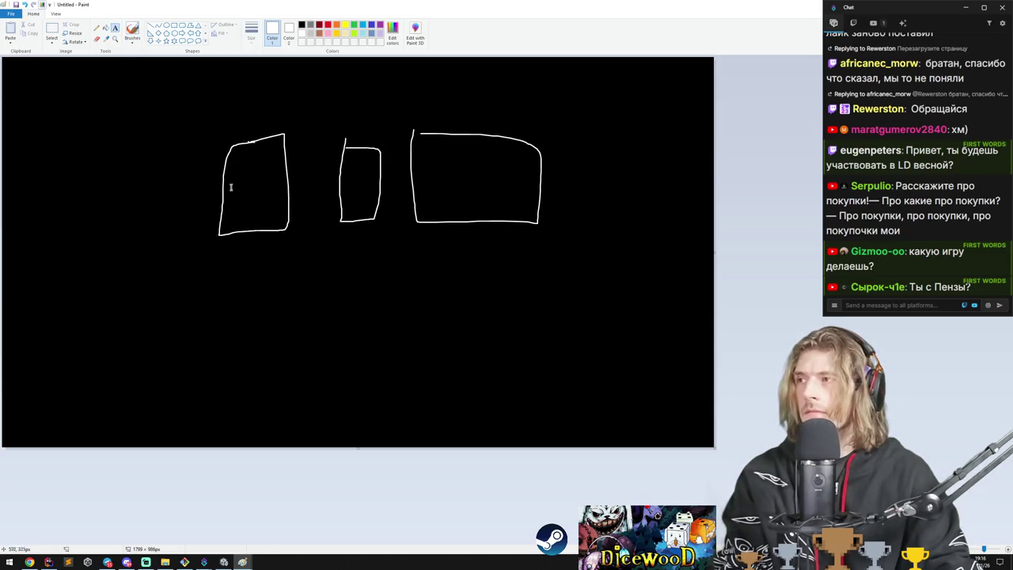
{"action": "left_click", "coordinate": [249, 153]}
{"action": "type", "text": "so"}
{"action": "key", "text": "BackSpace"}
{"action": "left_click", "coordinate": [363, 170]}
{"action": "left_click", "coordinate": [349, 165]}
{"action": "key", "text": "Return"}
{"action": "type", "text": "data"}
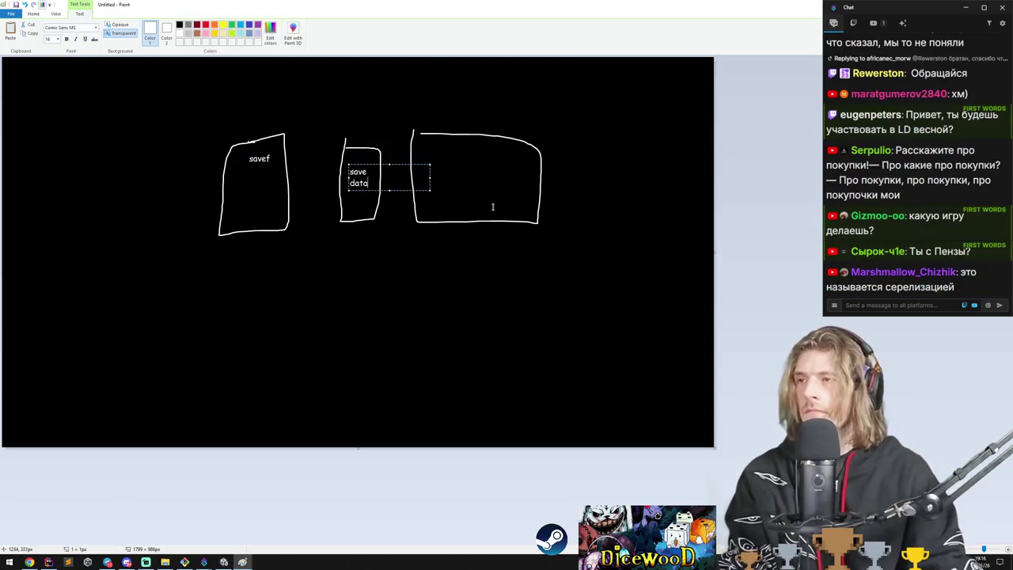
{"action": "left_click", "coordinate": [457, 165]}
{"action": "left_click", "coordinate": [455, 164]}
{"action": "type", "text": "game"}
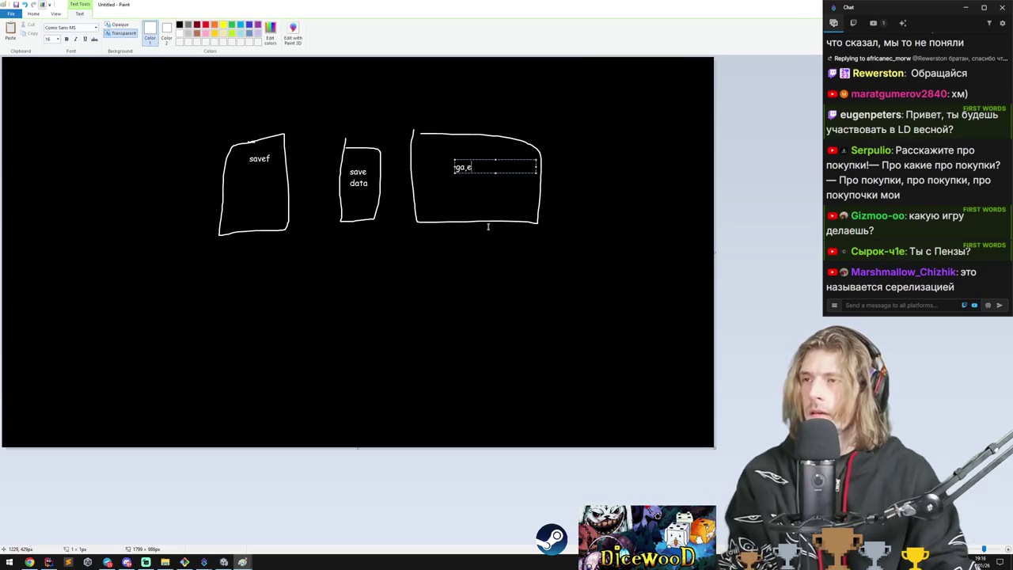
{"action": "left_click", "coordinate": [260, 97]}
Draw a curved arrow from 'save data' to 'game', start a 'serialization' note below, and return to Rider.
{"action": "left_click", "coordinate": [132, 32]}
{"action": "left_click_drag", "start_coordinate": [371, 136], "coordinate": [451, 100]}
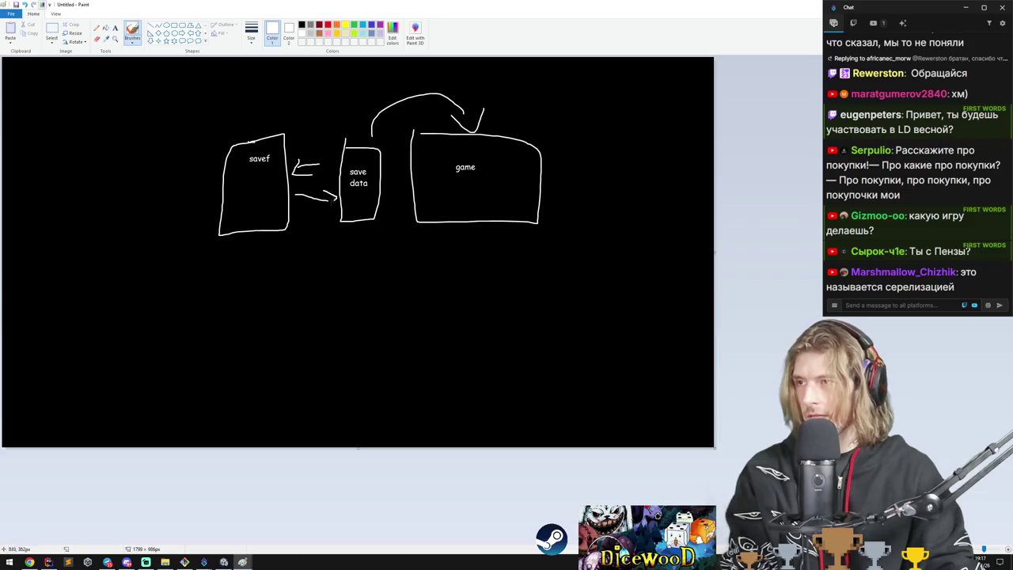
{"action": "left_click", "coordinate": [115, 27]}
{"action": "left_click", "coordinate": [292, 246]}
{"action": "type", "text": "serialization"}
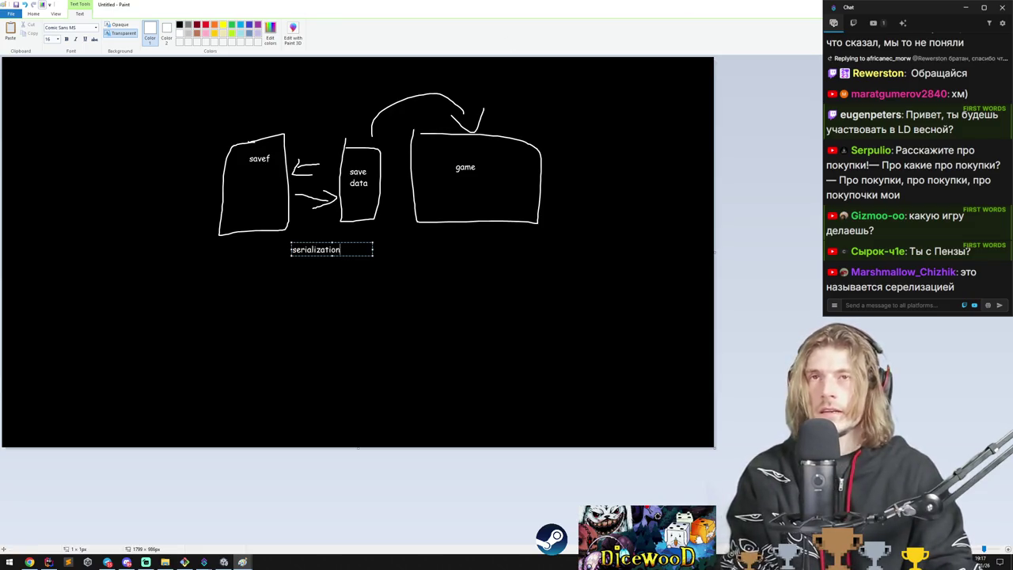
{"action": "key", "text": "alt+Tab"}
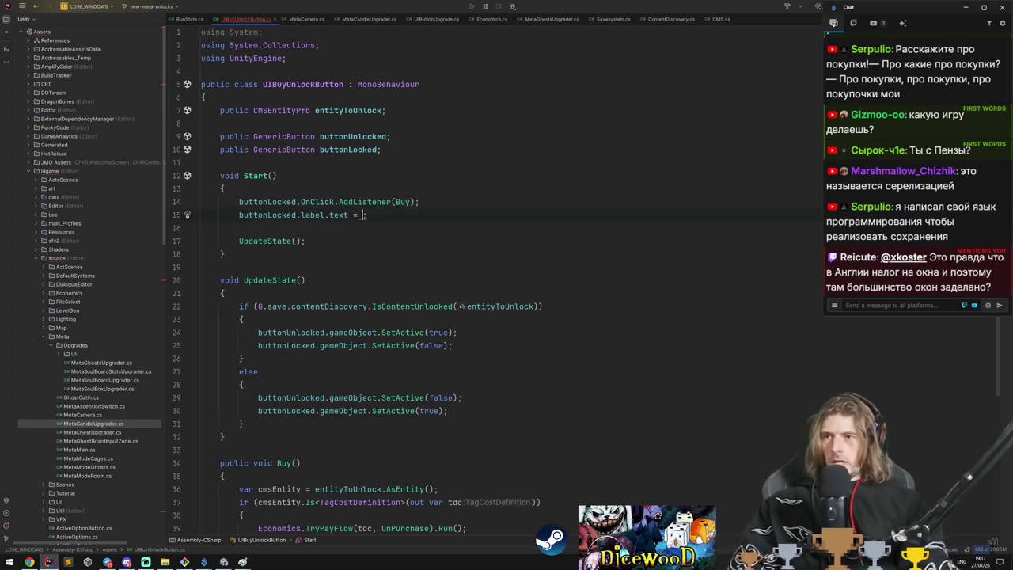
Peek at TryPayFlow in Economics.cs, return to the Buy method, and bring Unity forward.
{"action": "scroll", "coordinate": [336, 238], "scroll_direction": "down", "scroll_amount": 5}
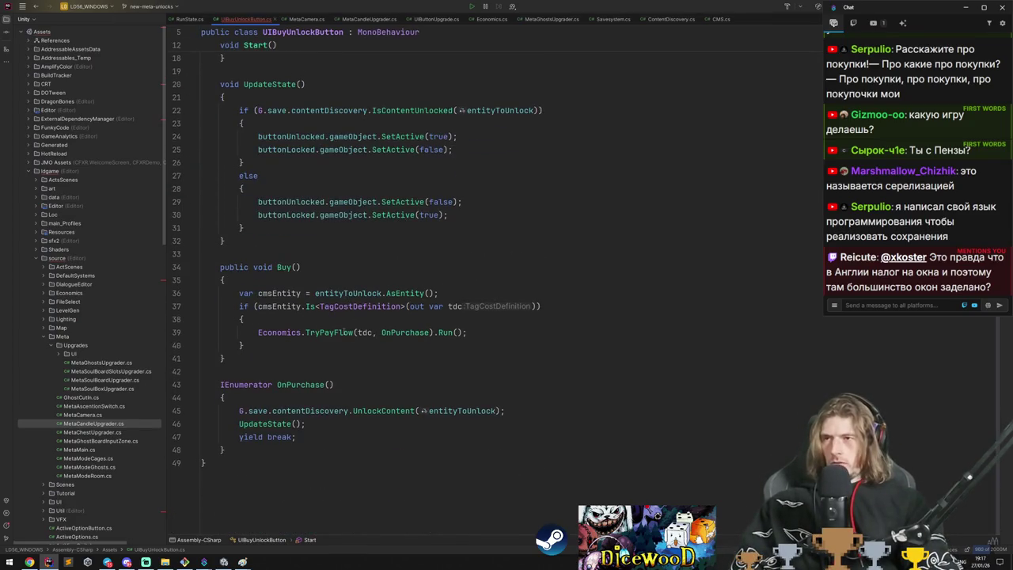
{"action": "key", "text": "F12"}
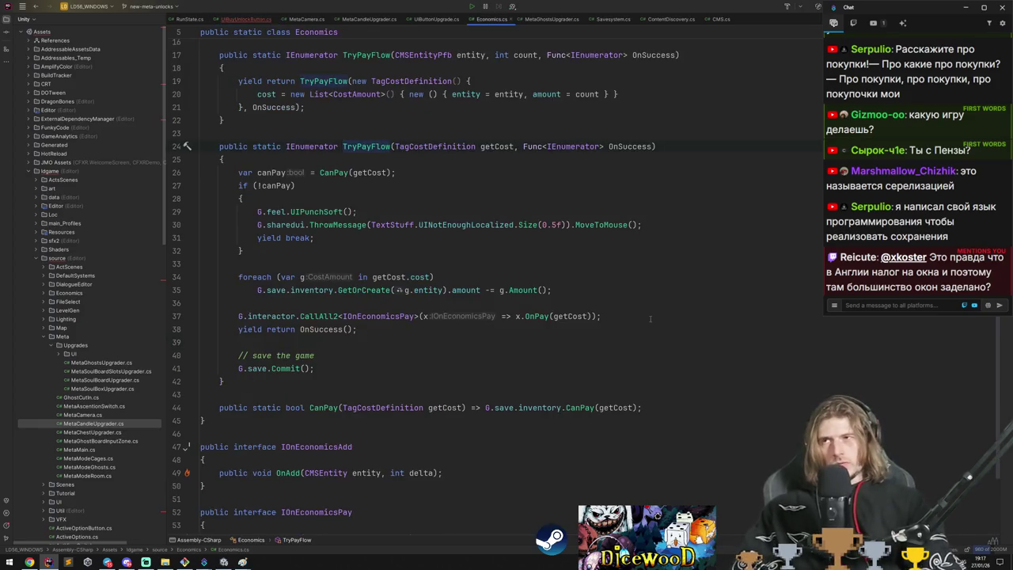
{"action": "scroll", "coordinate": [650, 319], "scroll_direction": "up", "scroll_amount": 5}
{"action": "key", "text": "ctrl+minus"}
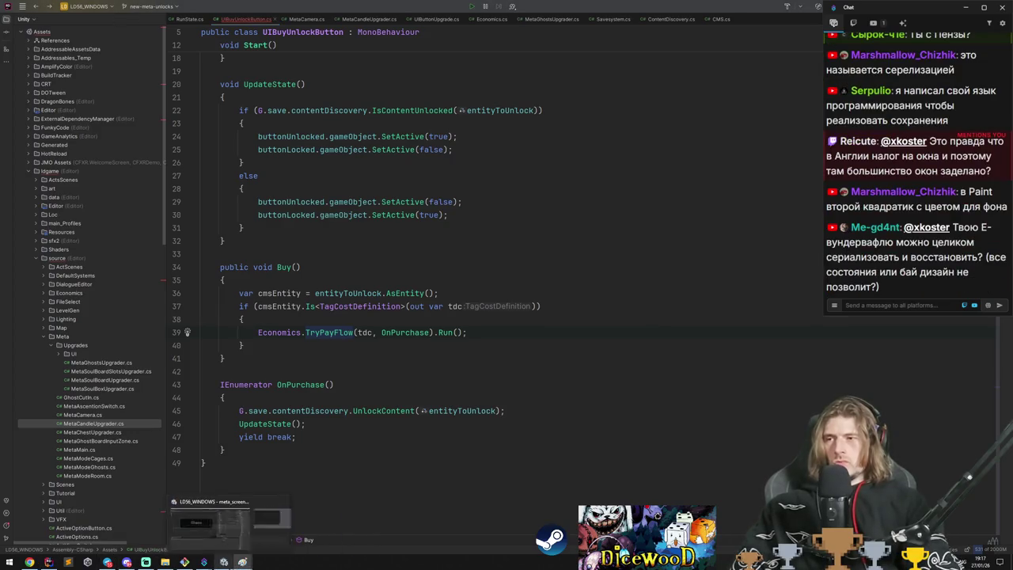
{"action": "left_click", "coordinate": [224, 562]}
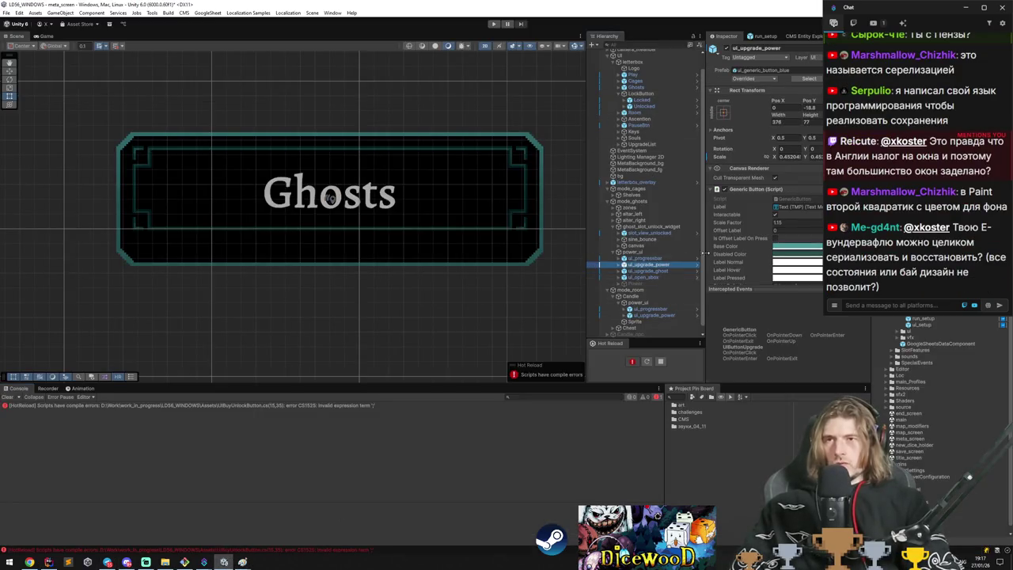
Inspect ui_upgrade_ghost and ui_upgrade_power in the Inspector, expanding power to reveal punch_root.
{"action": "key", "text": "Down"}
{"action": "scroll", "coordinate": [773, 211], "scroll_direction": "down", "scroll_amount": 5}
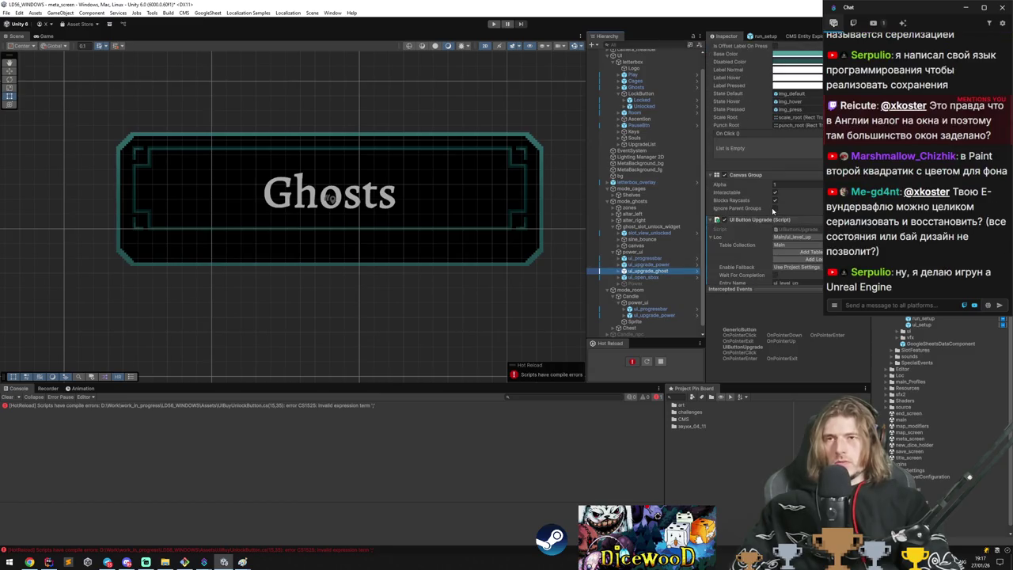
{"action": "scroll", "coordinate": [773, 210], "scroll_direction": "down", "scroll_amount": 3}
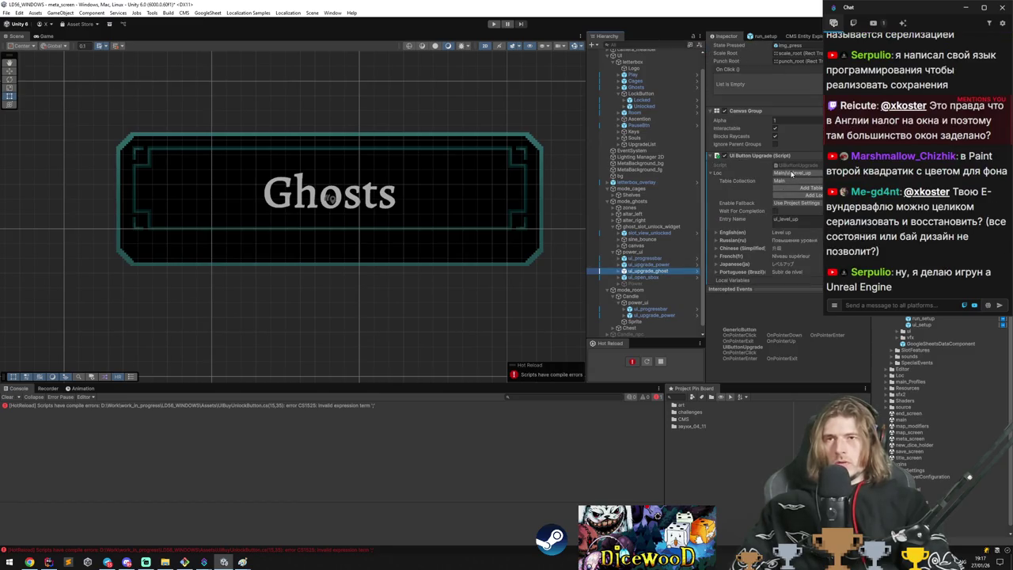
{"action": "scroll", "coordinate": [791, 175], "scroll_direction": "down", "scroll_amount": 2}
{"action": "scroll", "coordinate": [791, 206], "scroll_direction": "up", "scroll_amount": 10}
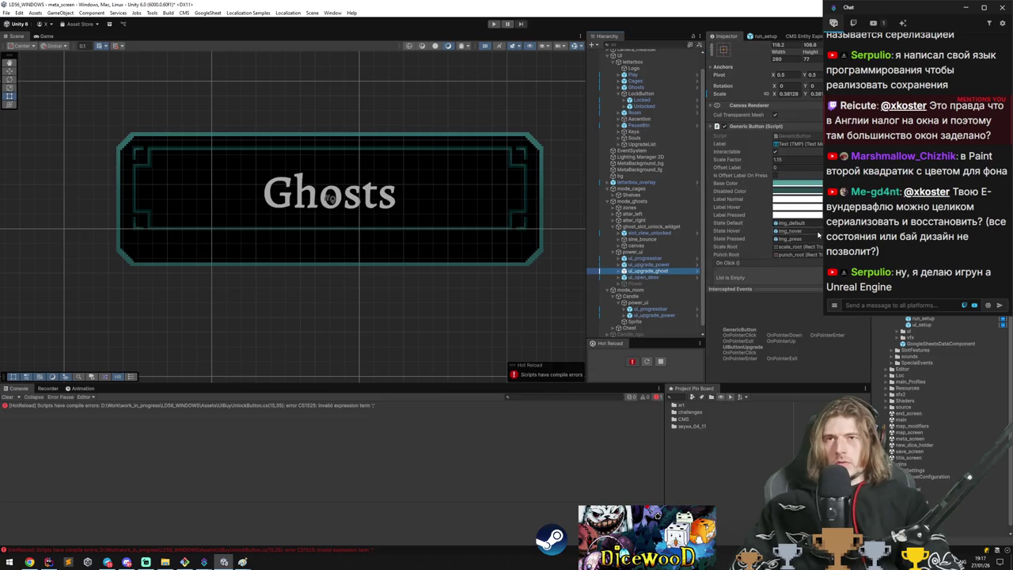
{"action": "double_click", "coordinate": [639, 265]}
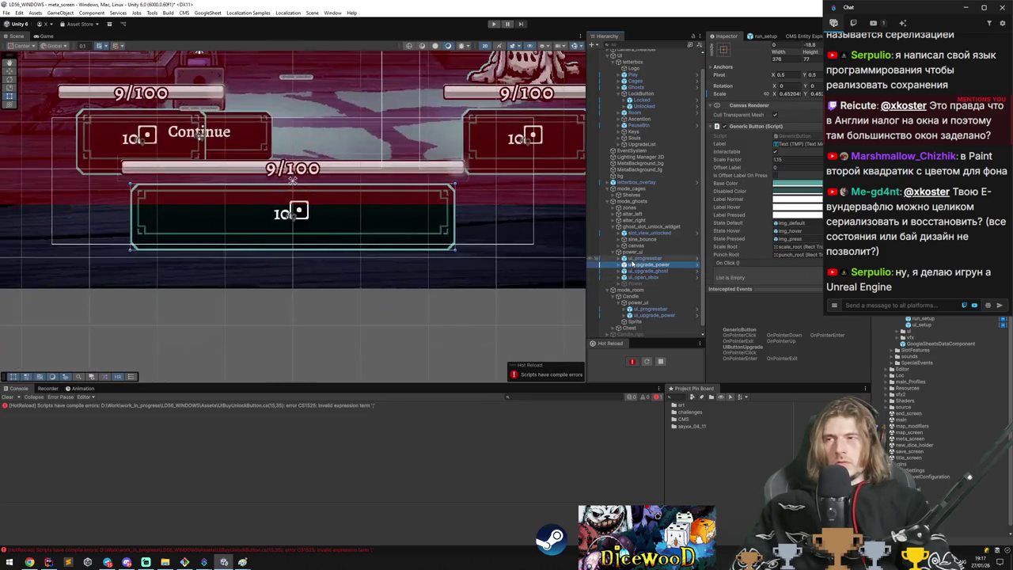
{"action": "left_click", "coordinate": [618, 264]}
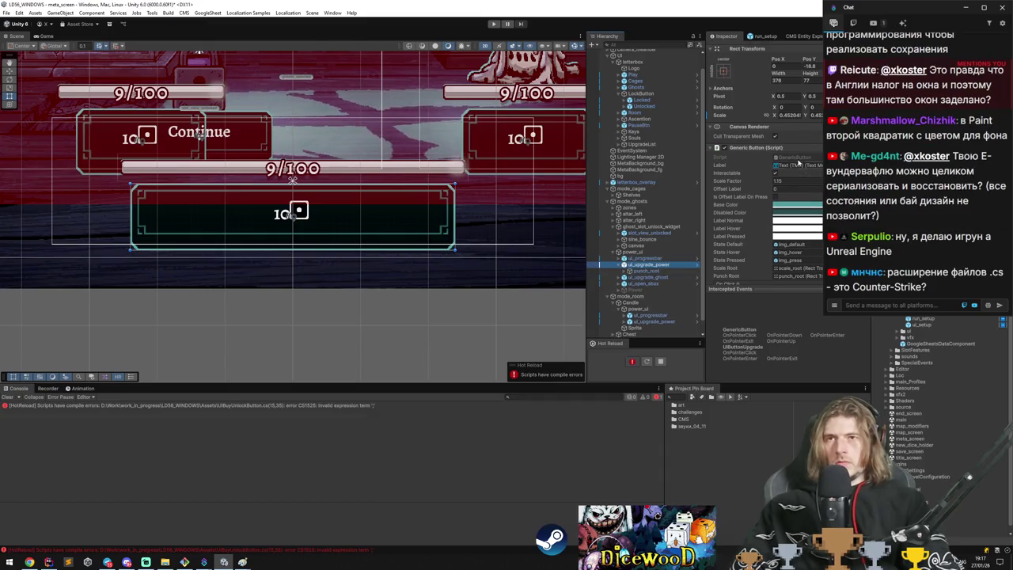
Search GenericButton.cs for 'label.tra', then open the UIButtonUpgrade script in Rider.
{"action": "key", "text": "alt+Tab"}
{"action": "key", "text": "ctrl+f"}
{"action": "type", "text": "label.tra"}
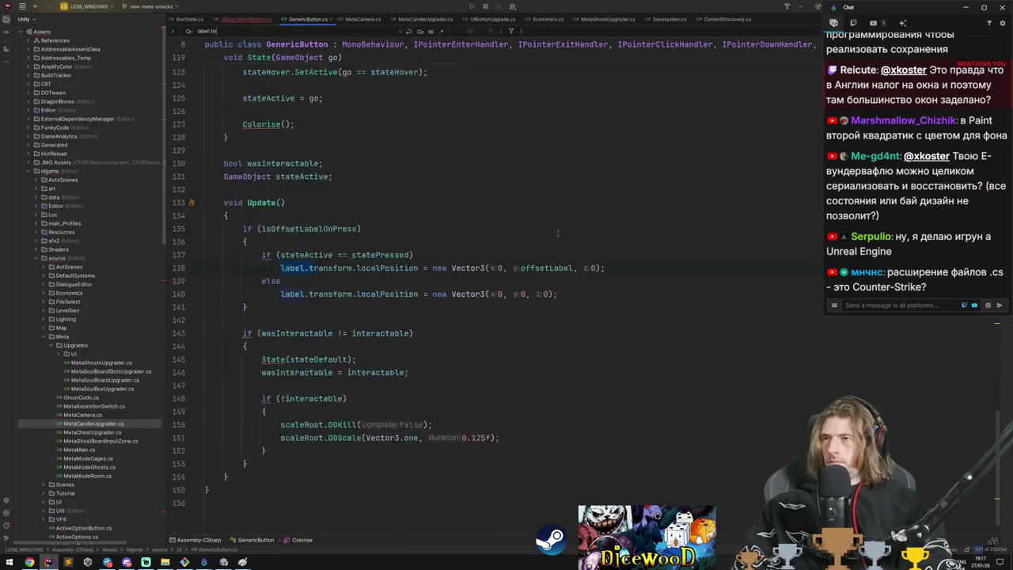
{"action": "key", "text": "Escape"}
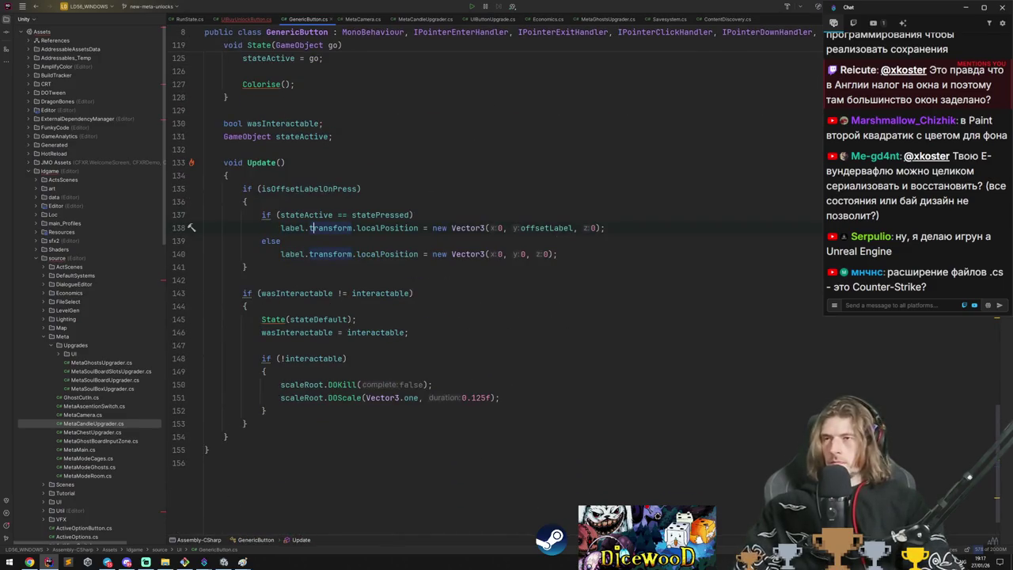
{"action": "key", "text": "alt+Tab"}
{"action": "scroll", "coordinate": [790, 120], "scroll_direction": "down", "scroll_amount": 10}
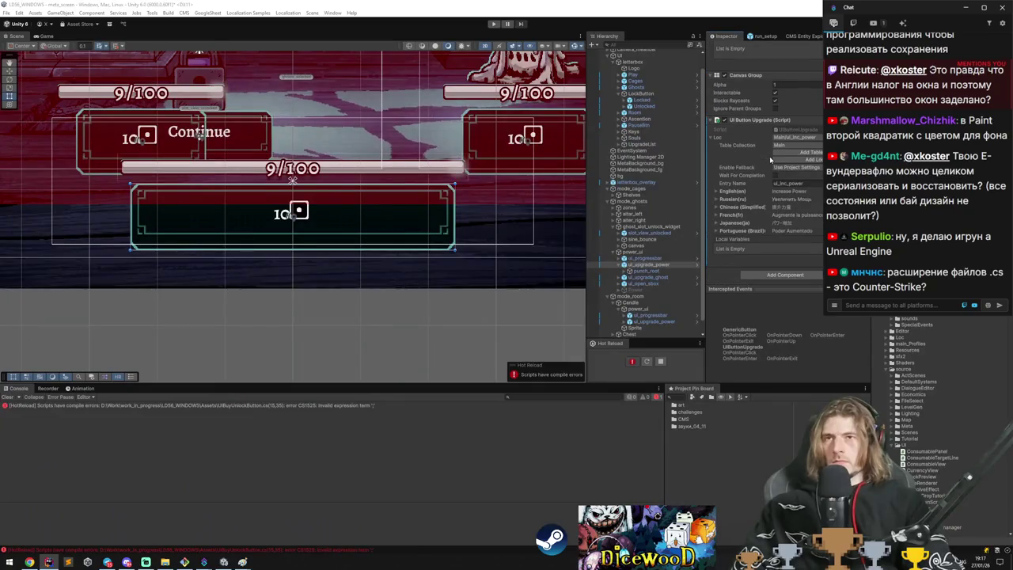
{"action": "double_click", "coordinate": [792, 129]}
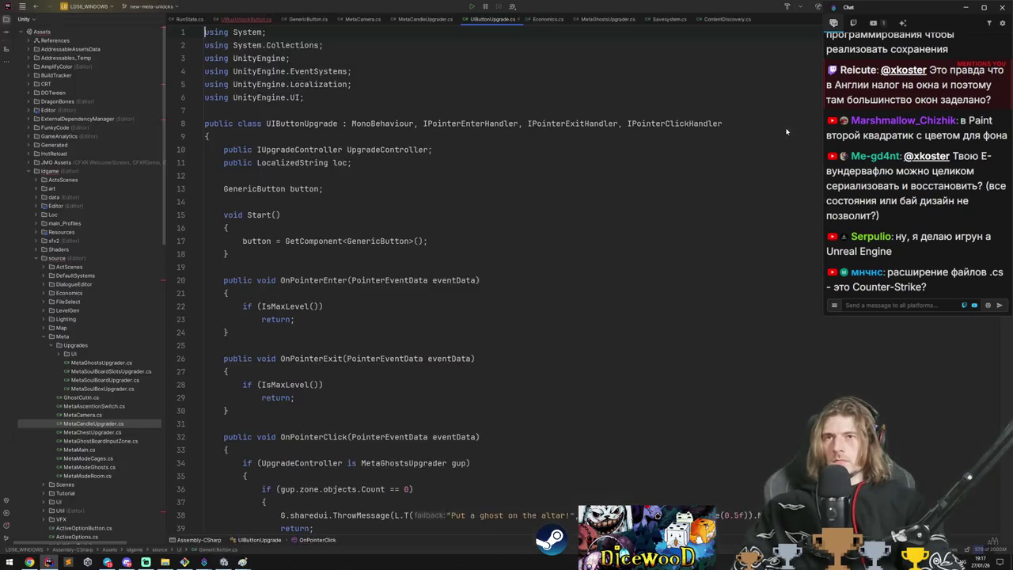
Cut the AsEmojiCost method out of UIButtonUpgrade.cs.
{"action": "scroll", "coordinate": [452, 273], "scroll_direction": "down", "scroll_amount": 5}
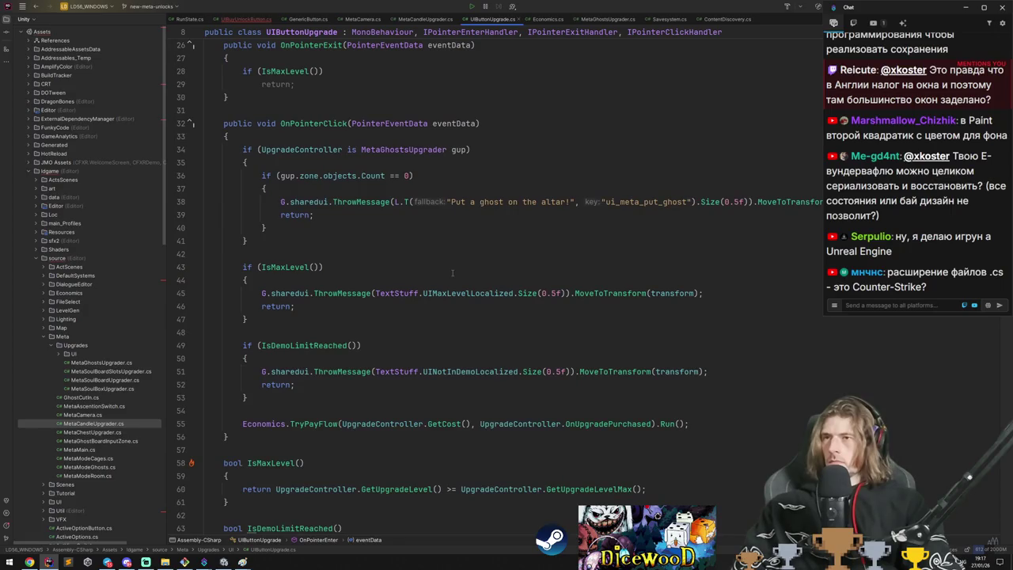
{"action": "scroll", "coordinate": [454, 270], "scroll_direction": "up", "scroll_amount": 5}
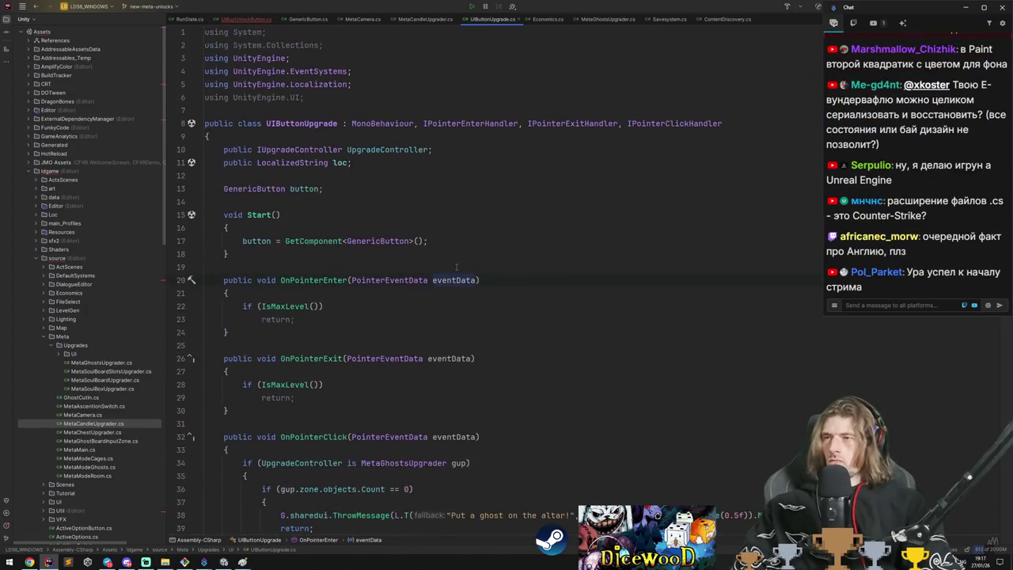
{"action": "scroll", "coordinate": [455, 267], "scroll_direction": "down", "scroll_amount": 12}
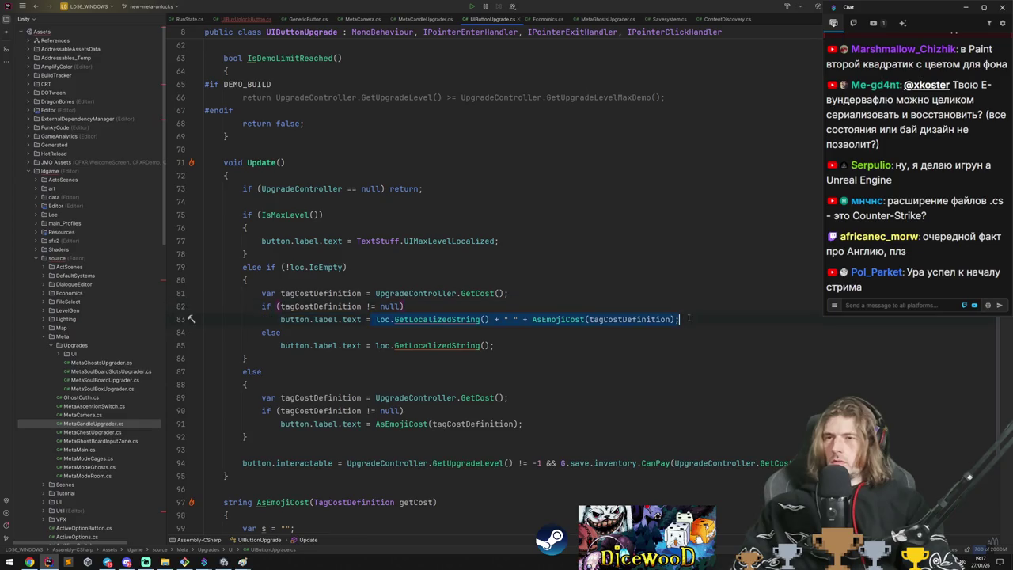
{"action": "left_click", "coordinate": [554, 319], "text": "ctrl"}
{"action": "scroll", "coordinate": [554, 319], "scroll_direction": "down", "scroll_amount": 6}
{"action": "mouse_move", "coordinate": [231, 449]}
{"action": "left_mouse_down"}
{"action": "mouse_move", "coordinate": [213, 242]}
{"action": "mouse_move", "coordinate": [300, 235]}
{"action": "left_mouse_up"}
{"action": "key", "text": "ctrl+x"}
Prefix both AsEmojiCost calls with 'TextStuff.'.
{"action": "scroll", "coordinate": [535, 427], "scroll_direction": "up", "scroll_amount": 9}
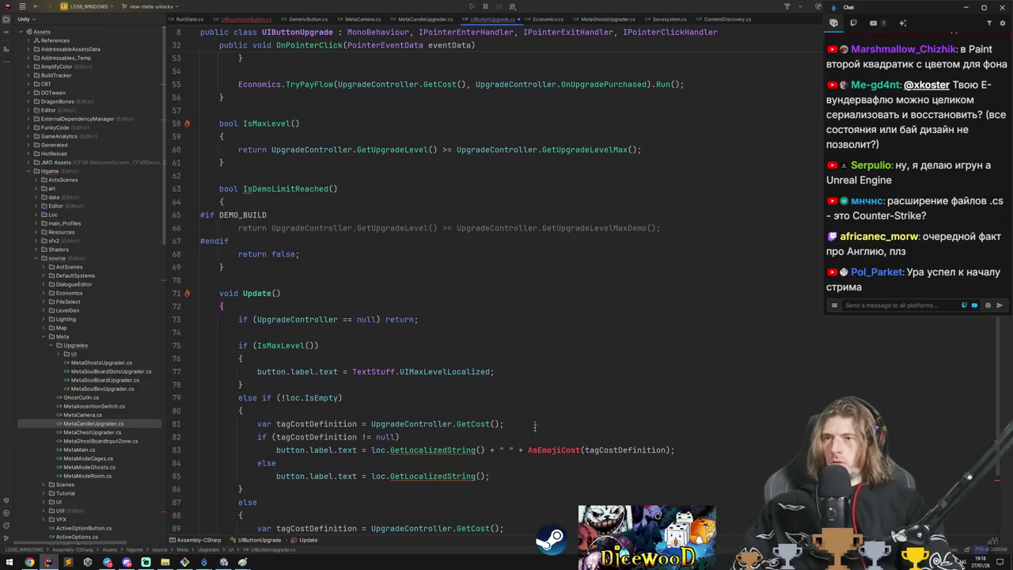
{"action": "scroll", "coordinate": [545, 455], "scroll_direction": "down", "scroll_amount": 4}
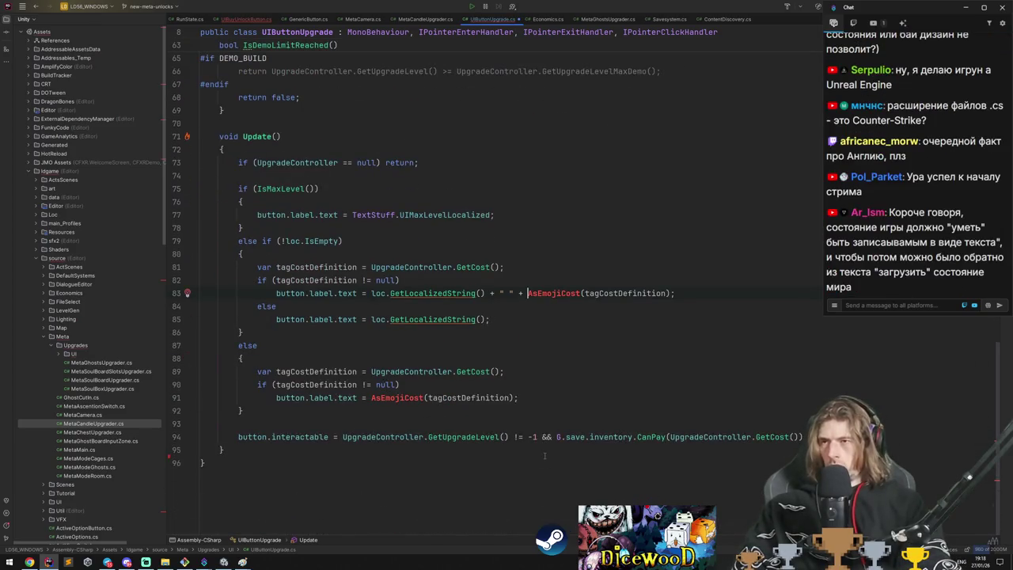
{"action": "type", "text": "Texts"}
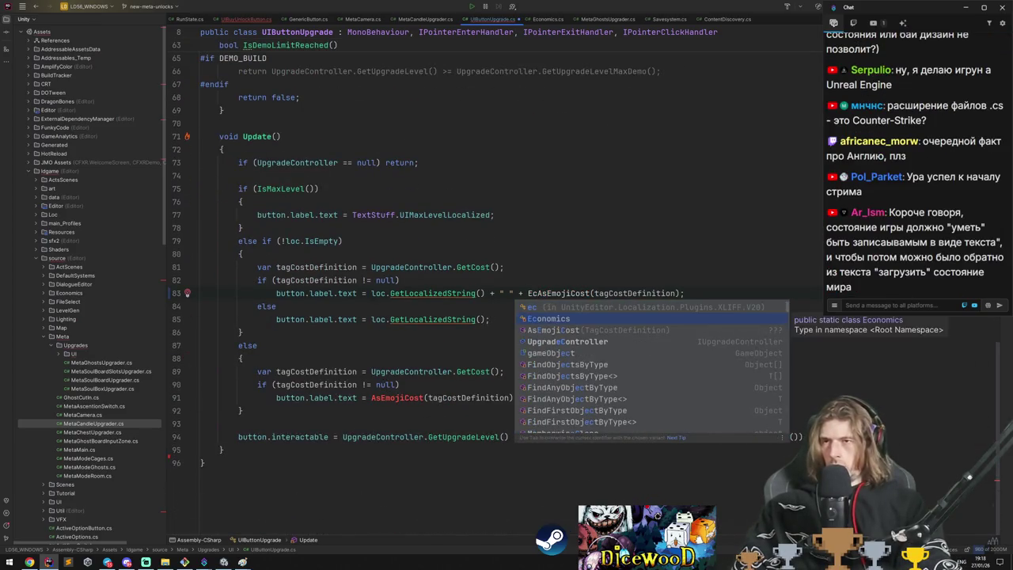
{"action": "key", "text": "Return"}
{"action": "type", "text": "."}
{"action": "left_click", "coordinate": [490, 319]}
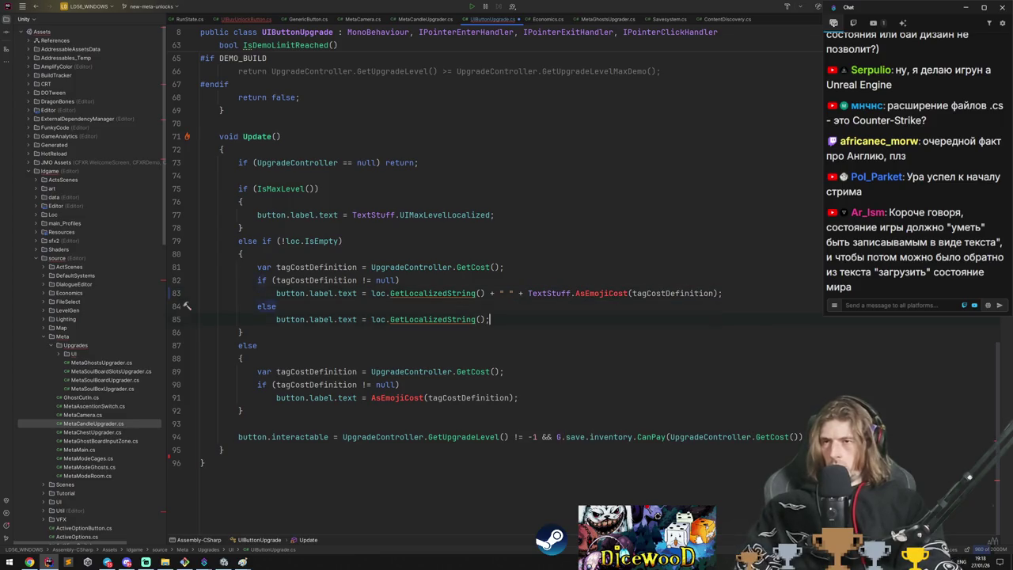
{"action": "type", "text": "TextS"}
{"action": "key", "text": "Return"}
{"action": "type", "text": "."}
Generate AsEmojiCost in TextStuff.cs, paste in its body, make it public static, and check its usages.
{"action": "key", "text": "alt+Return"}
{"action": "key", "text": "Return"}
{"action": "key", "text": "Return"}
{"action": "key", "text": "Return"}
{"action": "key", "text": "Return"}
{"action": "key", "text": "shift+Up"}
{"action": "key", "text": "shift+Up"}
{"action": "key", "text": "shift+Up"}
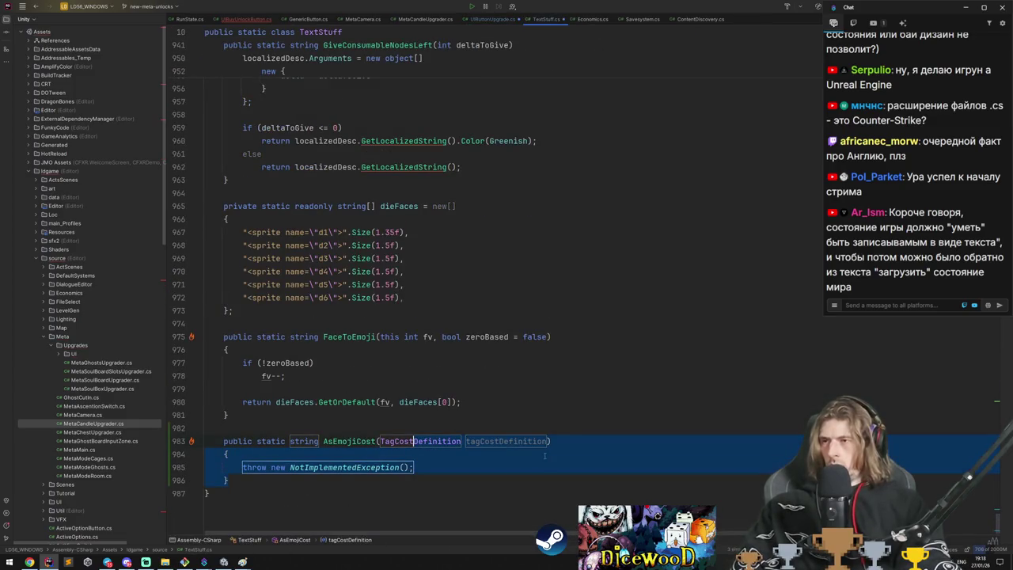
{"action": "key", "text": "Delete"}
{"action": "key", "text": "ctrl+v"}
{"action": "key", "text": "Up"}
{"action": "key", "text": "Up"}
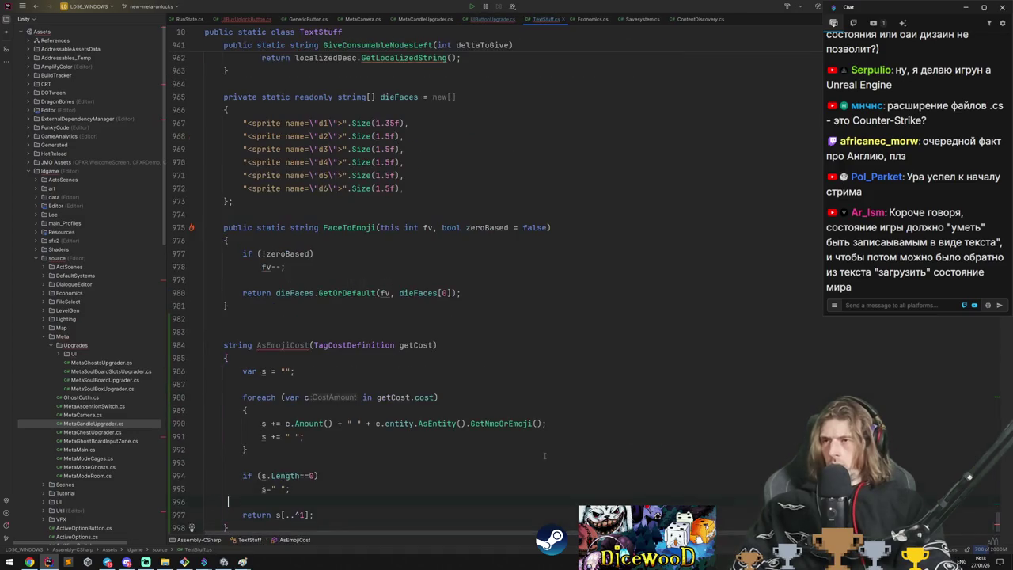
{"action": "key", "text": "Up"}
{"action": "type", "text": "publci sa"}
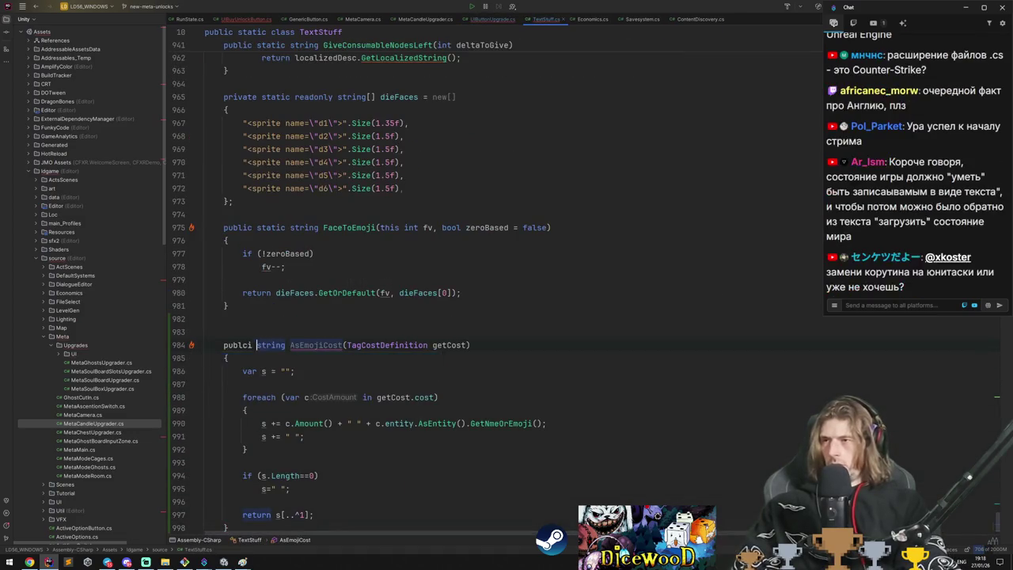
{"action": "type", "text": "tatic"}
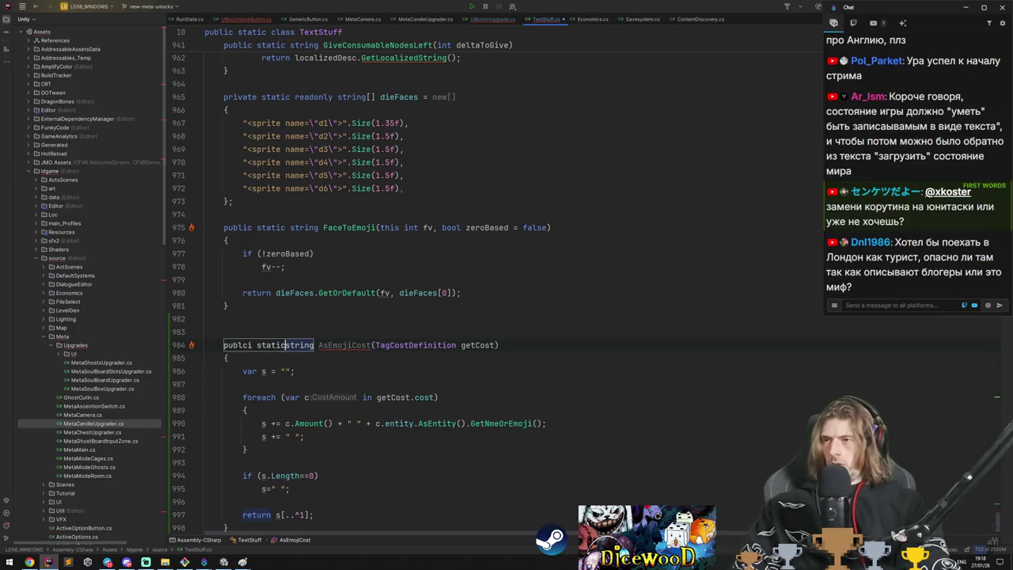
{"action": "key", "text": "Home"}
{"action": "key", "text": "BackSpace"}
{"action": "left_click", "coordinate": [348, 332], "text": "ctrl"}
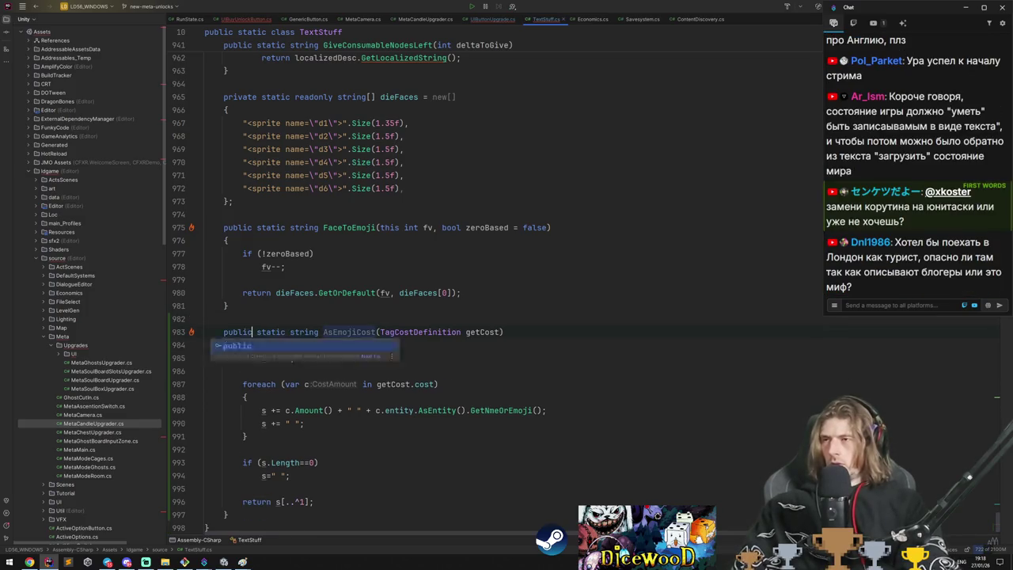
{"action": "left_click", "coordinate": [316, 356]}
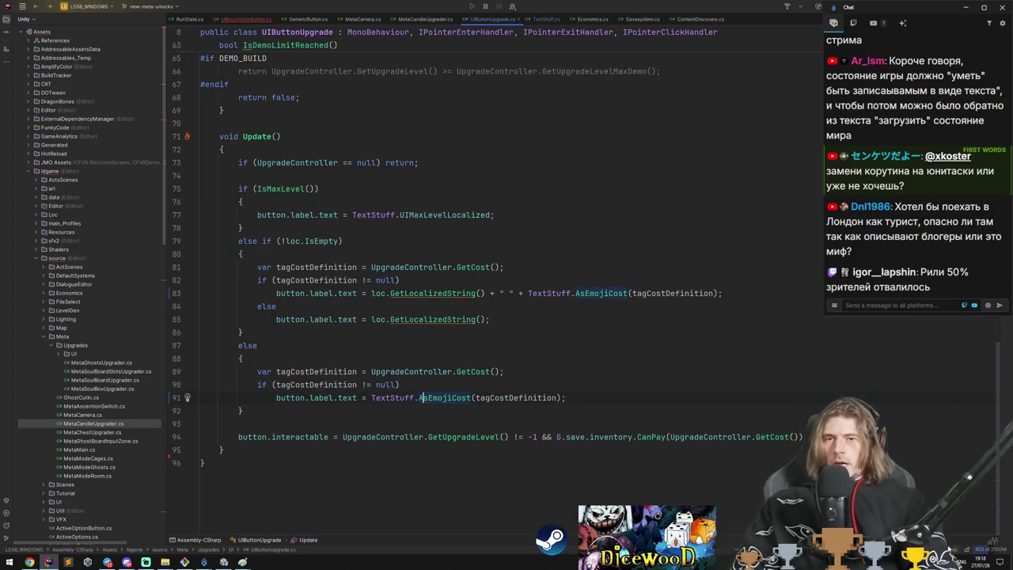
In UIBuyUnlockButton.cs, type TextStuff.AsEmojiCost() and copy the entity lookup and TagCostDefinition check lines from Buy.
{"action": "key", "text": "ctrl+Tab"}
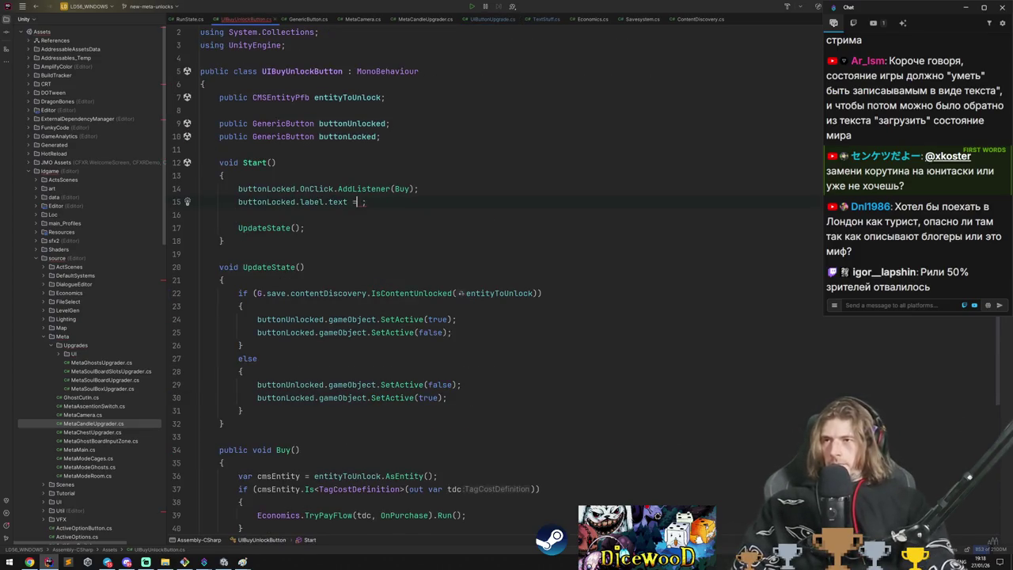
{"action": "type", "text": "TextStuff.AsEmojiCost("}
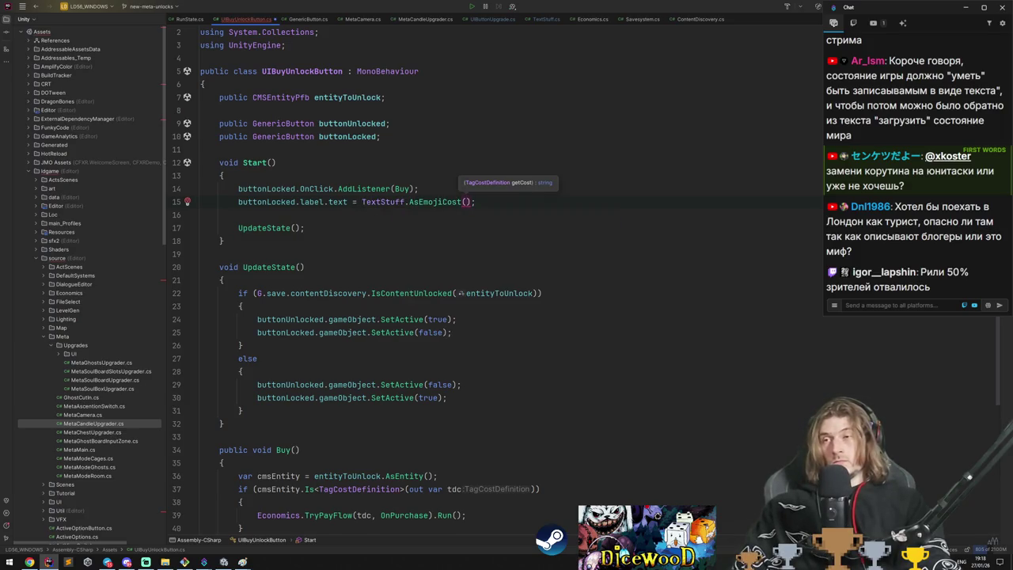
{"action": "scroll", "coordinate": [376, 432], "scroll_direction": "down", "scroll_amount": 2}
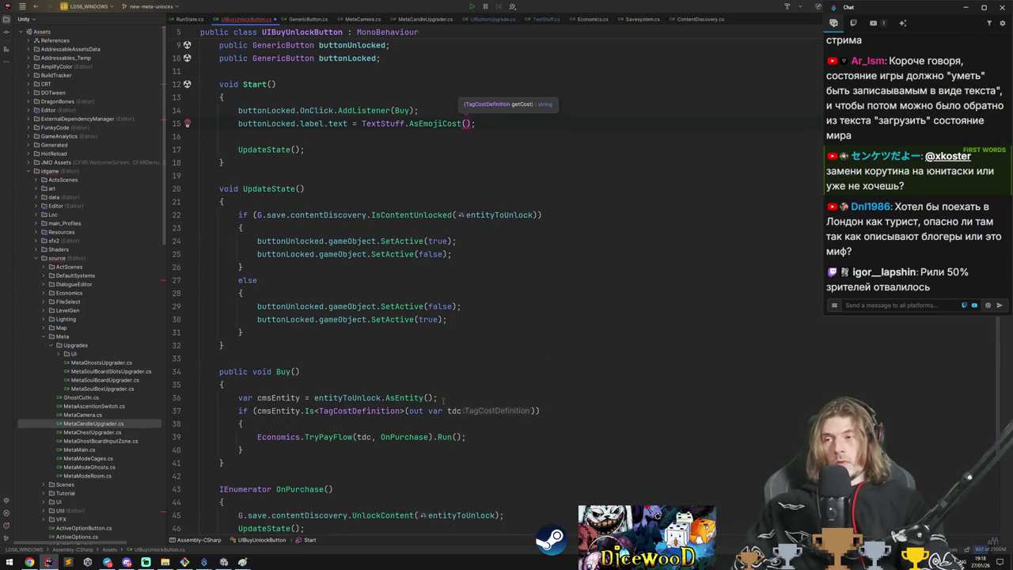
{"action": "left_click_drag", "start_coordinate": [443, 398], "coordinate": [465, 384]}
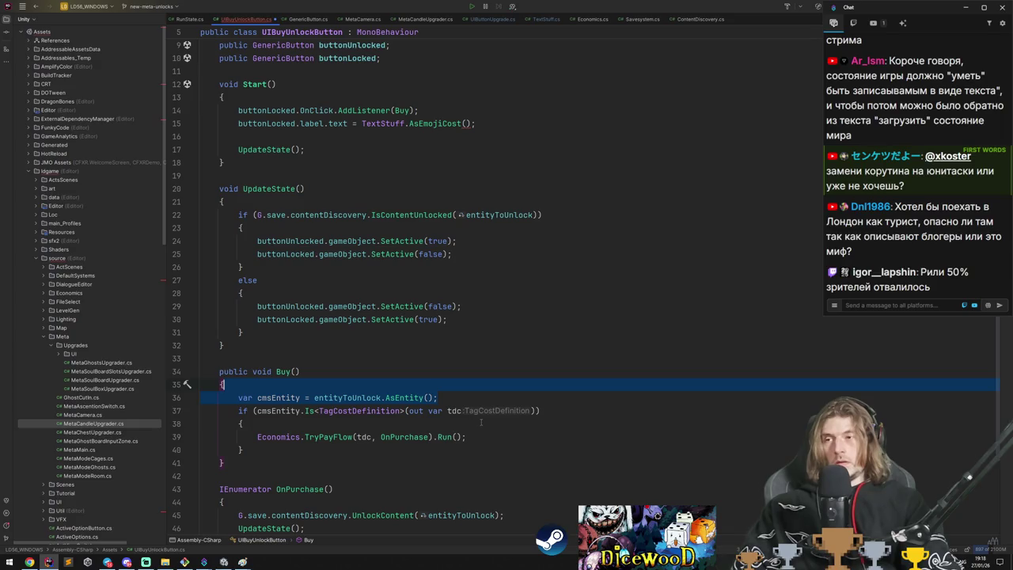
{"action": "key", "text": "shift+Down"}
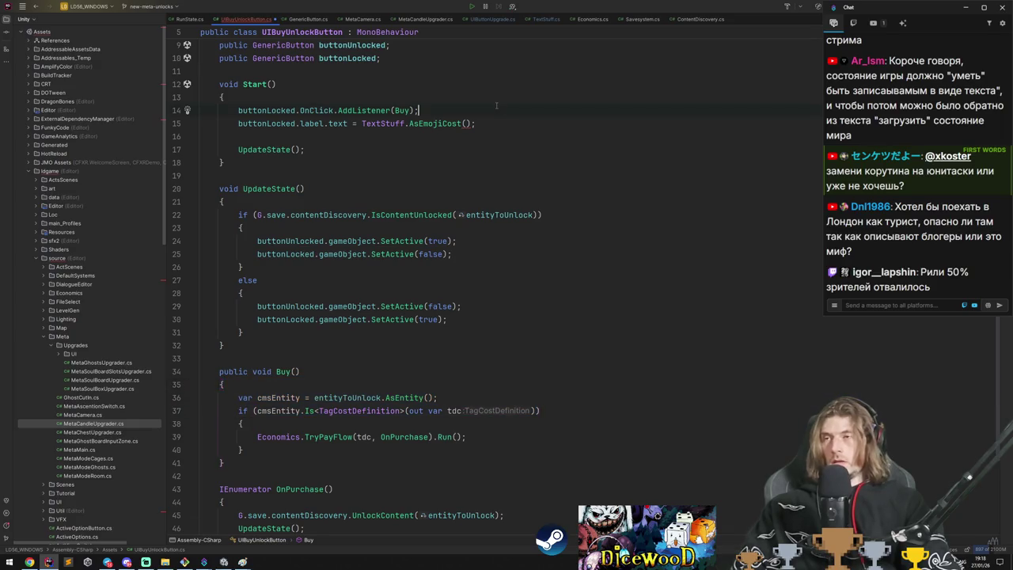
{"action": "key", "text": "ctrl+v"}
Move the cost-label code into UpdateState's locked branch, calling TextStuff.AsEmojiCost(tdc).
{"action": "key", "text": "shift+Up"}
{"action": "key", "text": "shift+Up"}
{"action": "key", "text": "shift+Up"}
{"action": "key", "text": "ctrl+x"}
{"action": "key", "text": "ctrl+x"}
{"action": "key", "text": "Down"}
{"action": "key", "text": "Down"}
{"action": "key", "text": "Down"}
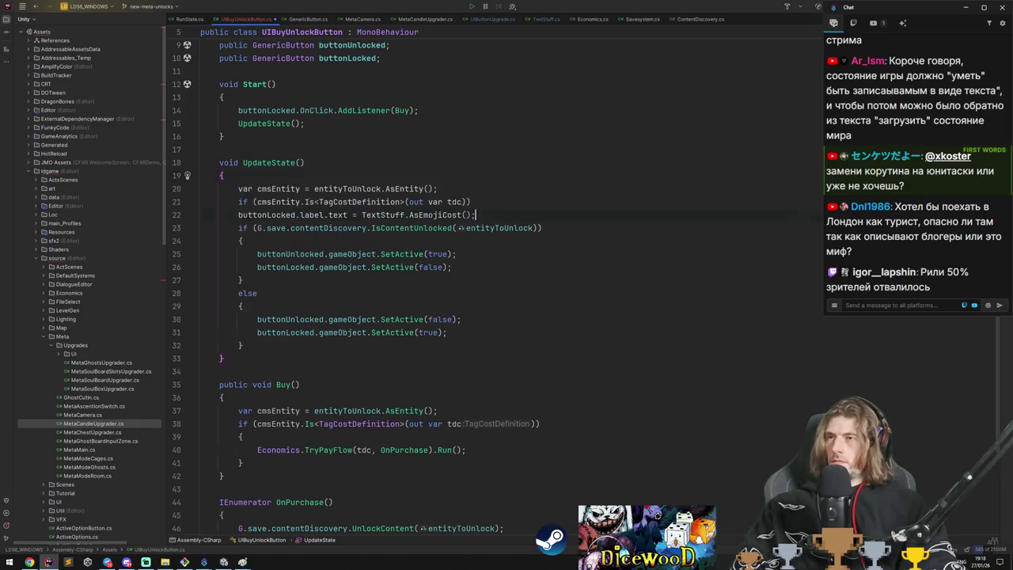
{"action": "key", "text": "Escape"}
{"action": "key", "text": "Down"}
{"action": "key", "text": "Down"}
{"action": "key", "text": "Down"}
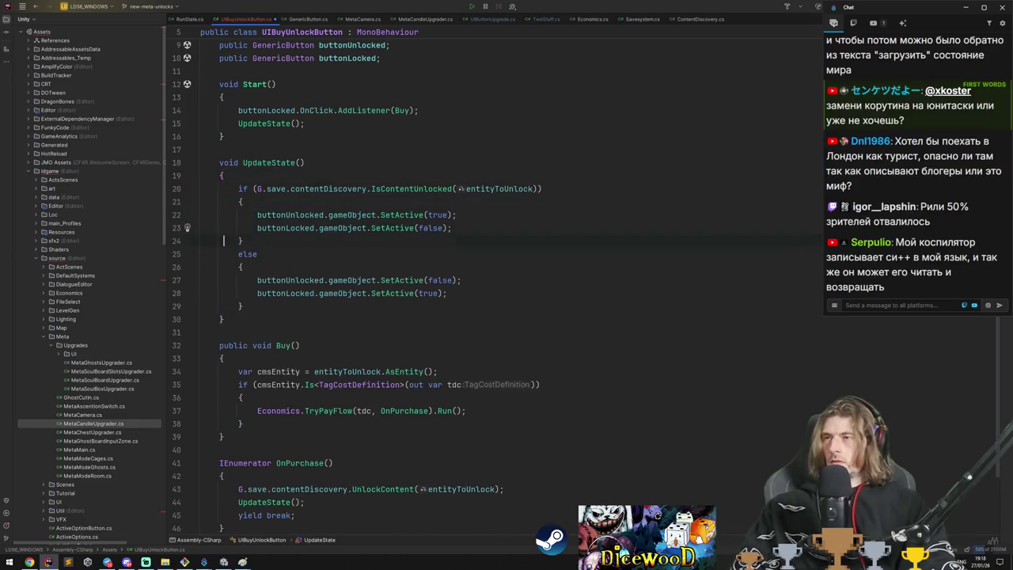
{"action": "key", "text": "Tab"}
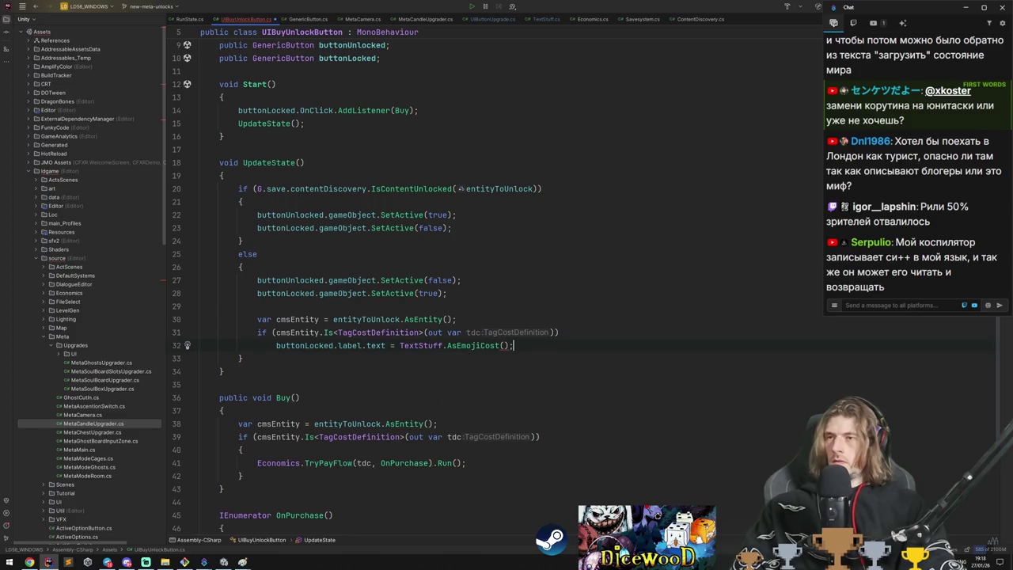
{"action": "key", "text": "Left"}
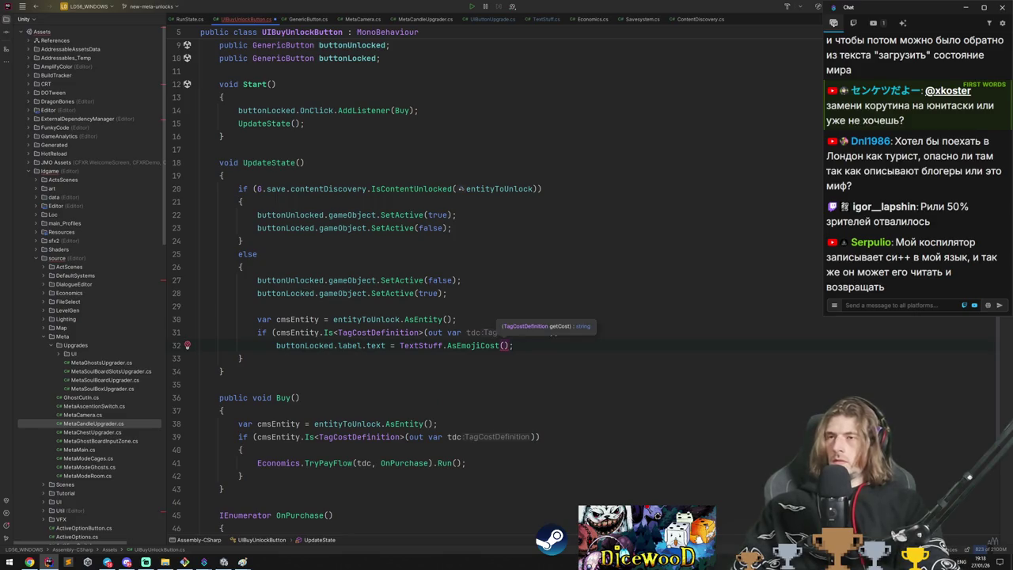
{"action": "type", "text": "tdc"}
{"action": "key", "text": "ctrl+d"}
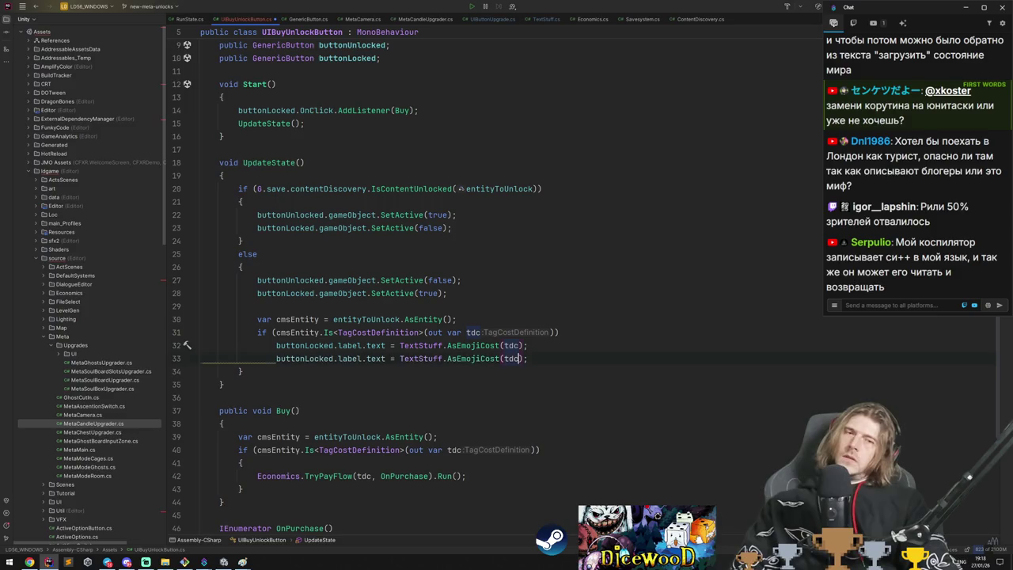
{"action": "key", "text": "ctrl+z"}
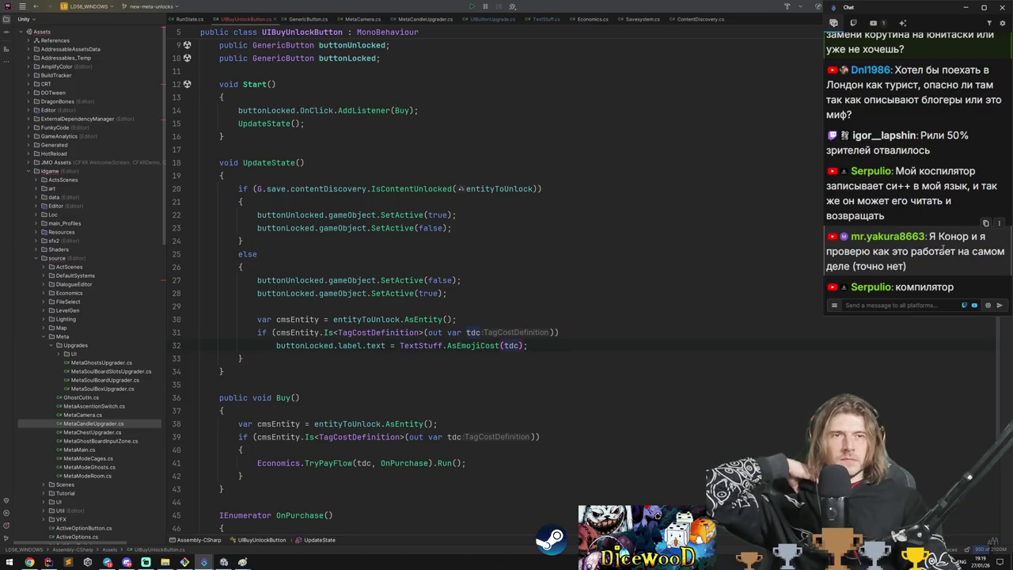
{"action": "scroll", "coordinate": [945, 241], "scroll_direction": "up", "scroll_amount": 2}
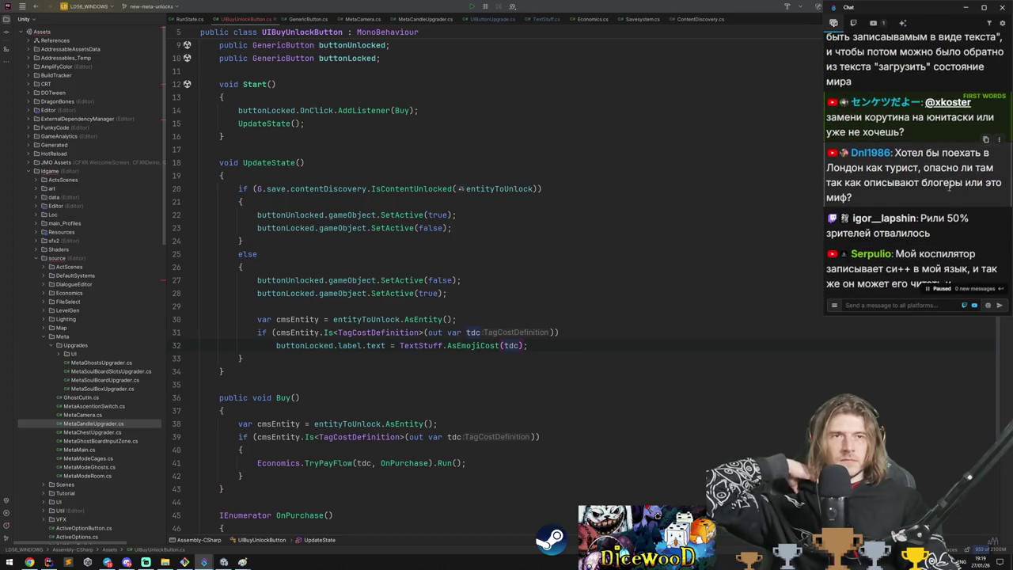
{"action": "left_click_drag", "start_coordinate": [921, 218], "coordinate": [932, 234]}
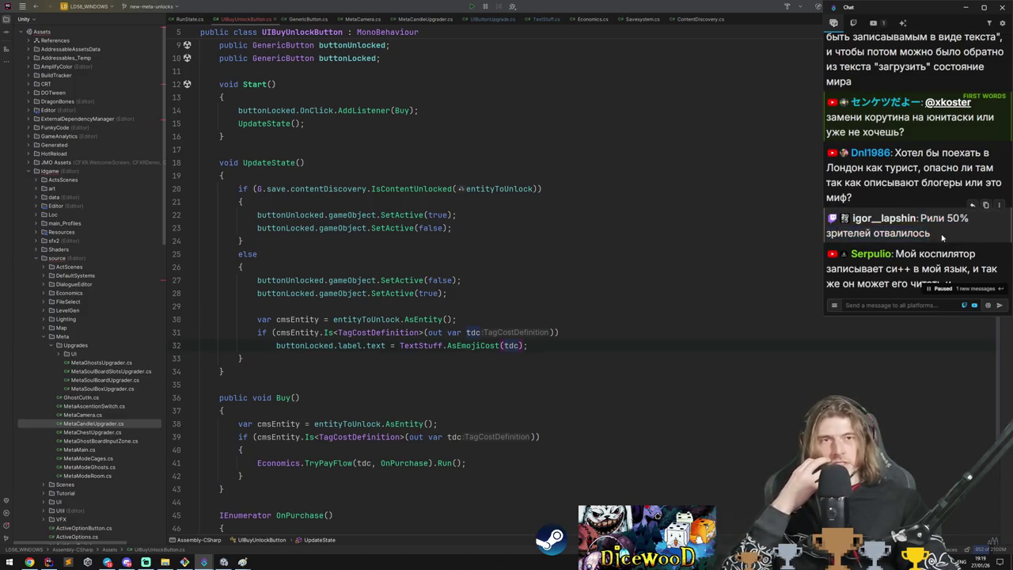
{"action": "scroll", "coordinate": [934, 228], "scroll_direction": "up", "scroll_amount": 2}
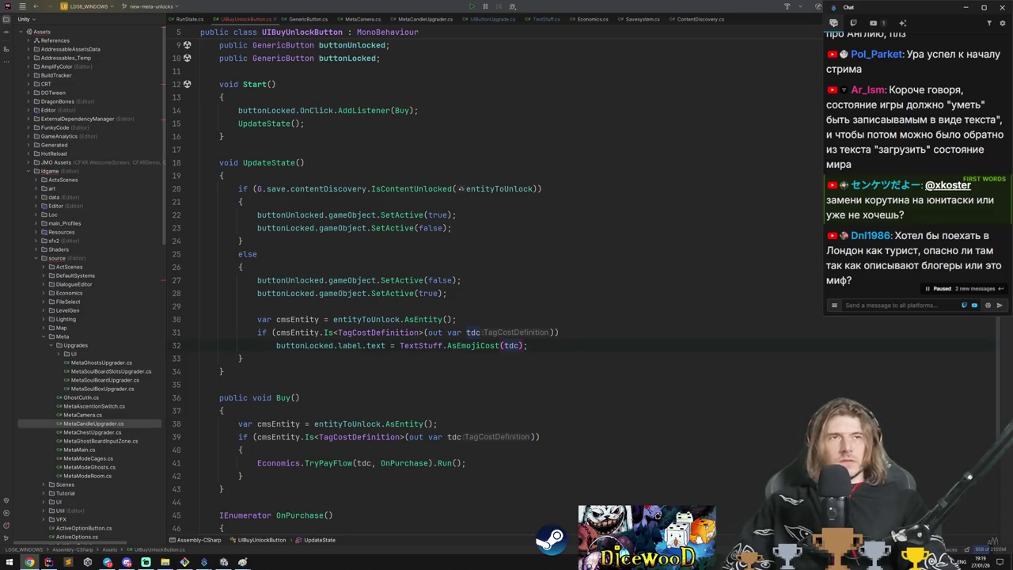
{"action": "scroll", "coordinate": [910, 198], "scroll_direction": "down", "scroll_amount": 5}
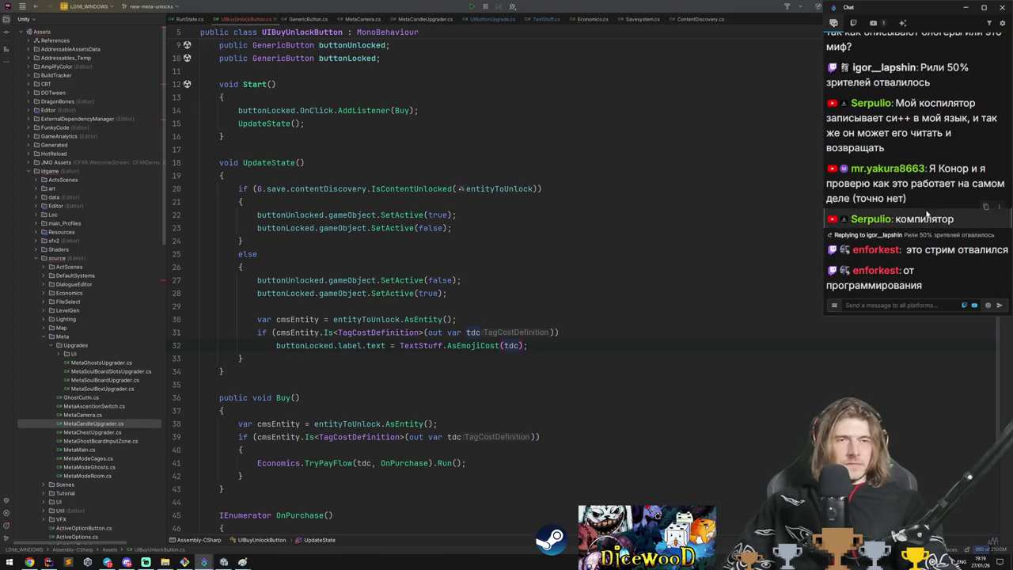
{"action": "scroll", "coordinate": [920, 238], "scroll_direction": "up", "scroll_amount": 3}
{"action": "scroll", "coordinate": [921, 241], "scroll_direction": "up", "scroll_amount": 2}
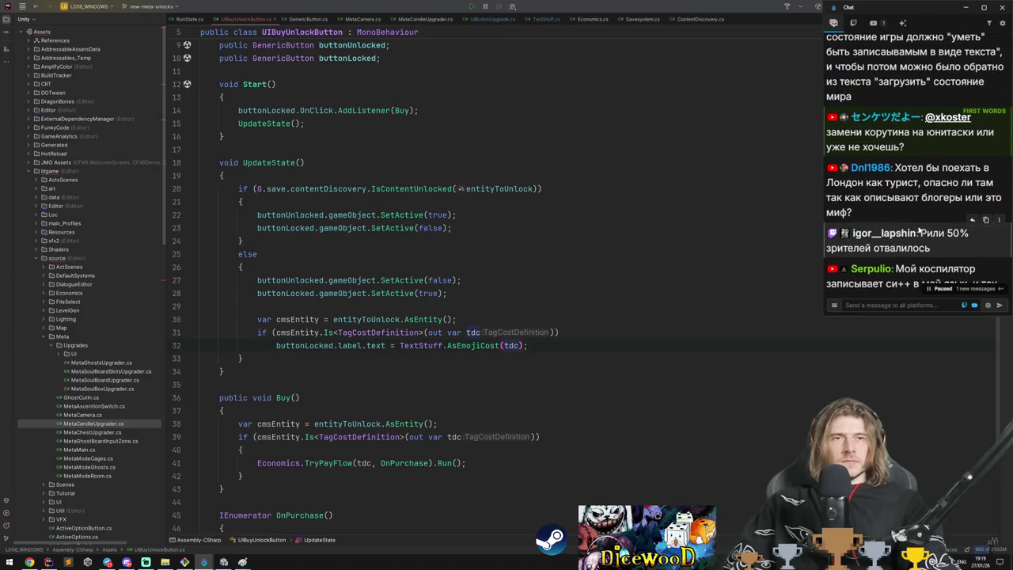
{"action": "left_click_drag", "start_coordinate": [913, 214], "coordinate": [898, 165]}
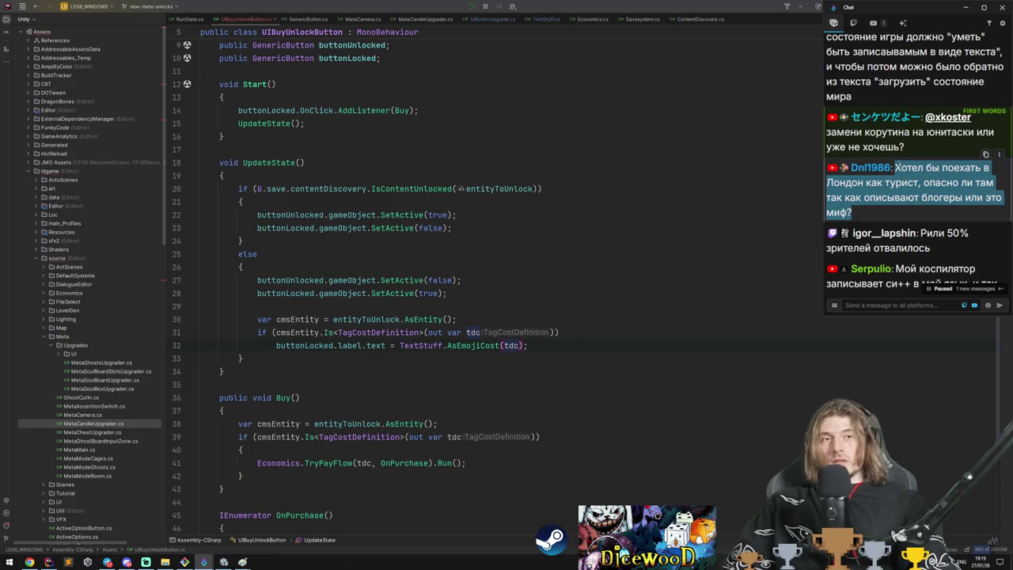
{"action": "left_click", "coordinate": [899, 162]}
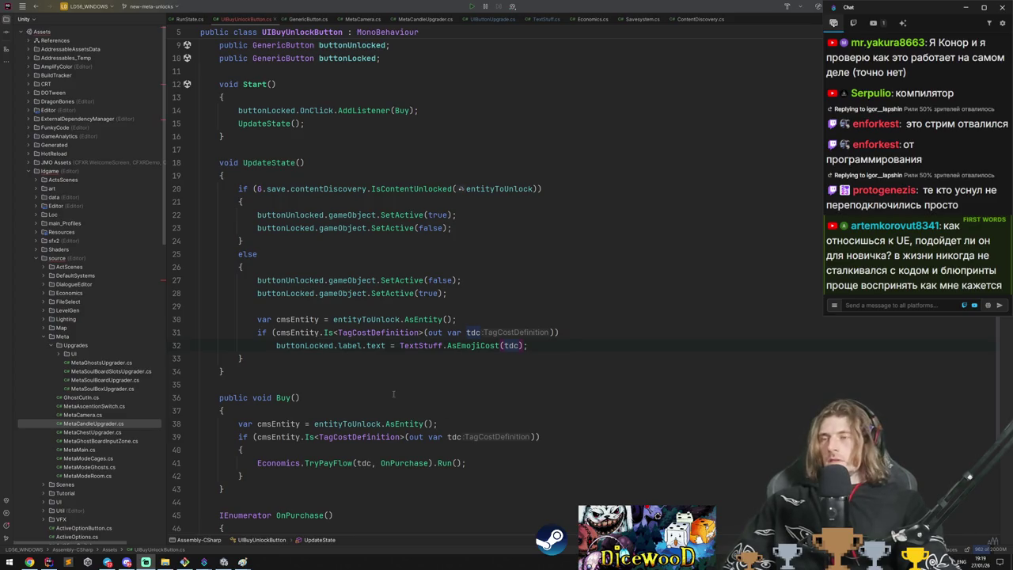
{"action": "scroll", "coordinate": [342, 294], "scroll_direction": "down", "scroll_amount": 5}
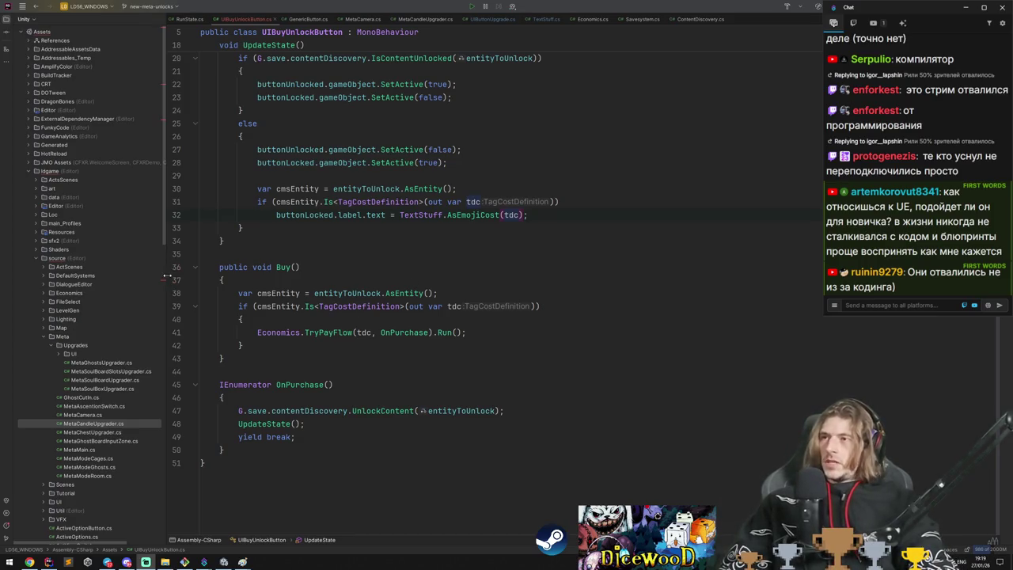
{"action": "scroll", "coordinate": [167, 283], "scroll_direction": "down", "scroll_amount": 15}
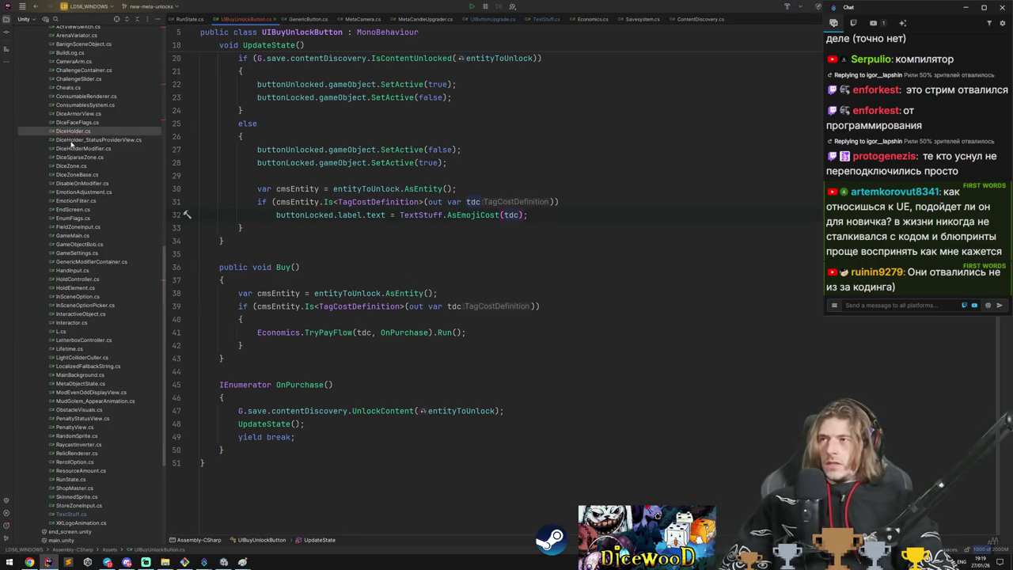
Open DiceHolder.cs, close the stray DecompressZipHelper.cs file, and return to Unity.
{"action": "double_click", "coordinate": [76, 131]}
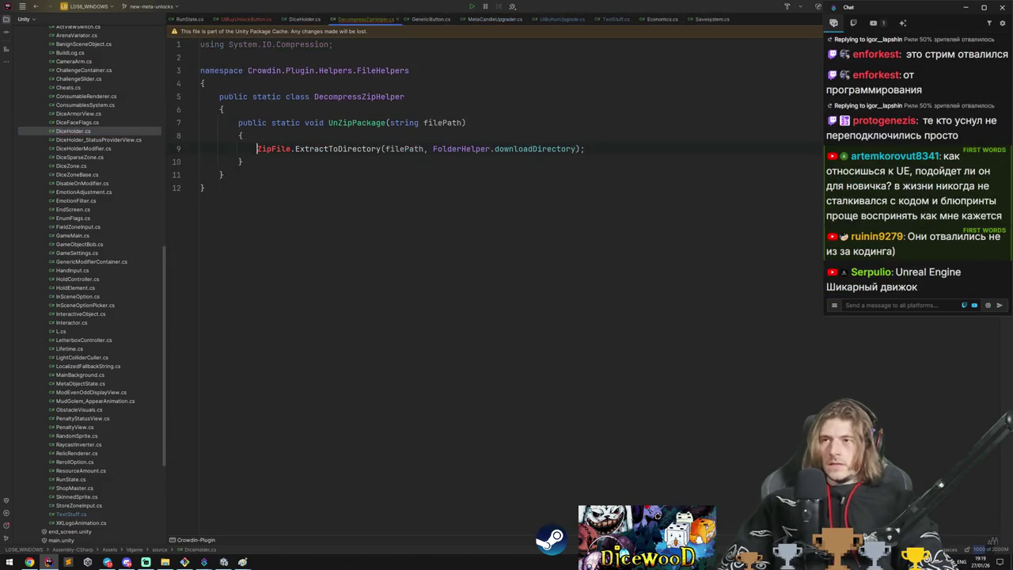
{"action": "middle_click", "coordinate": [351, 19]}
{"action": "scroll", "coordinate": [576, 221], "scroll_direction": "up", "scroll_amount": 6}
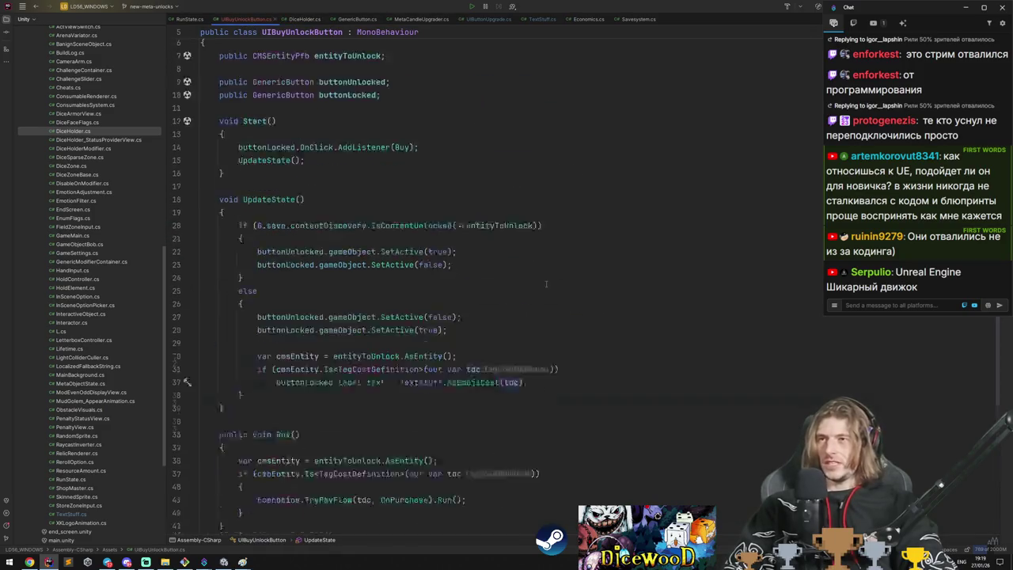
{"action": "scroll", "coordinate": [410, 201], "scroll_direction": "down", "scroll_amount": 6}
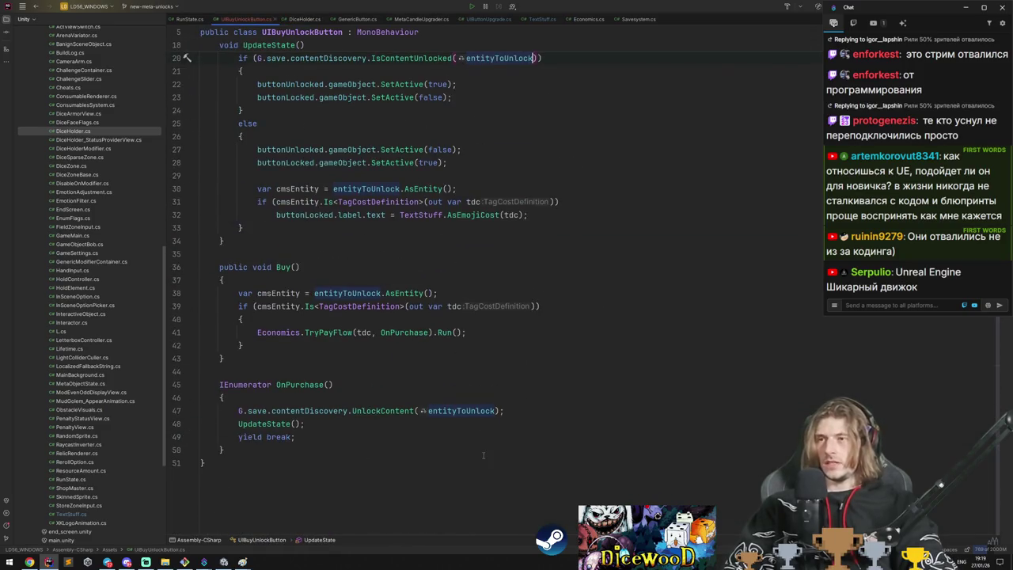
{"action": "scroll", "coordinate": [388, 453], "scroll_direction": "up", "scroll_amount": 6}
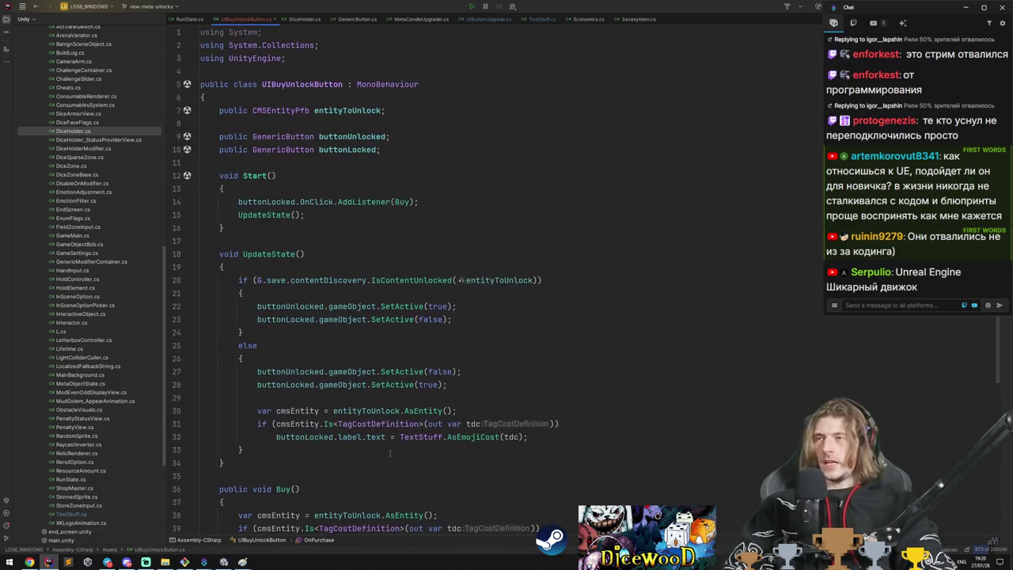
{"action": "scroll", "coordinate": [390, 434], "scroll_direction": "down", "scroll_amount": 6}
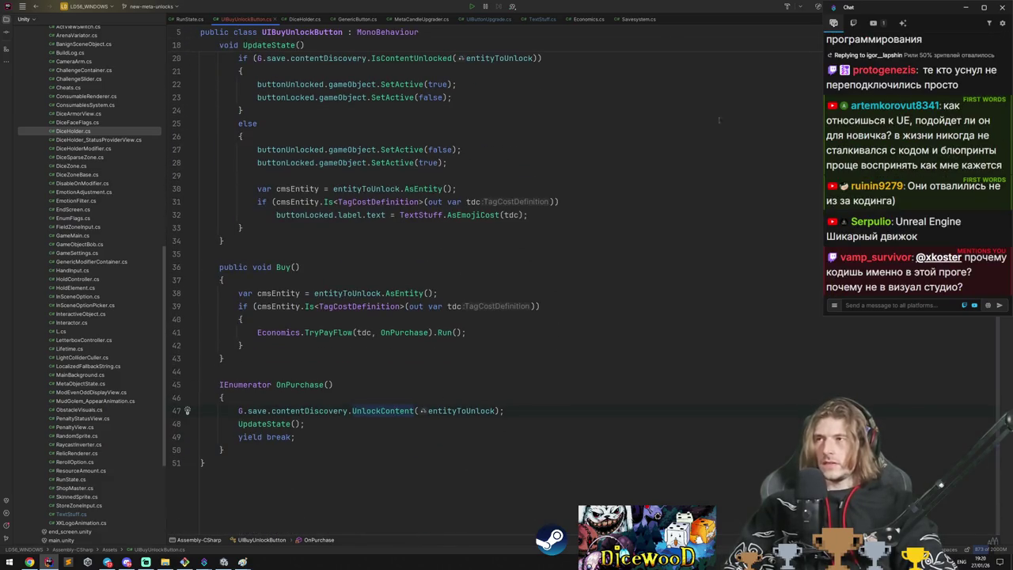
{"action": "key", "text": "alt+Tab"}
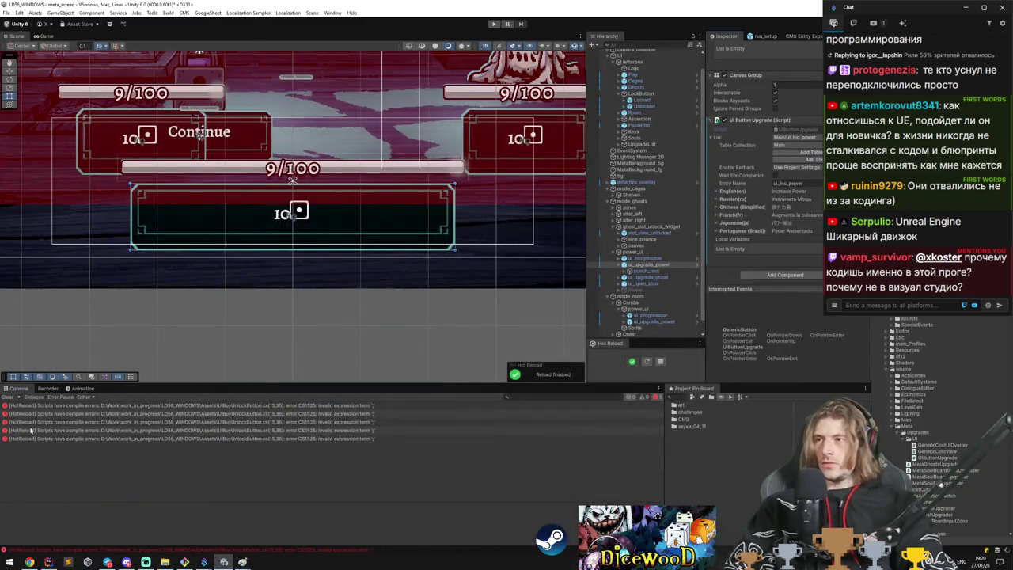
Clear the stale CS1525 errors from the Unity console and let the scripts recompile.
{"action": "left_click", "coordinate": [6, 397]}
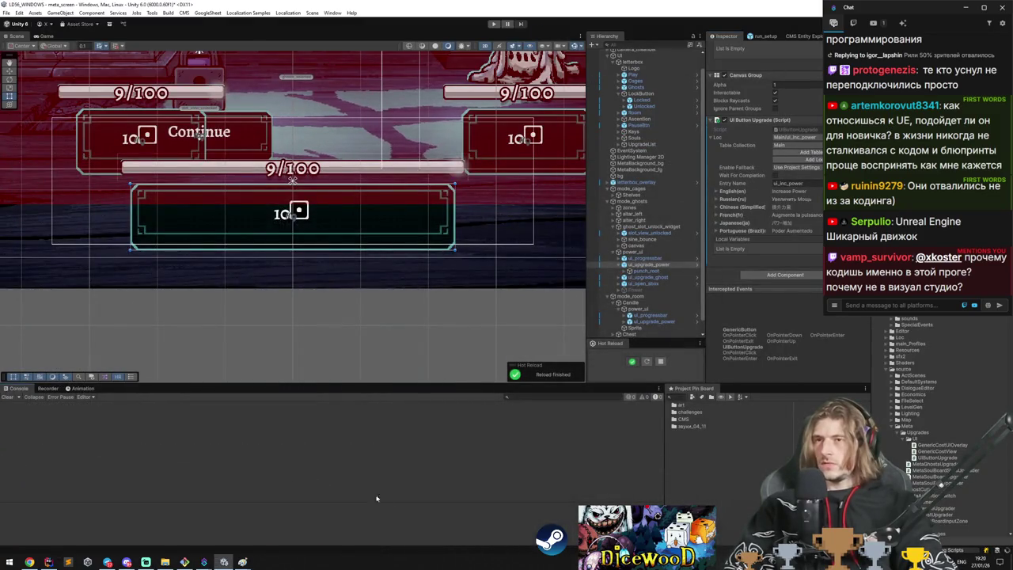
{"action": "key", "text": "alt+Tab"}
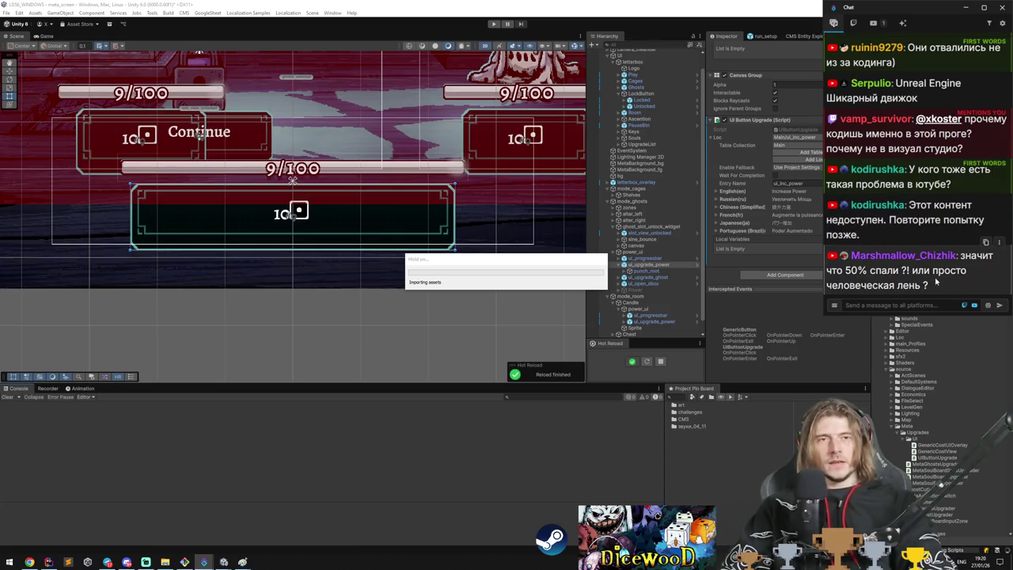
{"action": "left_click_drag", "start_coordinate": [949, 287], "coordinate": [960, 117]}
{"action": "left_click_drag", "start_coordinate": [931, 147], "coordinate": [850, 117]}
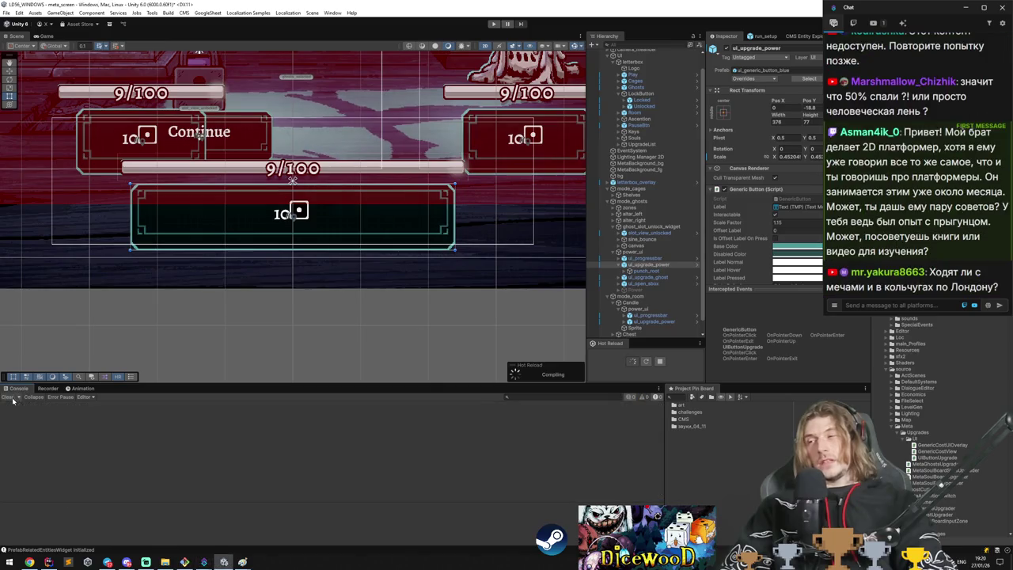
{"action": "scroll", "coordinate": [316, 215], "scroll_direction": "down", "scroll_amount": 2}
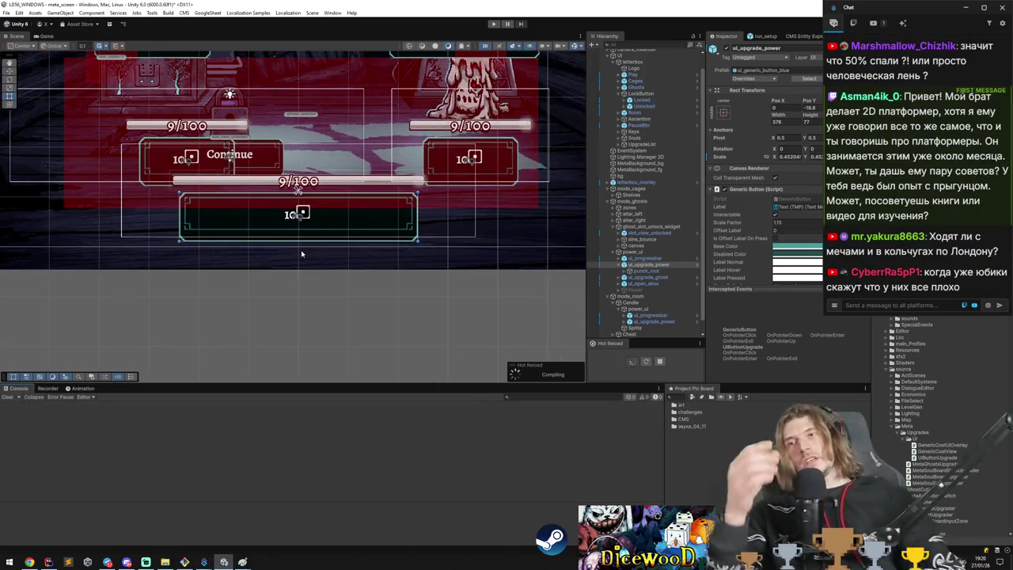
Collapse ui_upgrade_power in the Hierarchy and go back to Rider.
{"action": "left_click", "coordinate": [621, 265]}
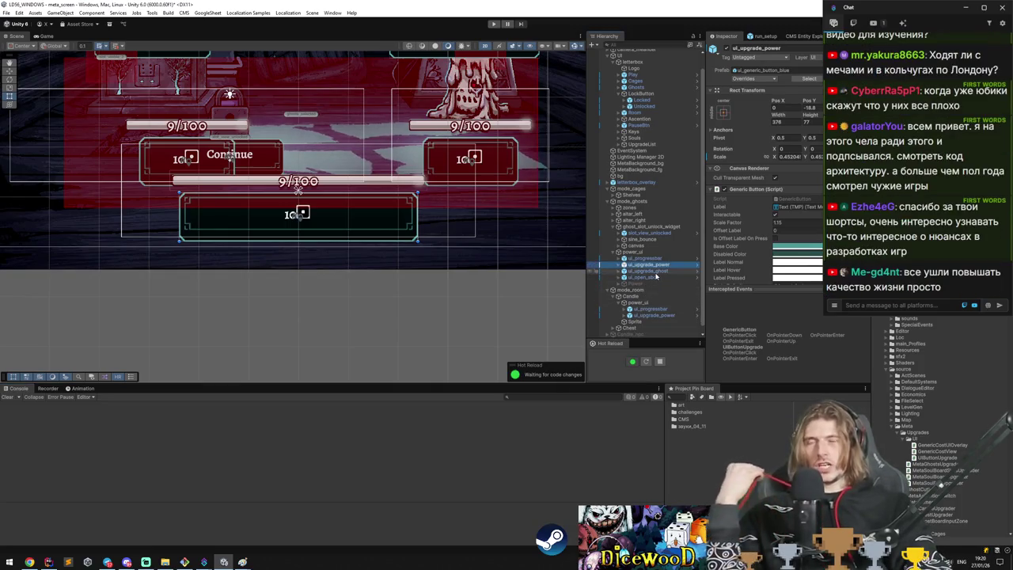
{"action": "scroll", "coordinate": [661, 231], "scroll_direction": "up", "scroll_amount": 1}
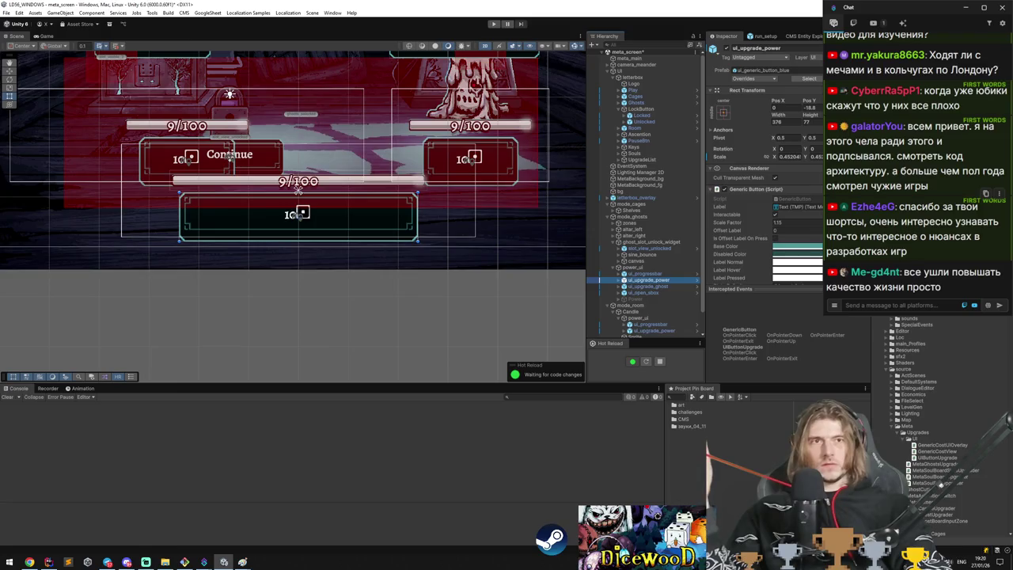
{"action": "scroll", "coordinate": [913, 174], "scroll_direction": "up", "scroll_amount": 3}
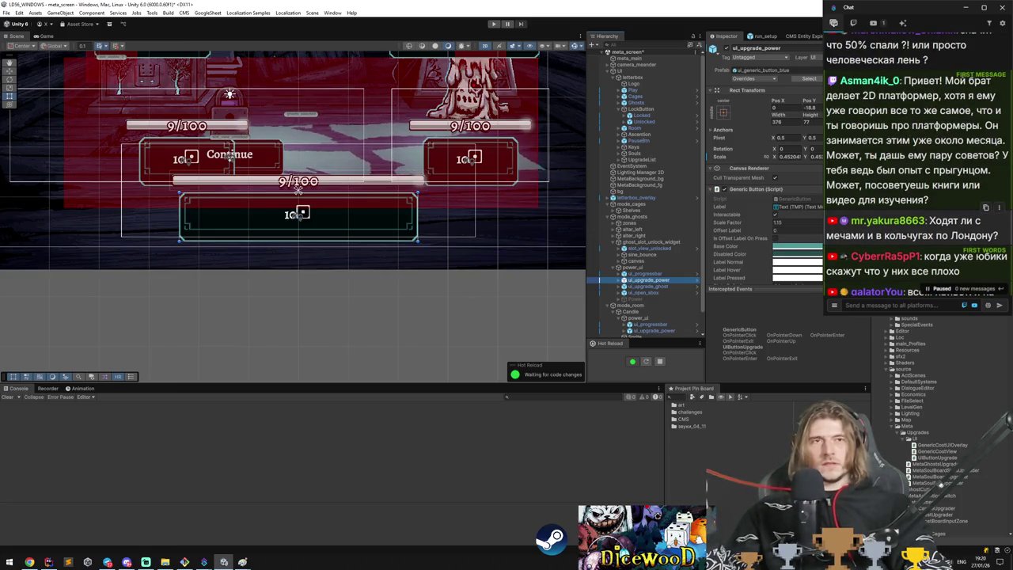
{"action": "scroll", "coordinate": [914, 166], "scroll_direction": "up", "scroll_amount": 5}
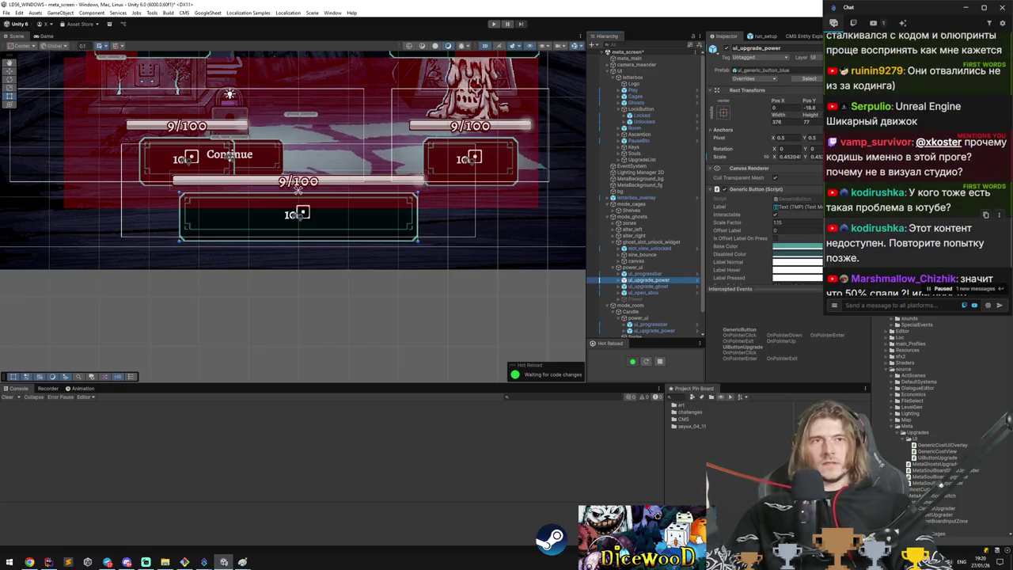
{"action": "mouse_move", "coordinate": [989, 273]}
{"action": "left_mouse_down"}
{"action": "mouse_move", "coordinate": [934, 210]}
{"action": "mouse_move", "coordinate": [910, 163]}
{"action": "mouse_move", "coordinate": [865, 145]}
{"action": "left_mouse_up"}
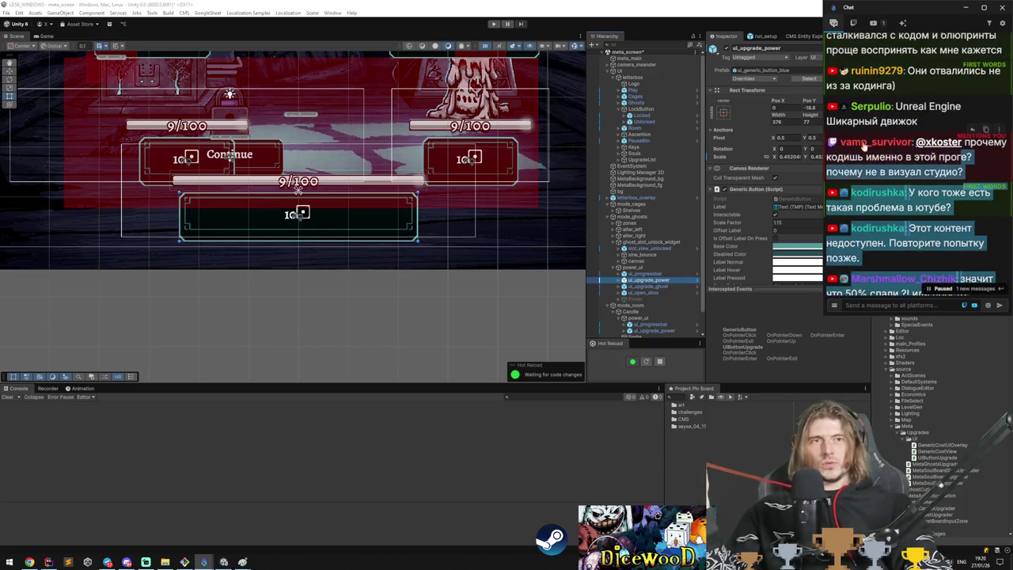
{"action": "scroll", "coordinate": [916, 167], "scroll_direction": "down", "scroll_amount": 10}
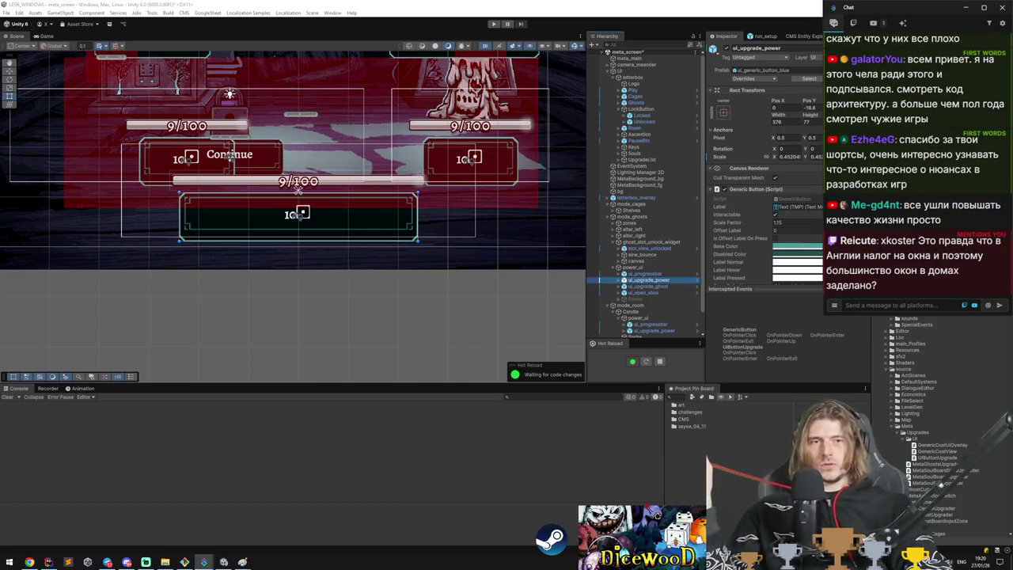
{"action": "key", "text": "alt+Tab"}
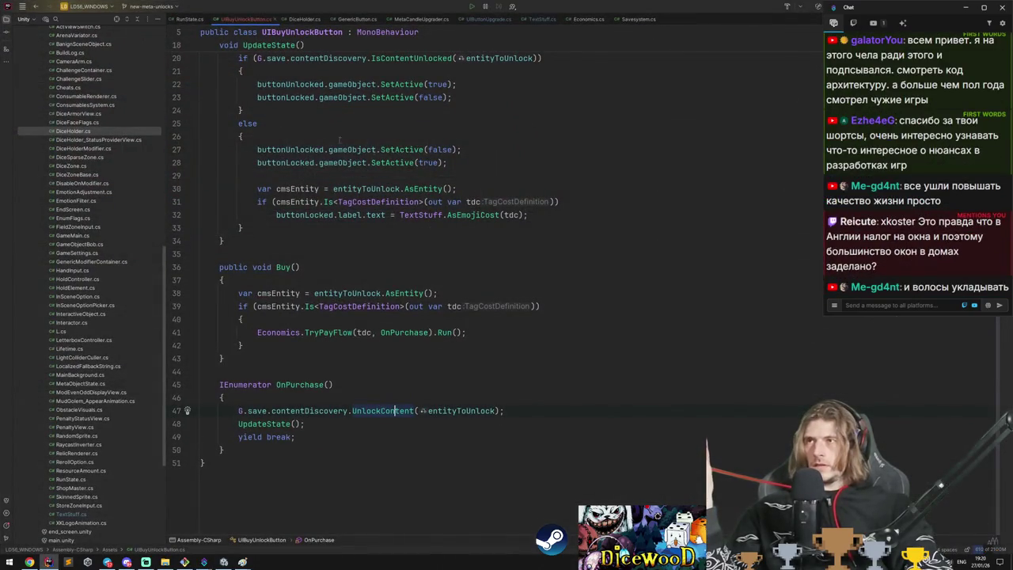
{"action": "key", "text": "ctrl+z"}
{"action": "key", "text": "ctrl+z"}
{"action": "key", "text": "ctrl+z"}
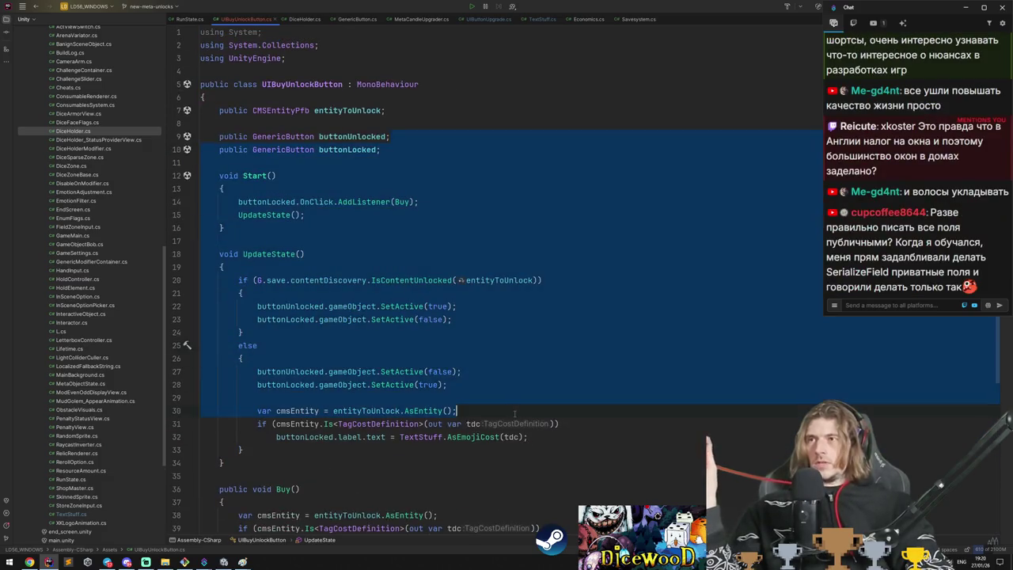
{"action": "key", "text": "ctrl+z"}
{"action": "key", "text": "ctrl+z"}
{"action": "key", "text": "ctrl+z"}
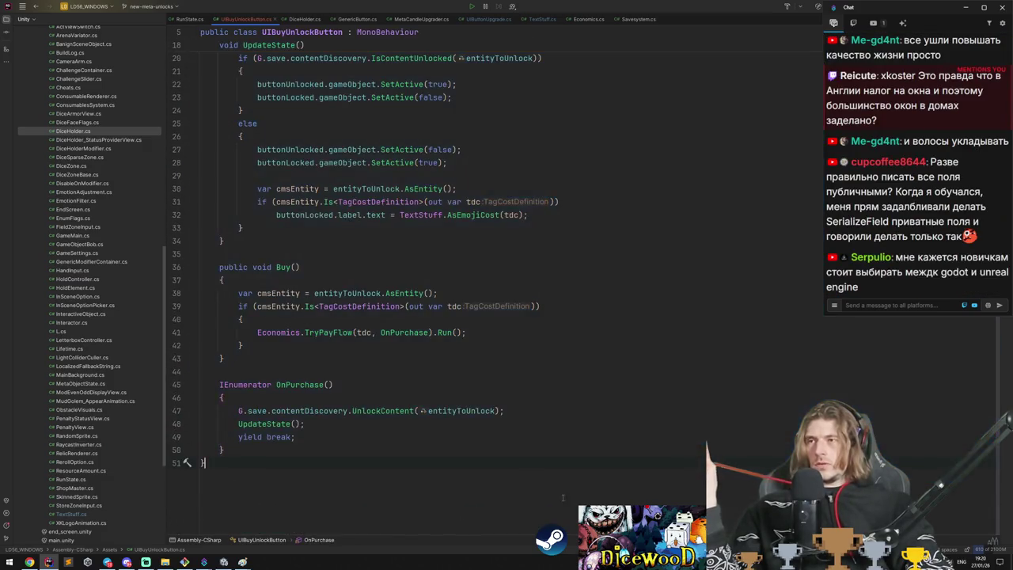
{"action": "key", "text": "ctrl+z"}
{"action": "key", "text": "ctrl+z"}
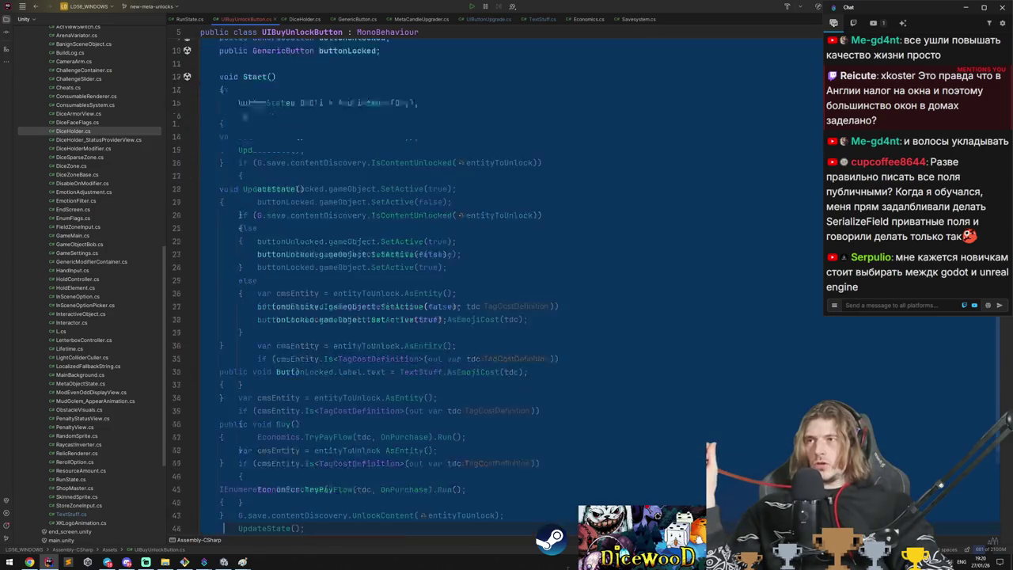
{"action": "left_click", "coordinate": [562, 517]}
{"action": "scroll", "coordinate": [552, 454], "scroll_direction": "up", "scroll_amount": 5}
{"action": "left_click", "coordinate": [485, 19]}
{"action": "scroll", "coordinate": [549, 368], "scroll_direction": "up", "scroll_amount": 10}
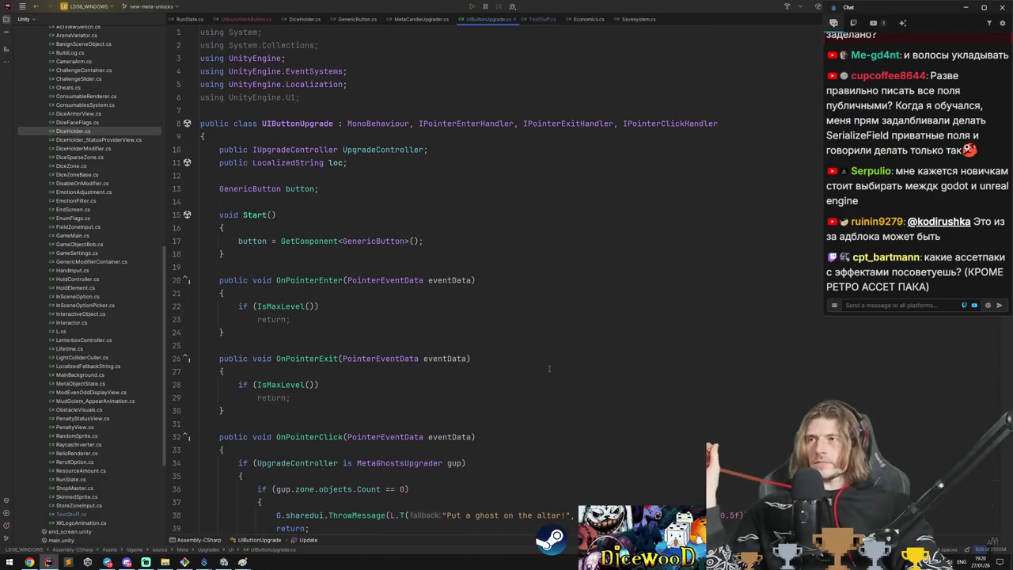
{"action": "scroll", "coordinate": [549, 353], "scroll_direction": "down", "scroll_amount": 15}
{"action": "left_click", "coordinate": [316, 163]}
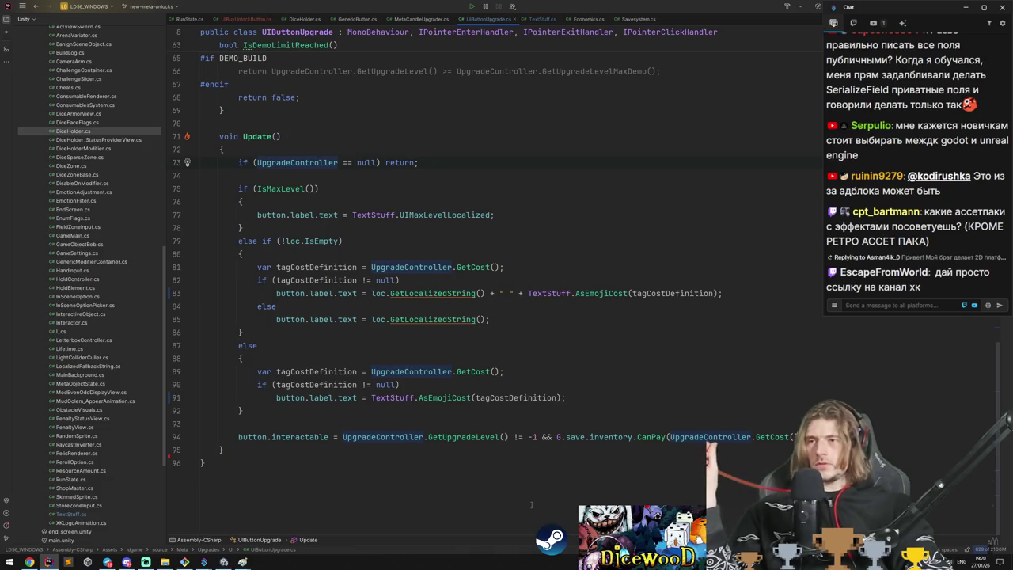
{"action": "scroll", "coordinate": [531, 503], "scroll_direction": "up", "scroll_amount": 15}
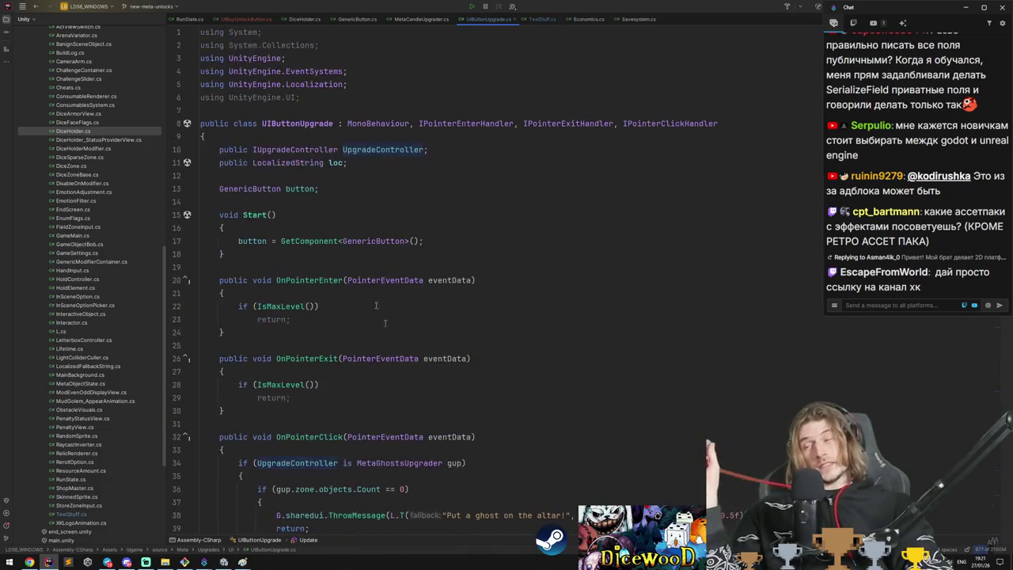
{"action": "left_click", "coordinate": [238, 19]}
{"action": "scroll", "coordinate": [505, 180], "scroll_direction": "down", "scroll_amount": 5}
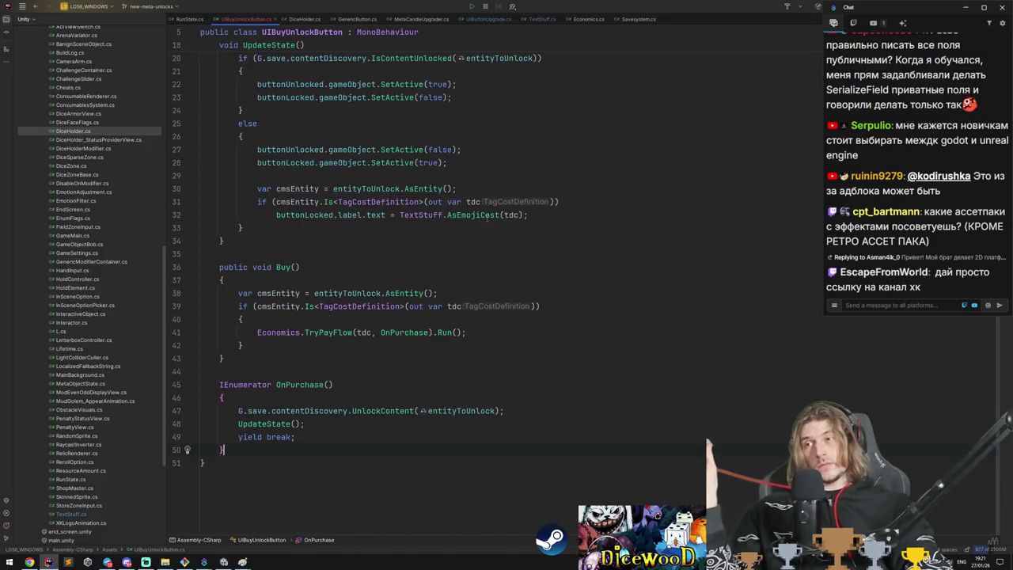
{"action": "scroll", "coordinate": [499, 198], "scroll_direction": "up", "scroll_amount": 5}
{"action": "scroll", "coordinate": [493, 217], "scroll_direction": "down", "scroll_amount": 2}
{"action": "left_click", "coordinate": [595, 201]}
Back in Unity, inspect altar_left, ui_upgrade_power and slot_view_unlocked in the Hierarchy.
{"action": "key", "text": "alt+Tab"}
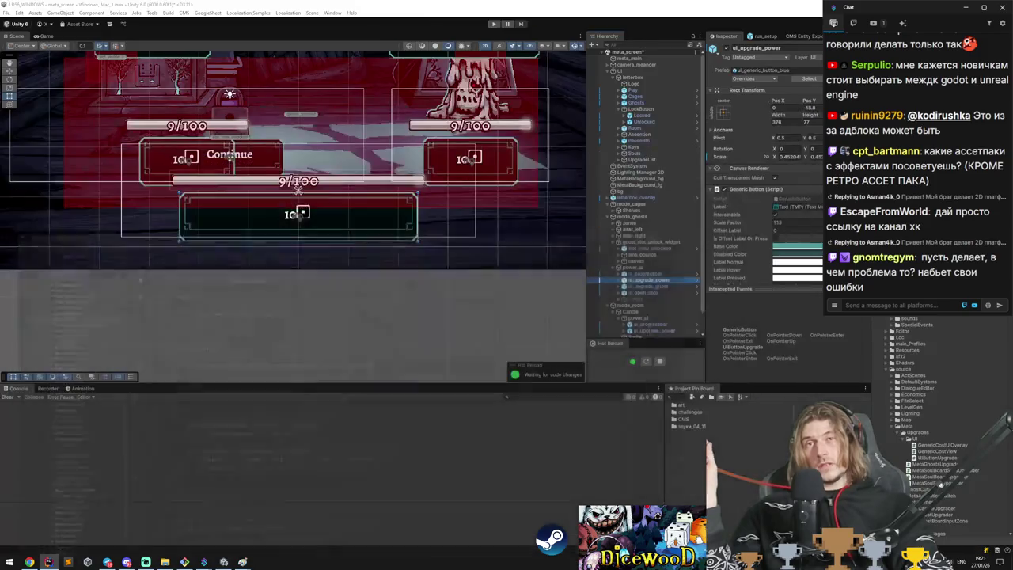
{"action": "scroll", "coordinate": [738, 261], "scroll_direction": "up", "scroll_amount": 5}
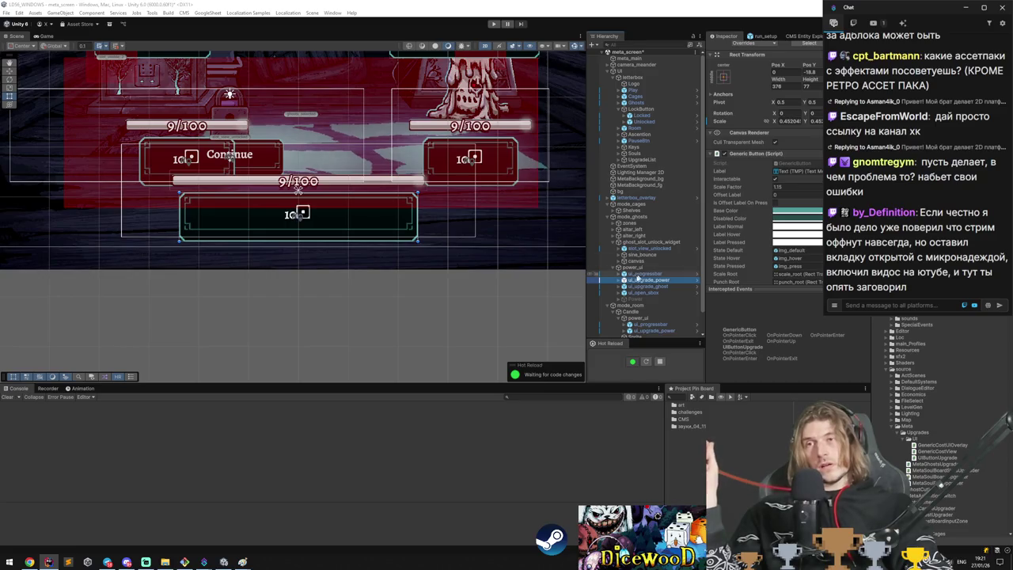
{"action": "left_click", "coordinate": [633, 229]}
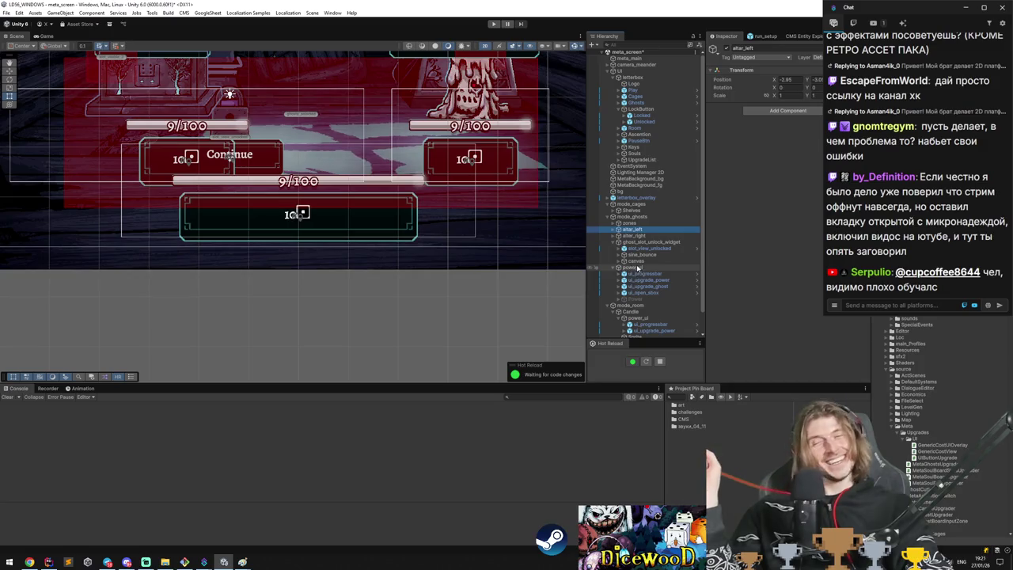
{"action": "left_click", "coordinate": [647, 280]}
{"action": "scroll", "coordinate": [727, 227], "scroll_direction": "down", "scroll_amount": 5}
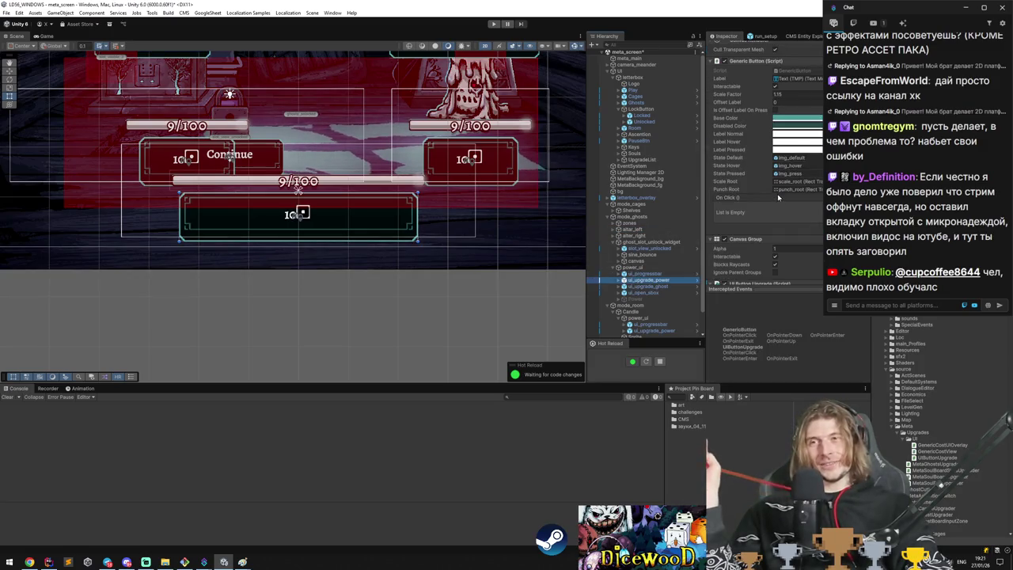
{"action": "scroll", "coordinate": [647, 251], "scroll_direction": "down", "scroll_amount": 1}
{"action": "left_click", "coordinate": [642, 232]}
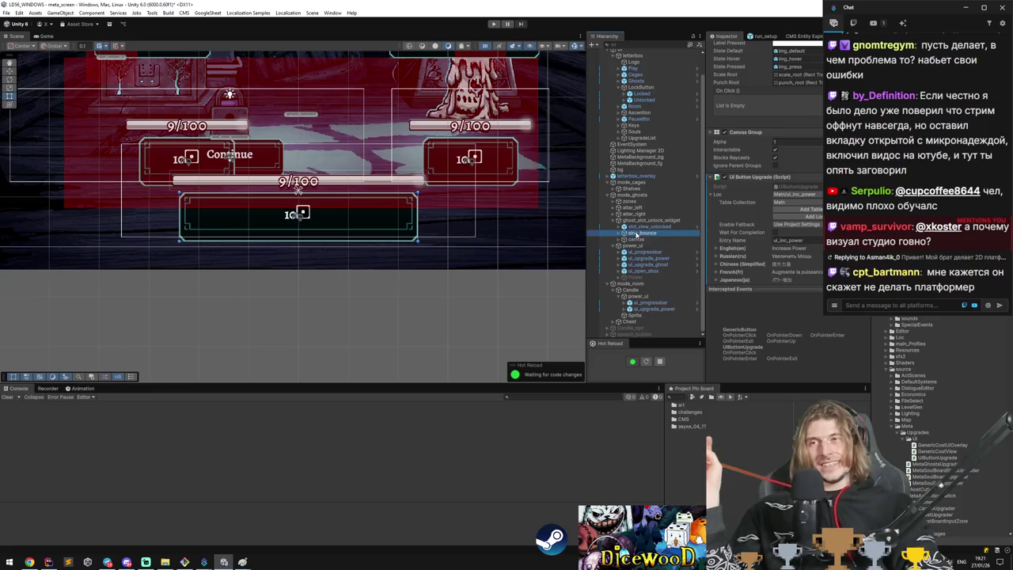
{"action": "left_click", "coordinate": [644, 226]}
{"action": "left_click", "coordinate": [619, 239]}
{"action": "left_click", "coordinate": [619, 239]}
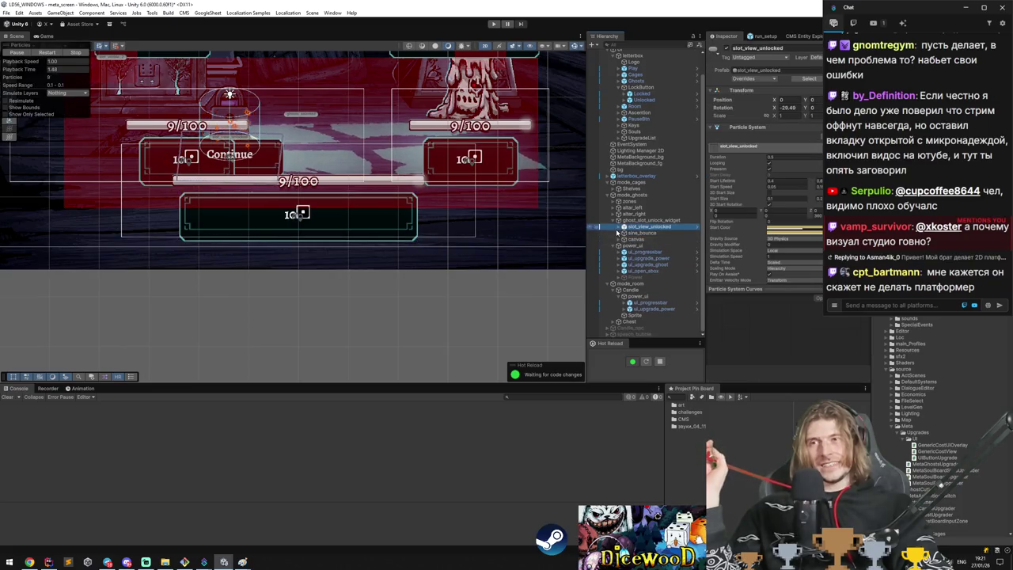
Expand slot_view_unlocked and scale_root, then look at mode_cages and Shelves.
{"action": "left_click", "coordinate": [622, 232]}
{"action": "left_click", "coordinate": [618, 226]}
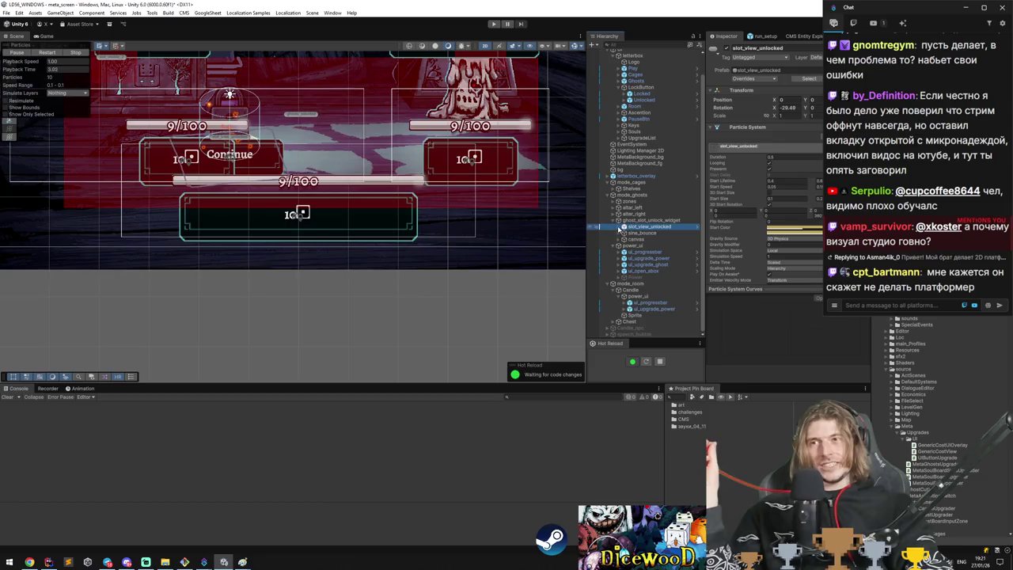
{"action": "left_click", "coordinate": [633, 233]}
{"action": "left_click", "coordinate": [625, 233]}
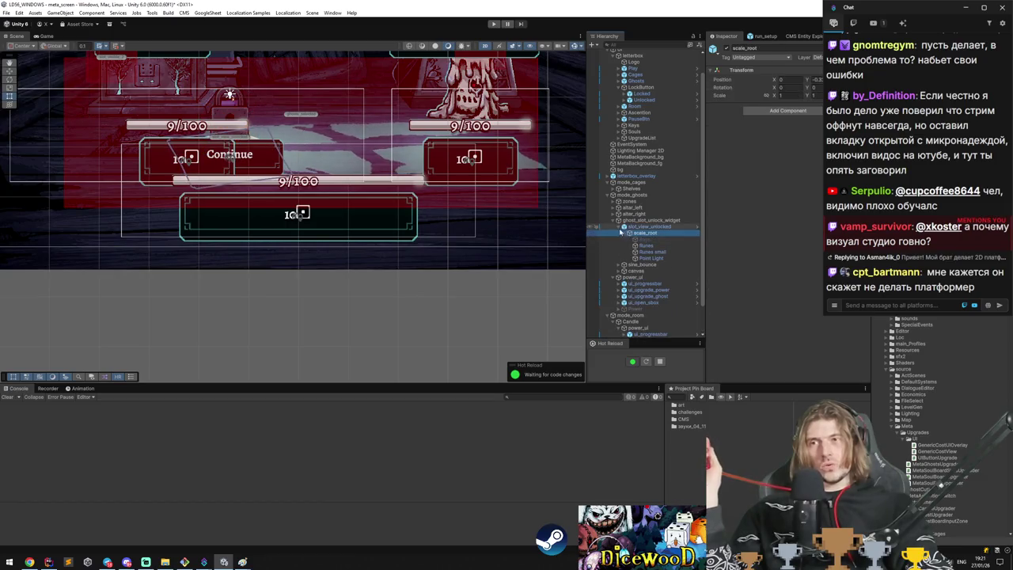
{"action": "left_click", "coordinate": [619, 220]}
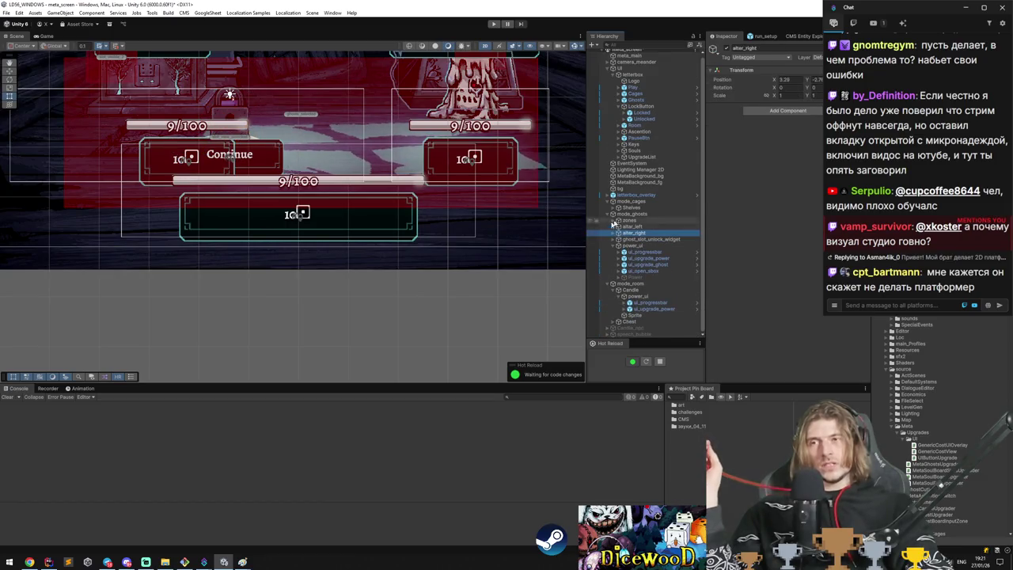
{"action": "left_click", "coordinate": [611, 203]}
{"action": "left_click", "coordinate": [625, 210]}
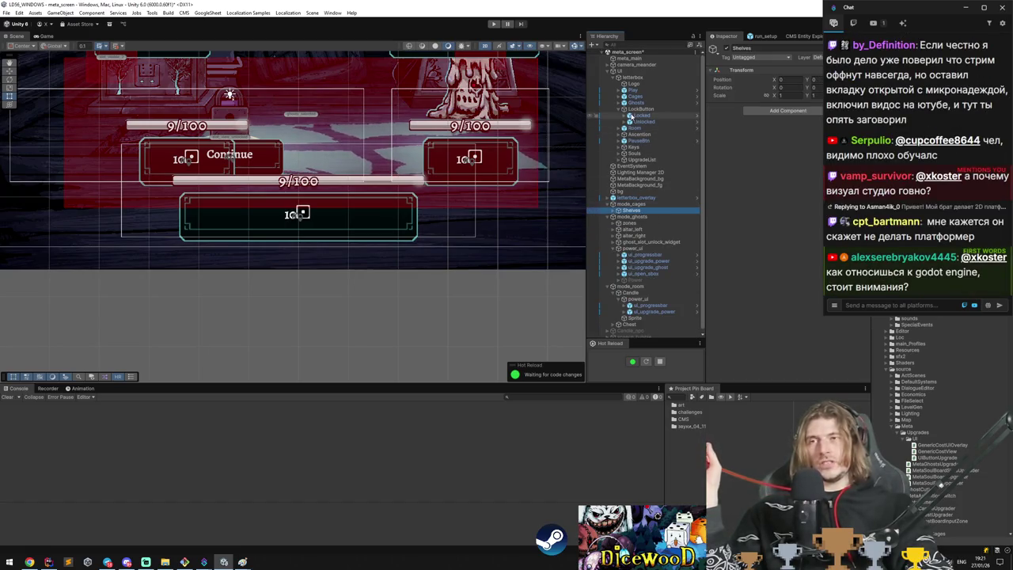
{"action": "scroll", "coordinate": [645, 269], "scroll_direction": "down", "scroll_amount": 1}
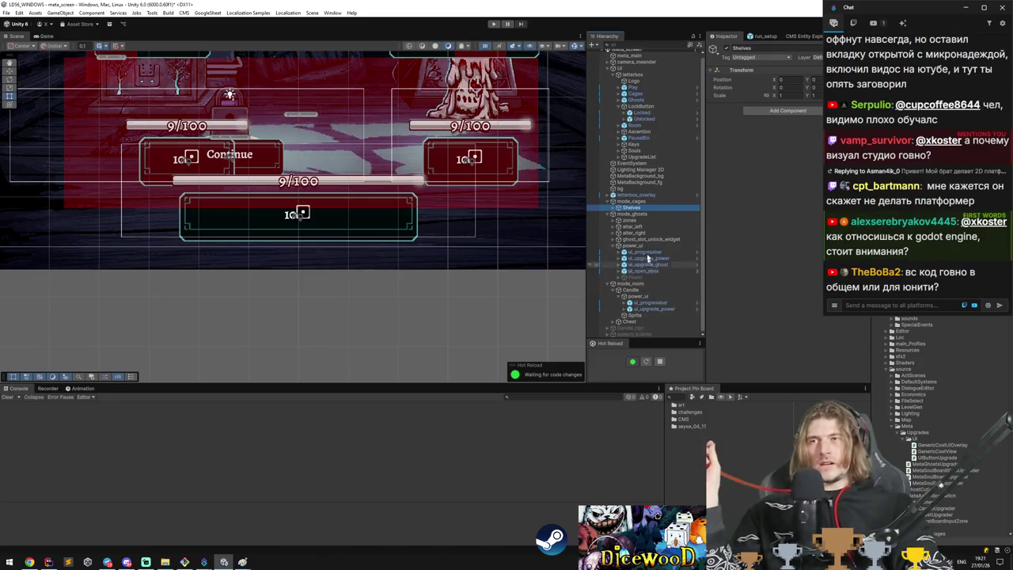
{"action": "scroll", "coordinate": [653, 316], "scroll_direction": "up", "scroll_amount": 1}
Assign LockButton's Unlocked and Locked children to Button Unlocked and Button Locked.
{"action": "left_click", "coordinate": [631, 110]}
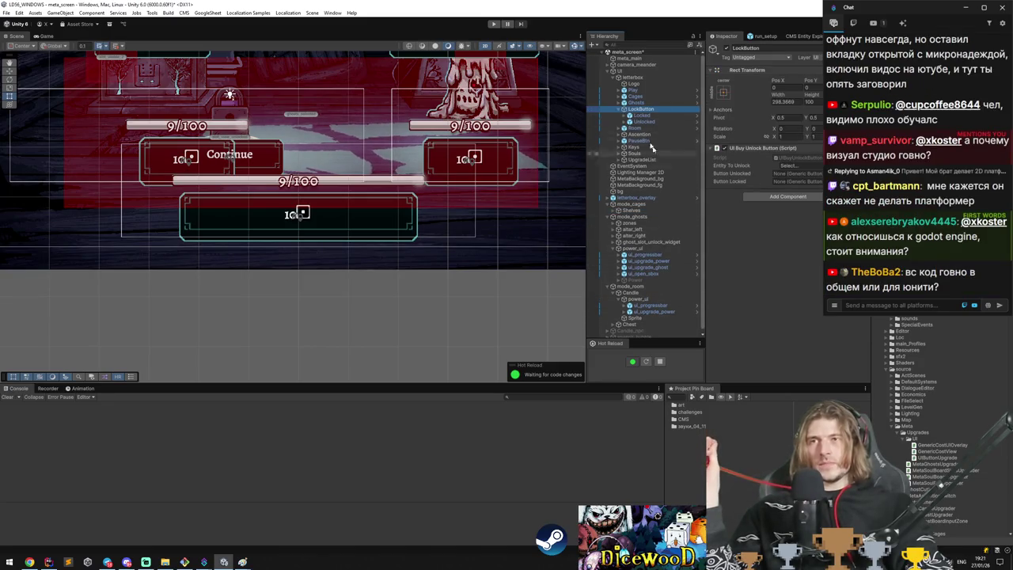
{"action": "left_click", "coordinate": [782, 173]}
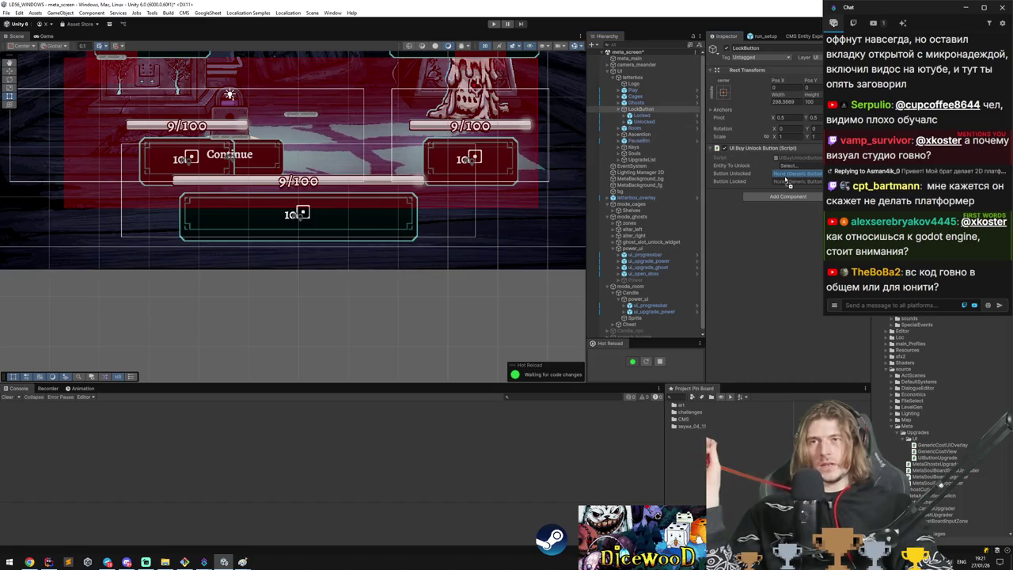
{"action": "left_click_drag", "start_coordinate": [639, 115], "coordinate": [799, 181]}
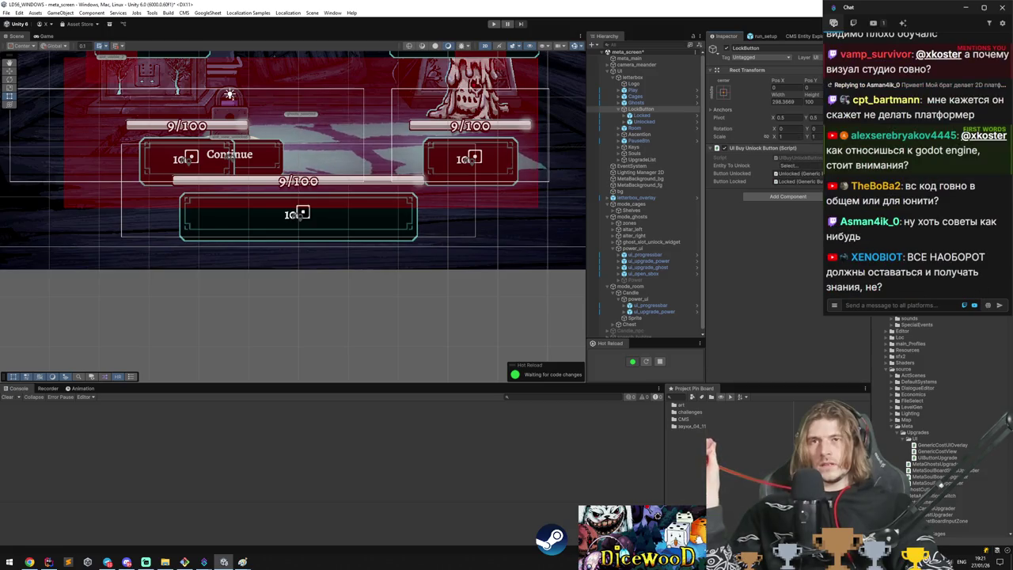
{"action": "left_click", "coordinate": [1007, 419]}
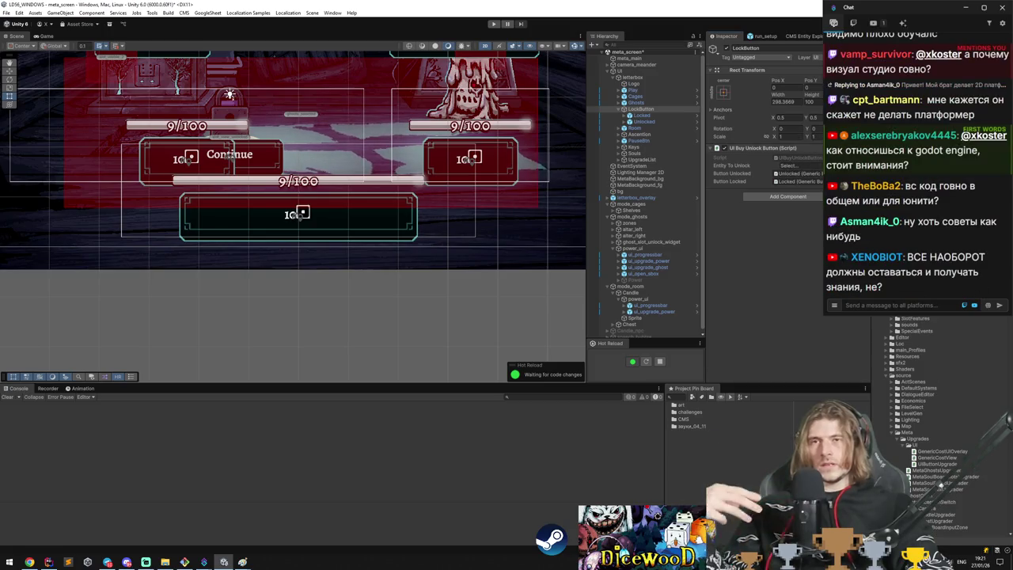
Duplicate the ui_optional_slots asset as ui_ghosts.
{"action": "key", "text": "ctrl+d"}
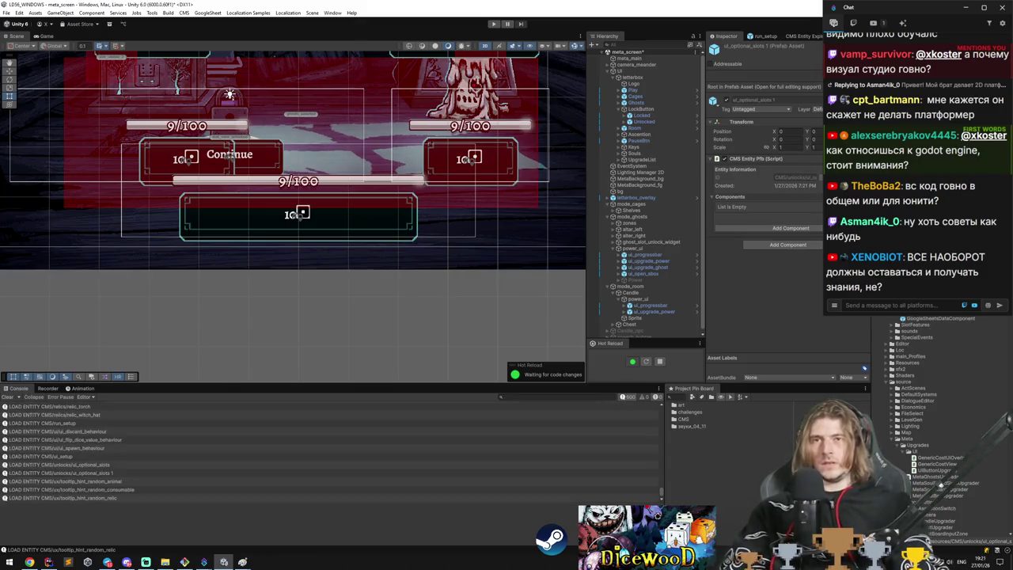
{"action": "type", "text": "ui_ghosts"}
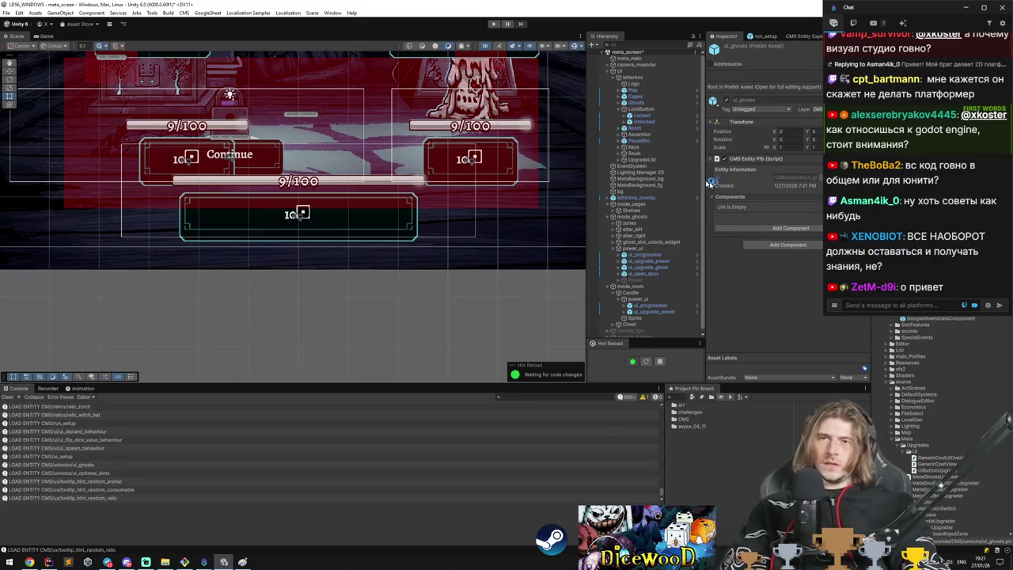
{"action": "key", "text": "Return"}
Give ui_ghosts a Tag Cost Definition component costing 5 c_keys.
{"action": "left_click", "coordinate": [791, 219]}
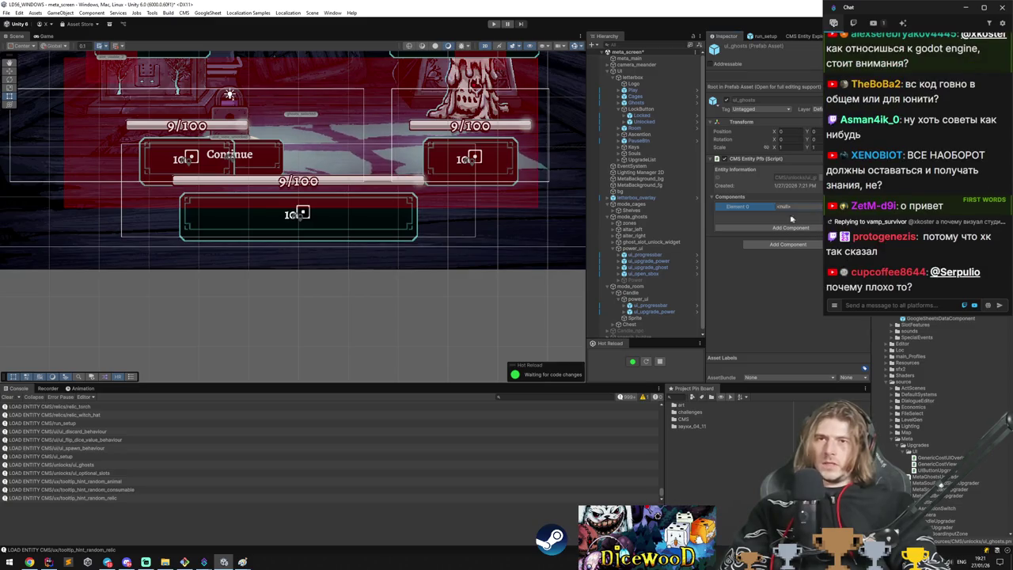
{"action": "left_click", "coordinate": [791, 209]}
{"action": "left_click", "coordinate": [789, 214]}
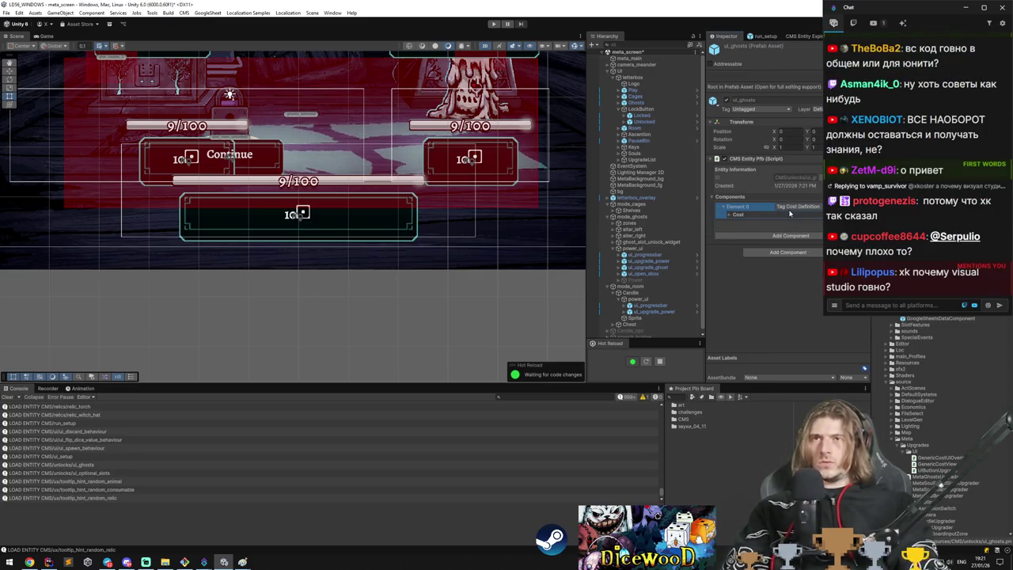
{"action": "left_click", "coordinate": [771, 213]}
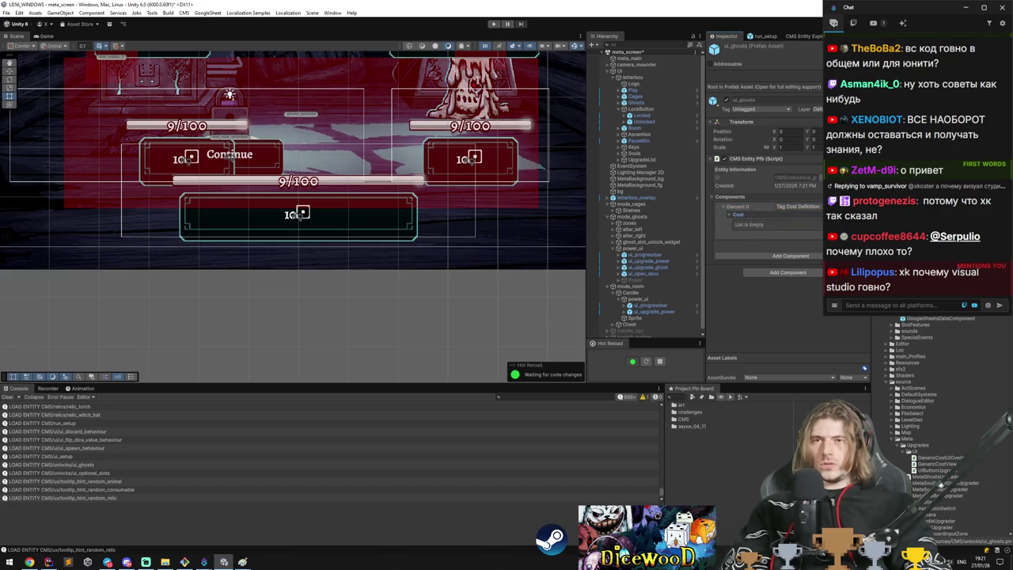
{"action": "left_click", "coordinate": [783, 224]}
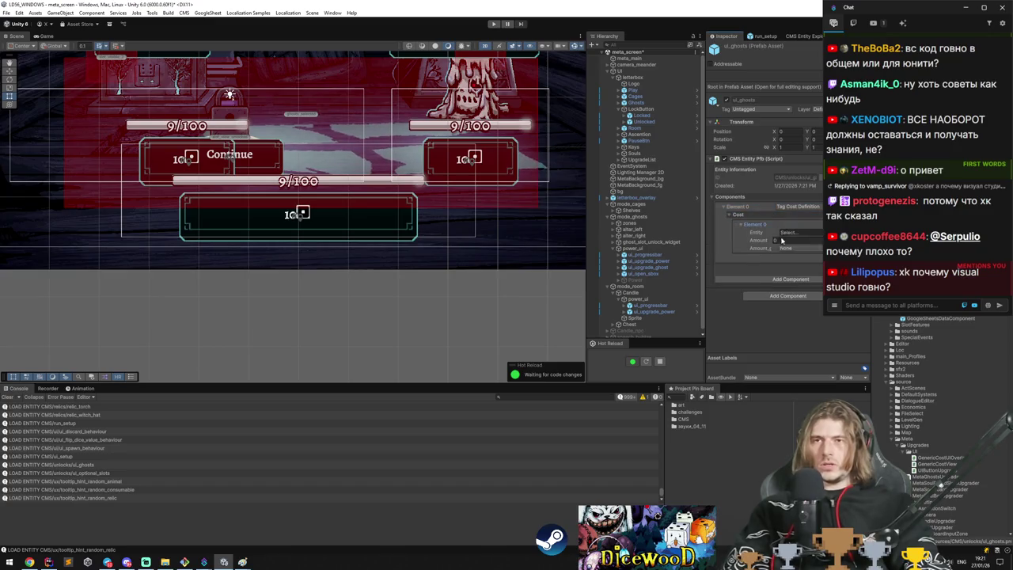
{"action": "left_click", "coordinate": [793, 234]}
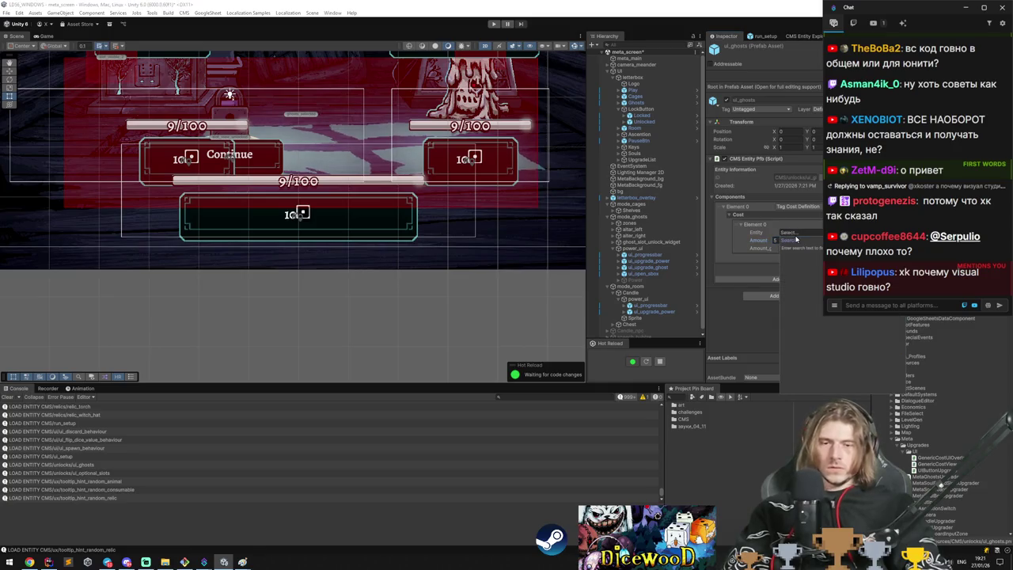
{"action": "left_click", "coordinate": [799, 251]}
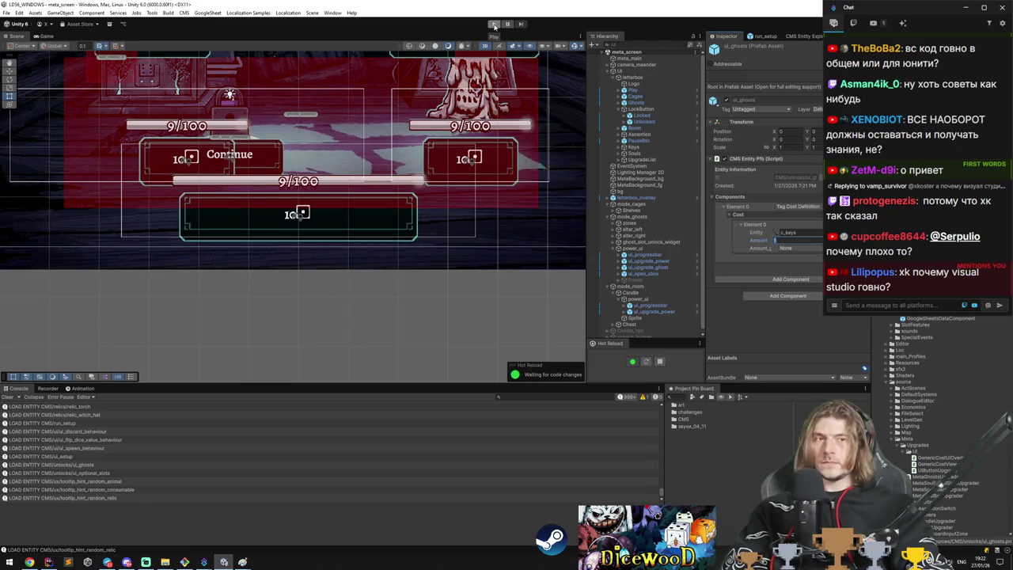
{"action": "left_click", "coordinate": [7, 398]}
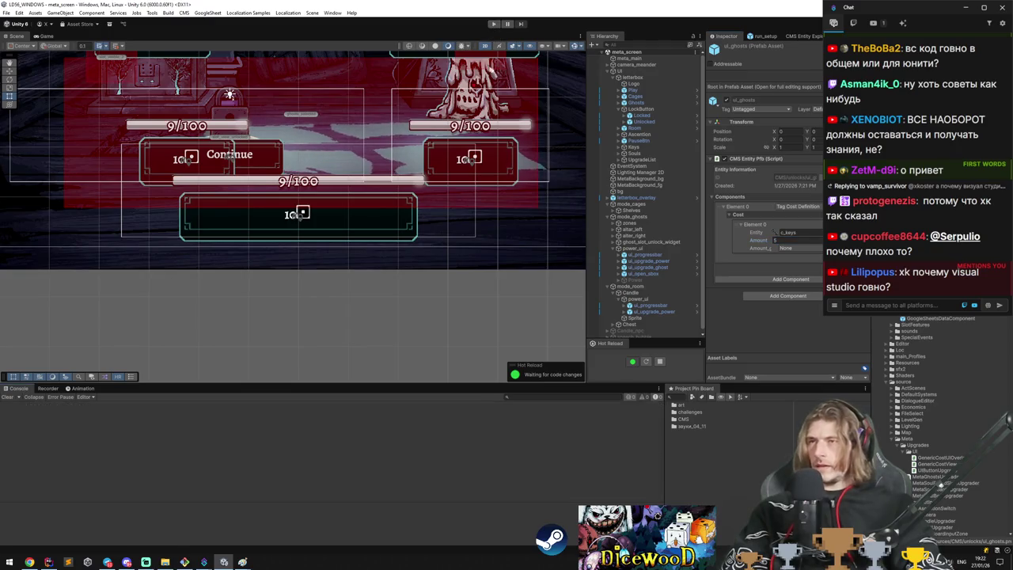
{"action": "left_click", "coordinate": [153, 13]}
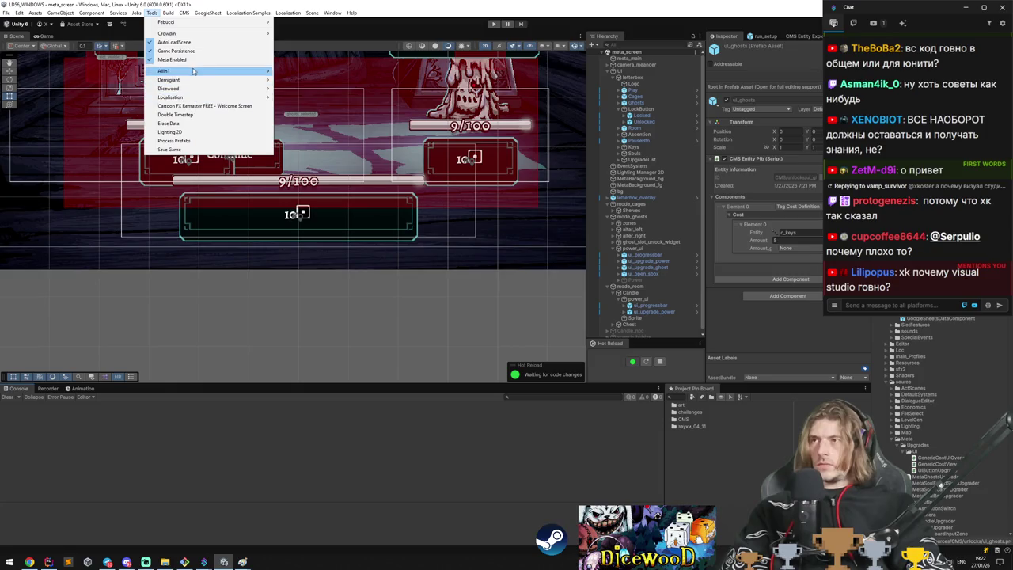
Erase saved data, run a quick play test, then stop it and clear the console.
{"action": "left_click", "coordinate": [169, 124]}
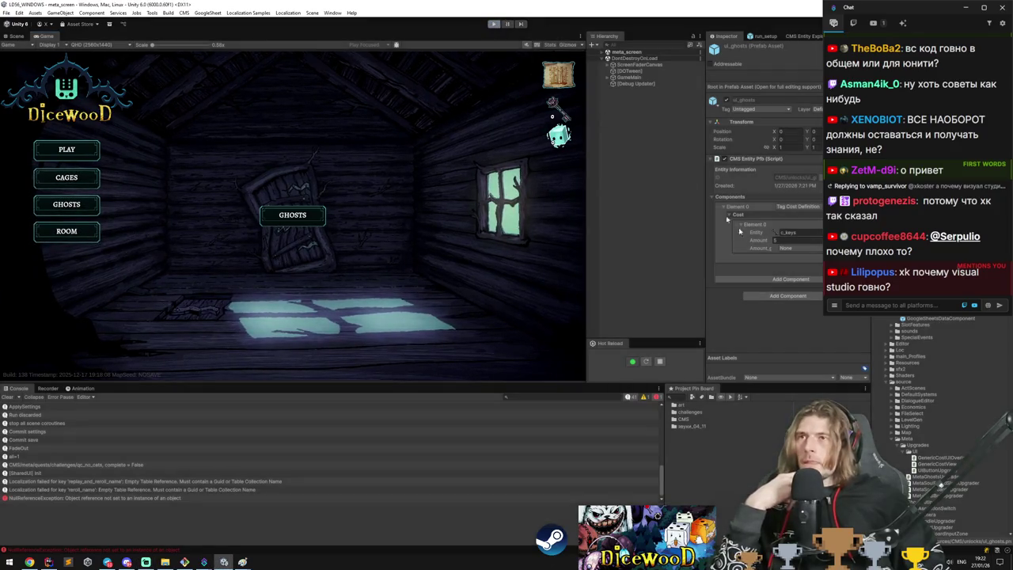
{"action": "key", "text": "ctrl+p"}
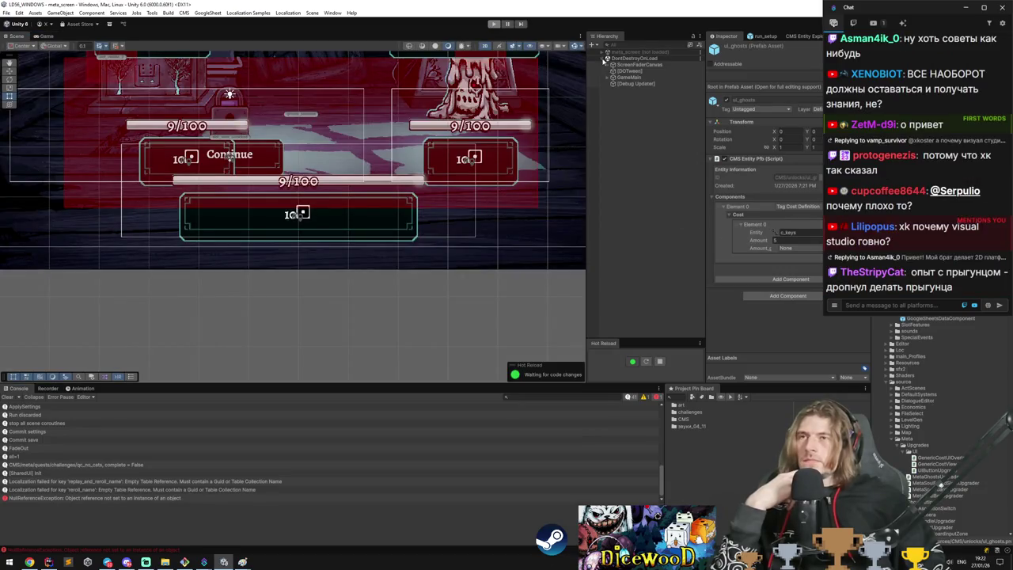
{"action": "left_click", "coordinate": [8, 397]}
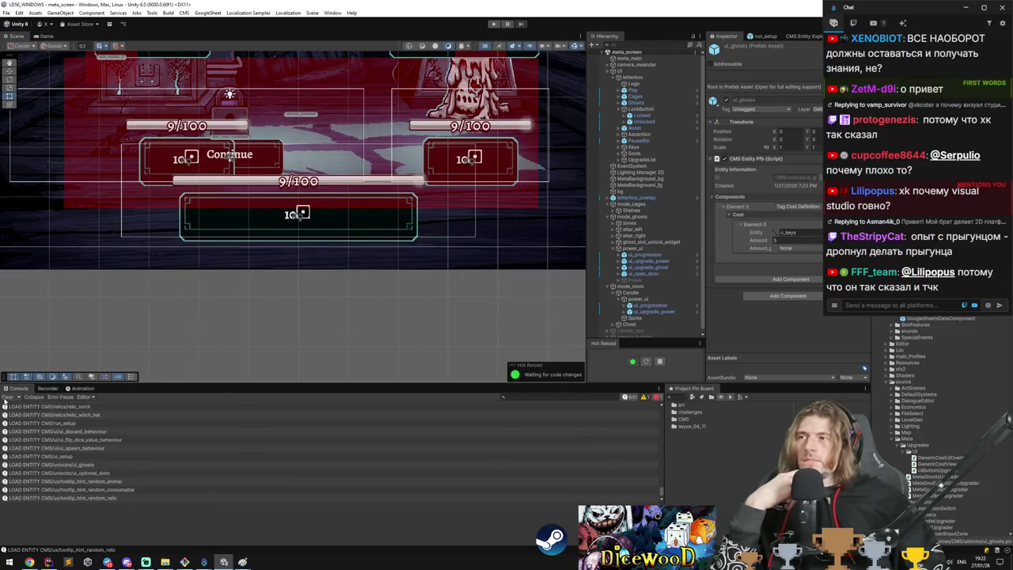
Set LockButton's Entity To Unlock to ui_ghosts, erase data, and play-test again.
{"action": "left_click", "coordinate": [637, 109]}
{"action": "left_click", "coordinate": [801, 166]}
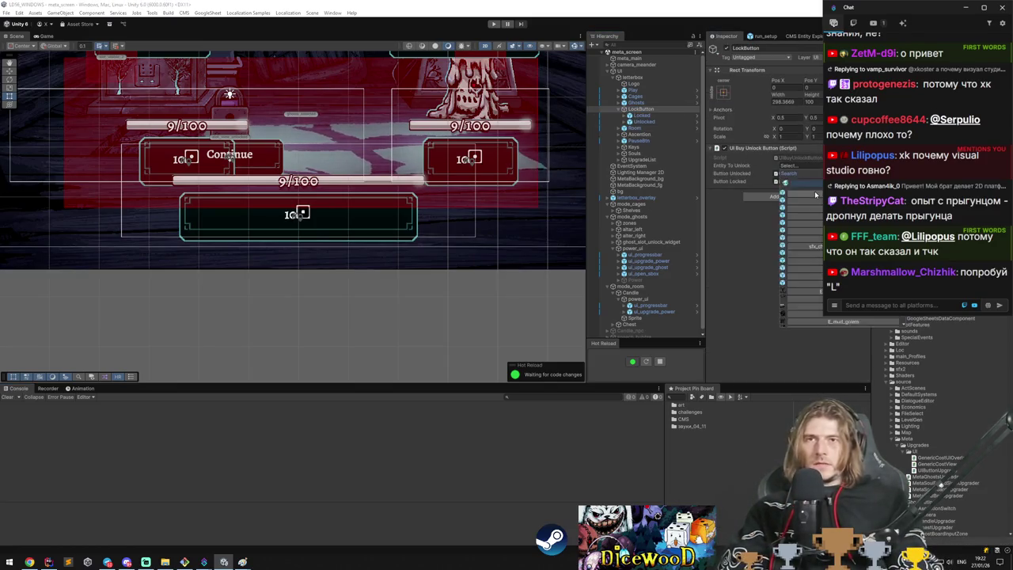
{"action": "left_click", "coordinate": [815, 194]}
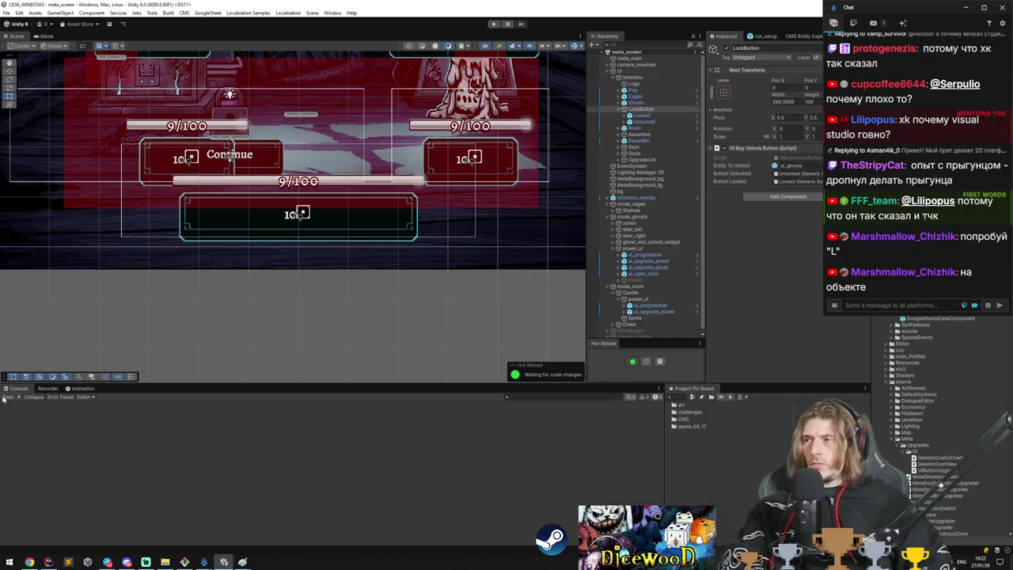
{"action": "left_click", "coordinate": [118, 12]}
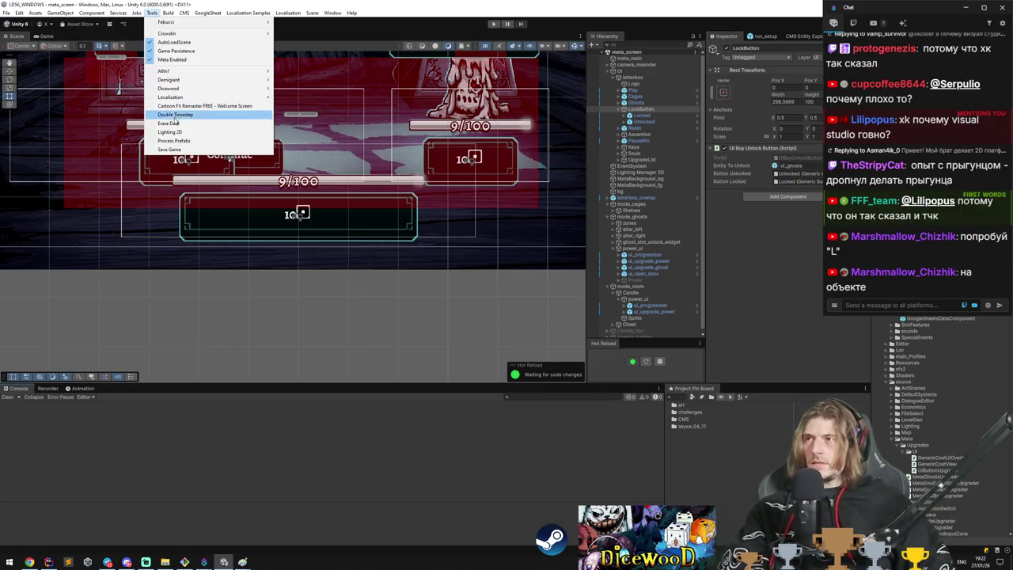
{"action": "left_click", "coordinate": [442, 4]}
{"action": "left_click", "coordinate": [491, 24]}
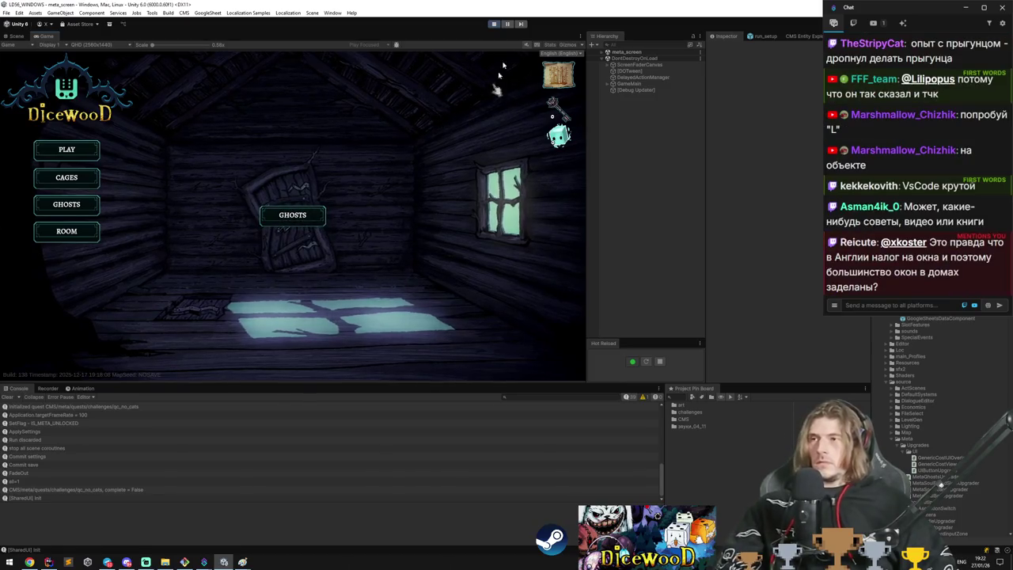
{"action": "left_click", "coordinate": [493, 25]}
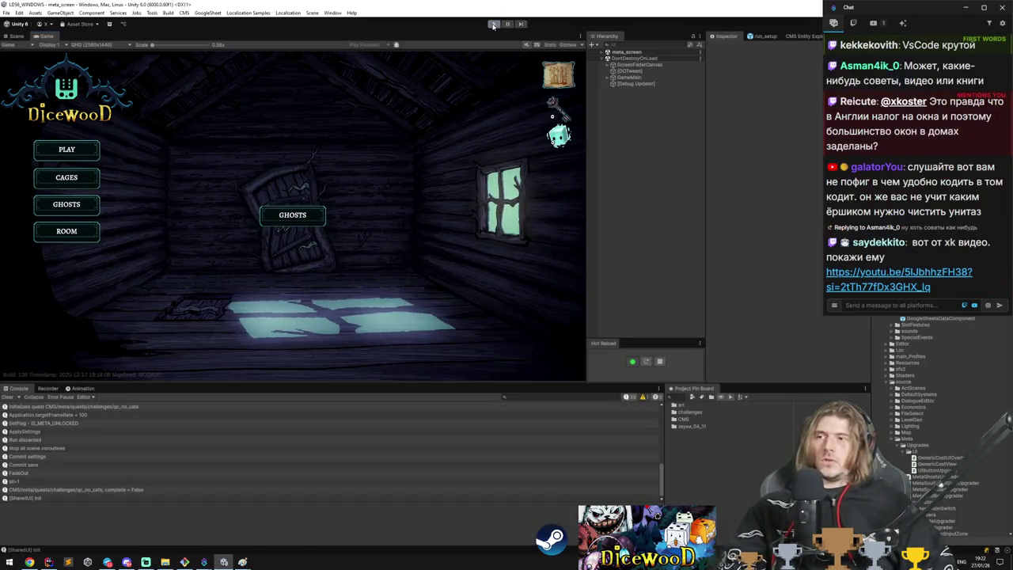
{"action": "left_click", "coordinate": [493, 24]}
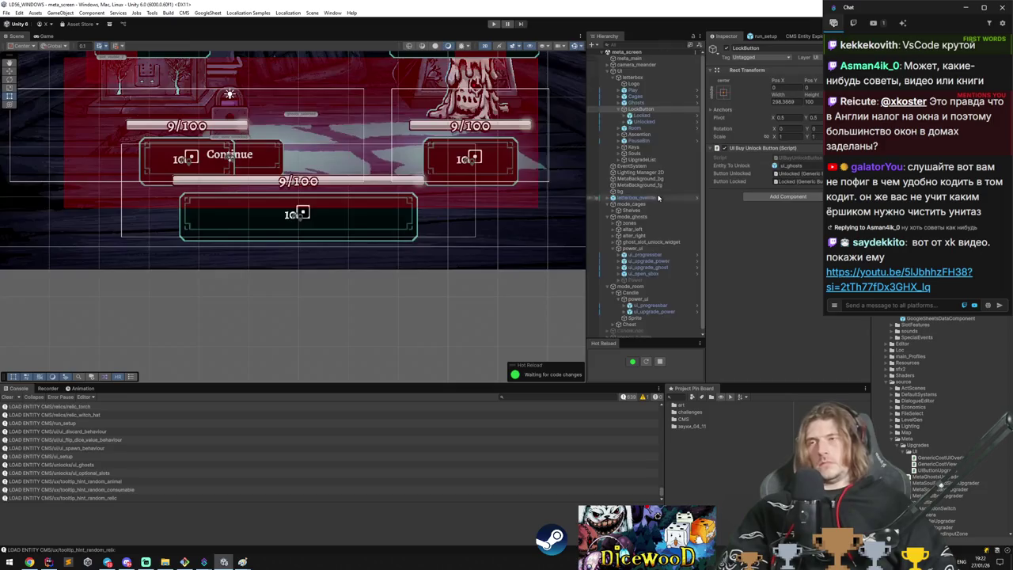
Remove the Localize String Event component from the Locked button's Text (TMP) label.
{"action": "left_click", "coordinate": [641, 122]}
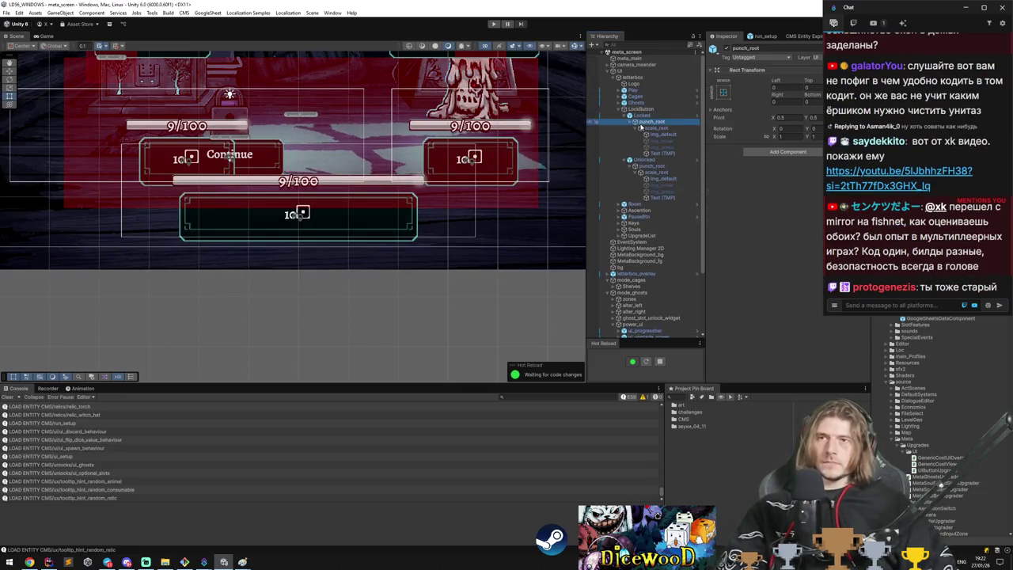
{"action": "left_click", "coordinate": [661, 152]}
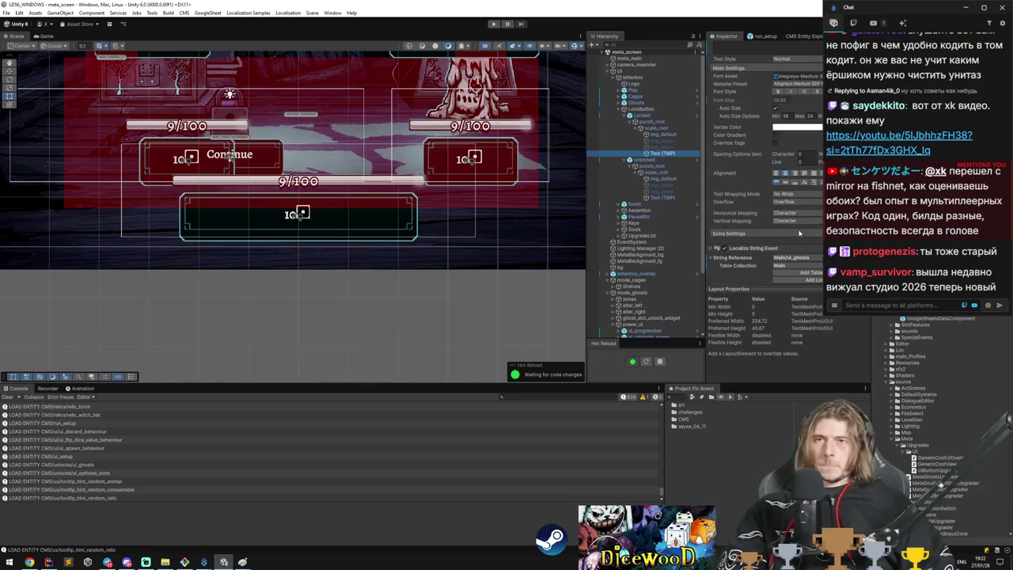
{"action": "scroll", "coordinate": [791, 226], "scroll_direction": "down", "scroll_amount": 5}
{"action": "right_click", "coordinate": [746, 125]}
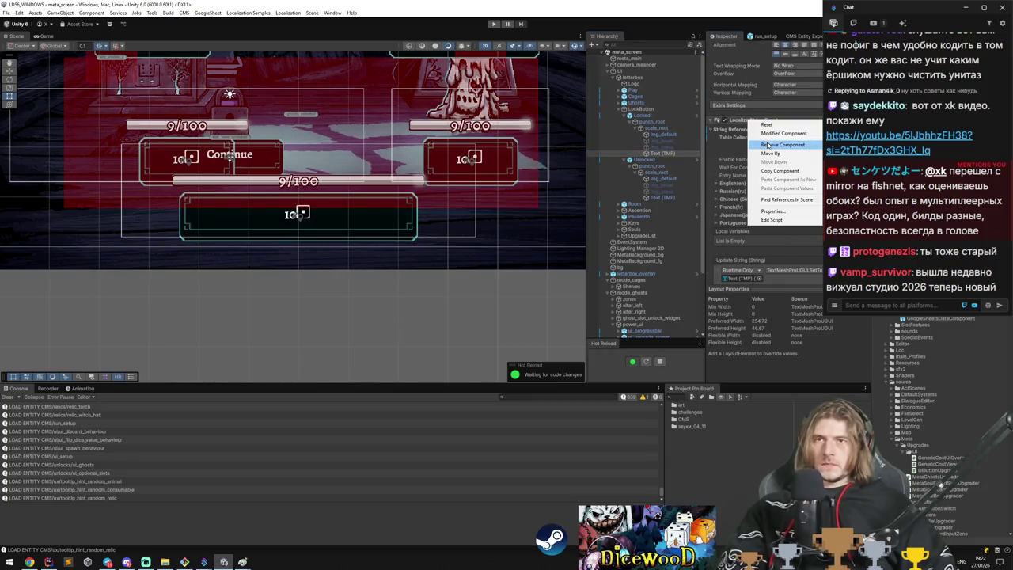
{"action": "left_click", "coordinate": [756, 147]}
{"action": "left_click", "coordinate": [652, 117]}
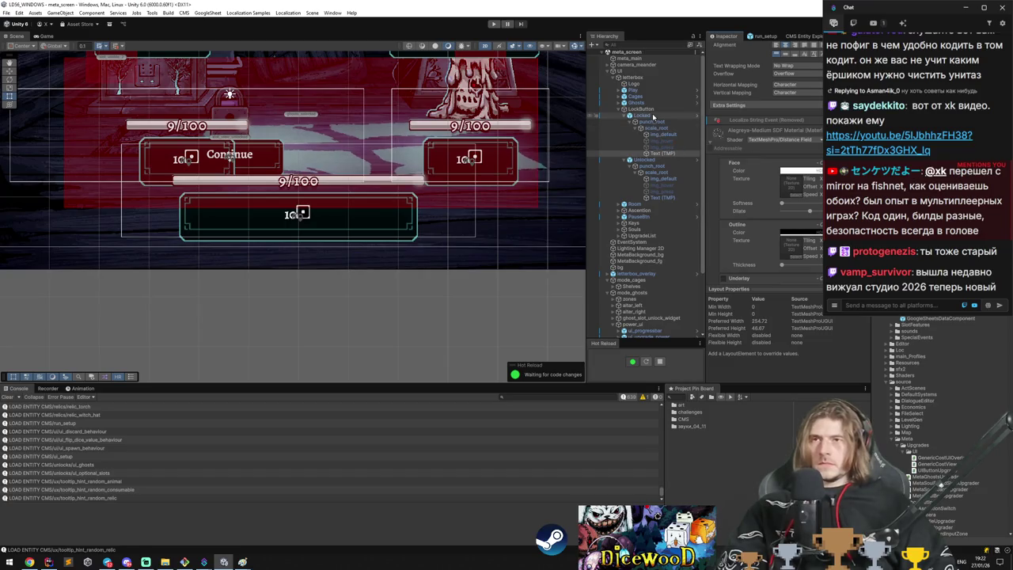
{"action": "scroll", "coordinate": [766, 160], "scroll_direction": "up", "scroll_amount": 5}
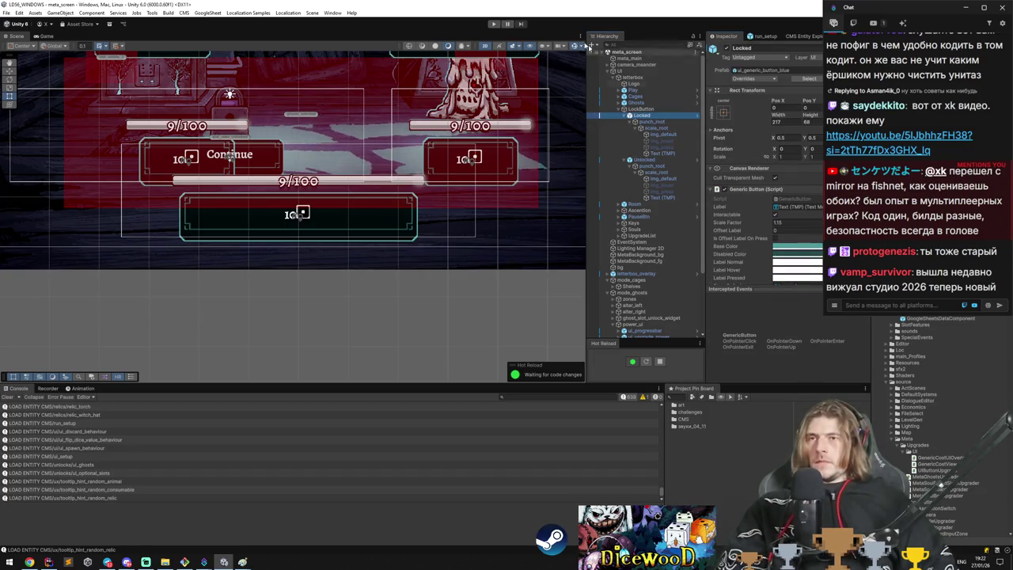
{"action": "left_click", "coordinate": [124, 24]}
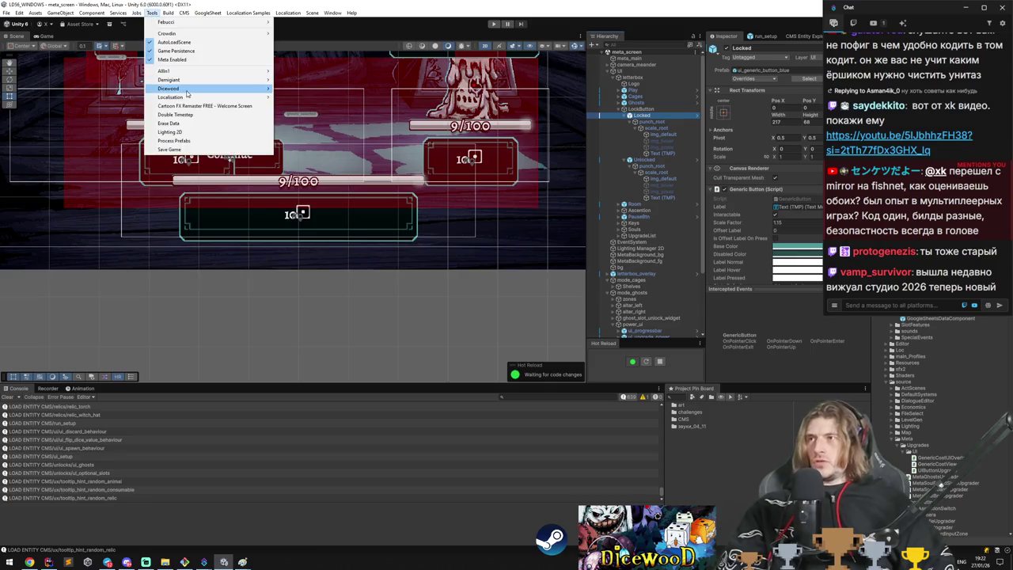
Erase data and play, checking in the maximized Game view that the button shows a 5-dice cost.
{"action": "left_click", "coordinate": [190, 123]}
{"action": "left_click", "coordinate": [495, 25]}
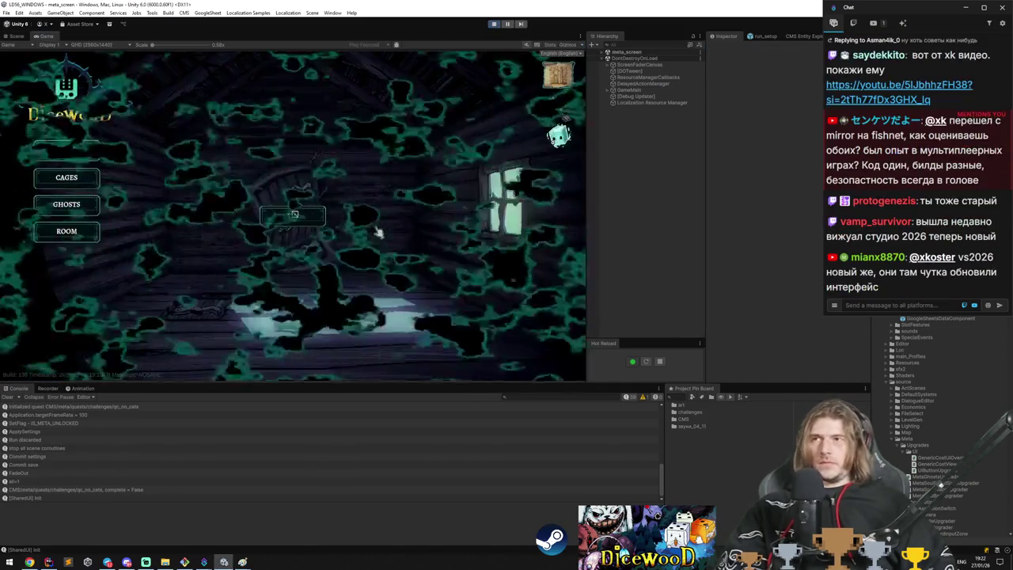
{"action": "key", "text": "super"}
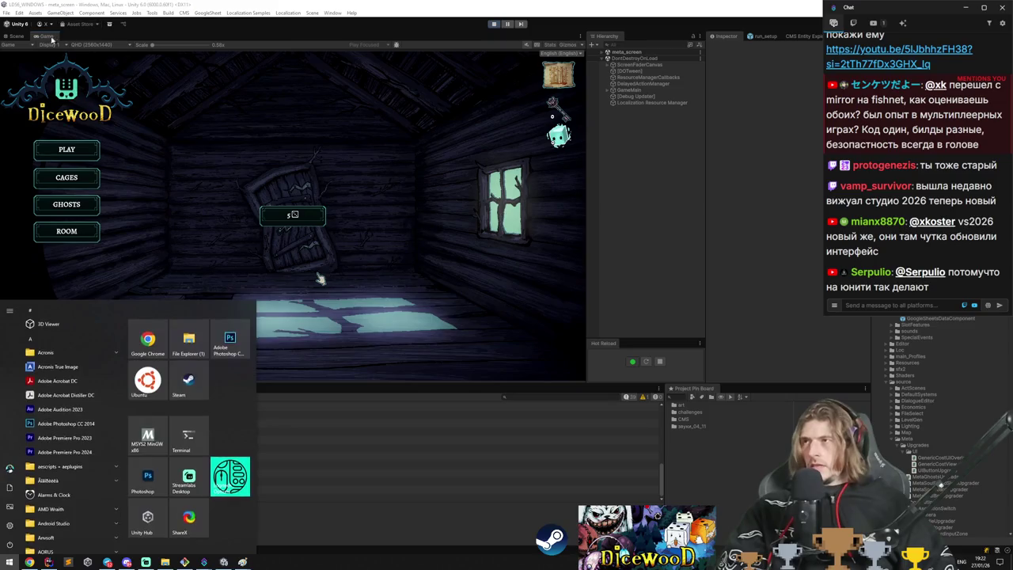
{"action": "key", "text": "Escape"}
{"action": "key", "text": "shift+space"}
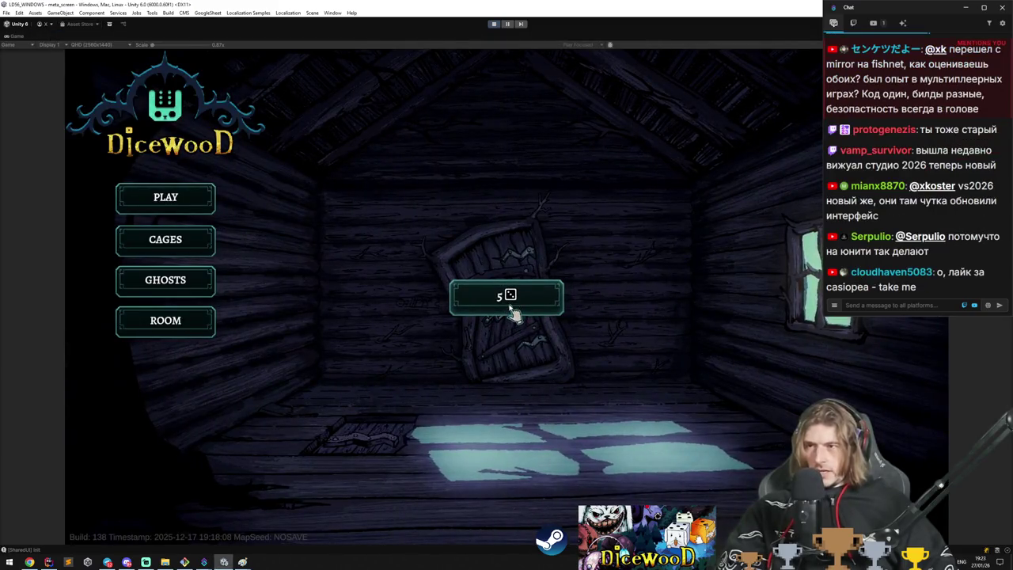
{"action": "left_click", "coordinate": [494, 24]}
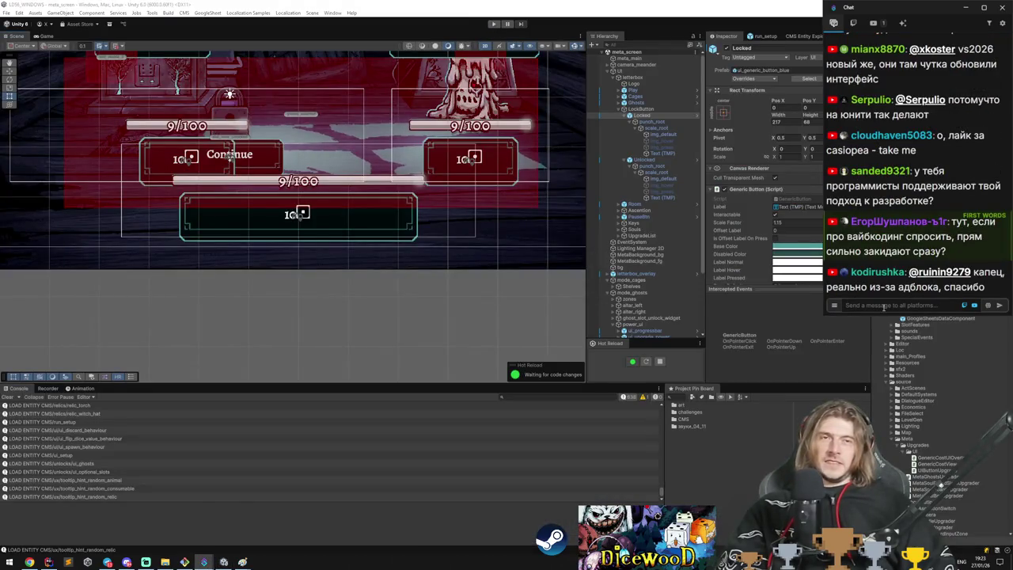
{"action": "type", "text": "@wre"}
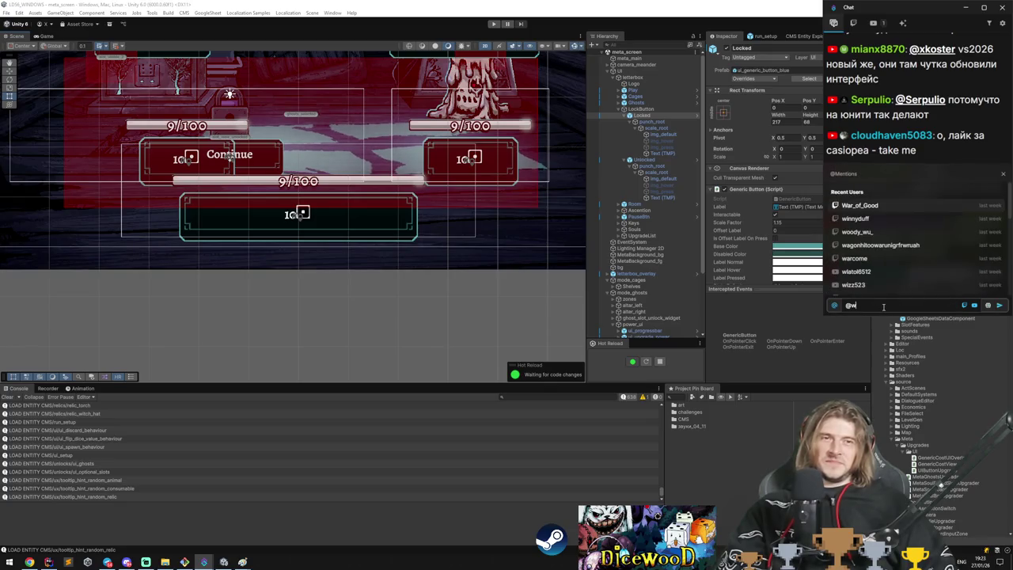
{"action": "key", "text": "Tab"}
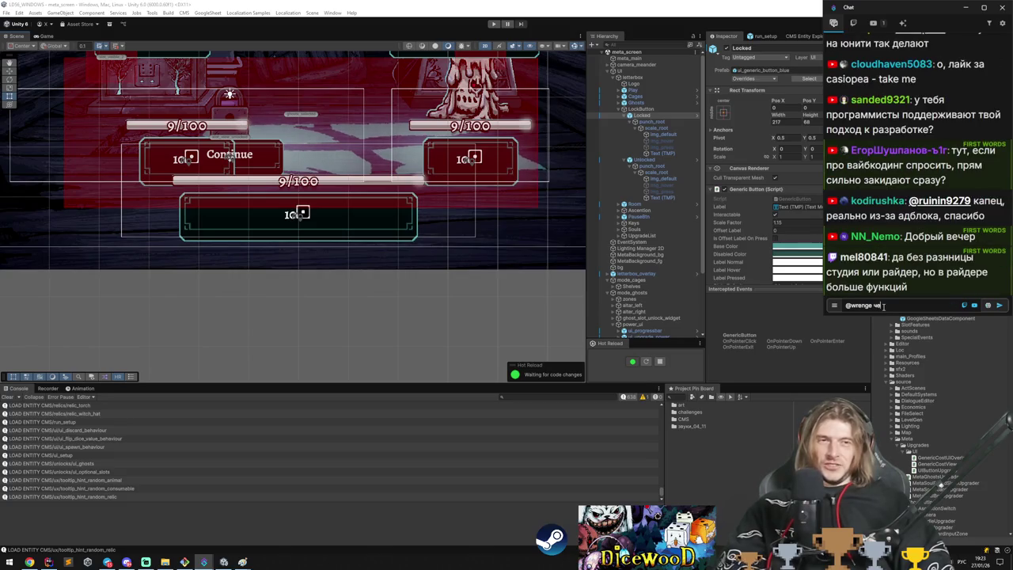
{"action": "type", "text": "зи перепутаны"}
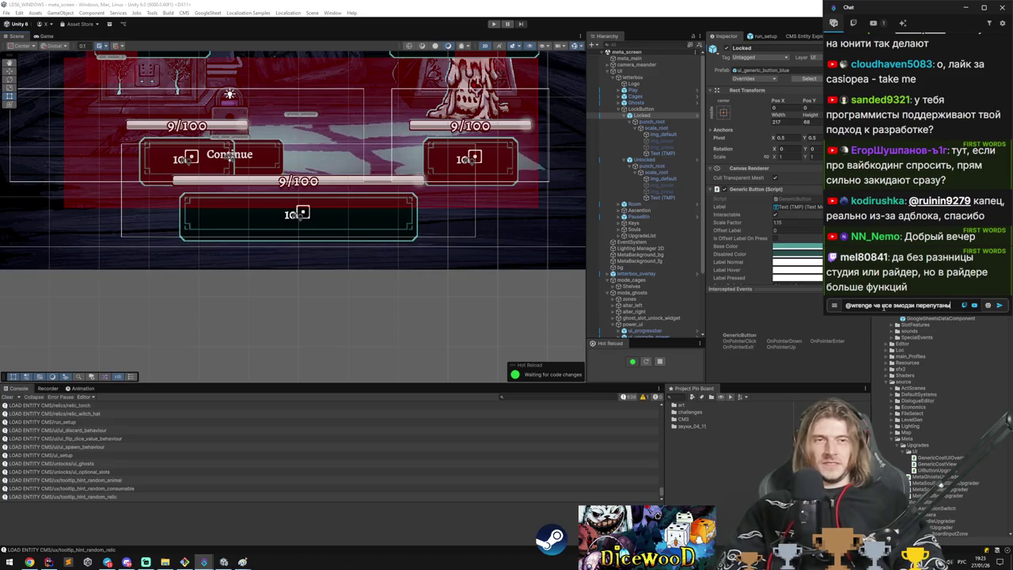
{"action": "key", "text": "Return"}
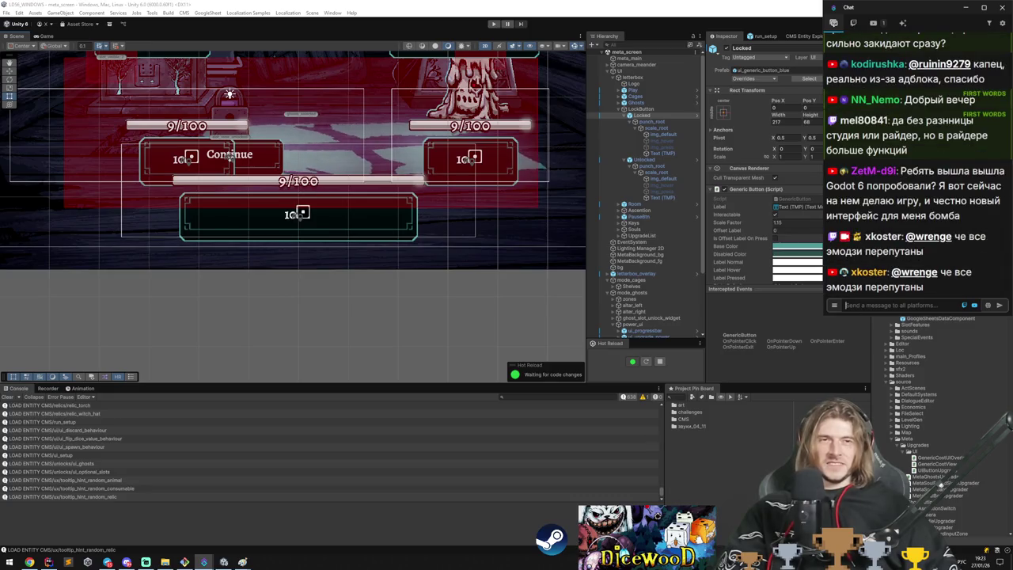
Play-test the 5-dice button, then delete the old Ghosts click action from the Locked button.
{"action": "scroll", "coordinate": [299, 215], "scroll_direction": "up", "scroll_amount": 10}
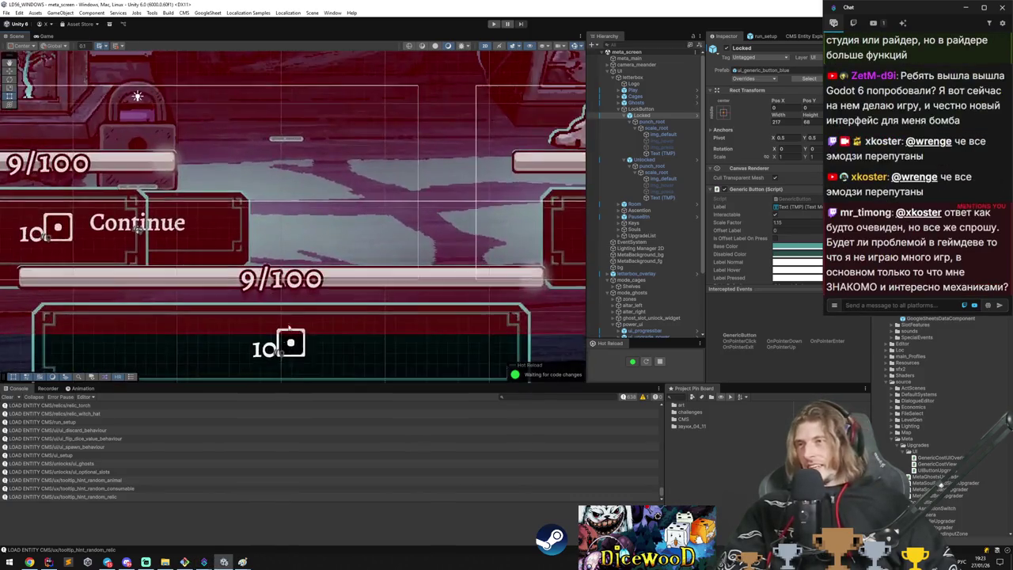
{"action": "scroll", "coordinate": [299, 336], "scroll_direction": "down", "scroll_amount": 10}
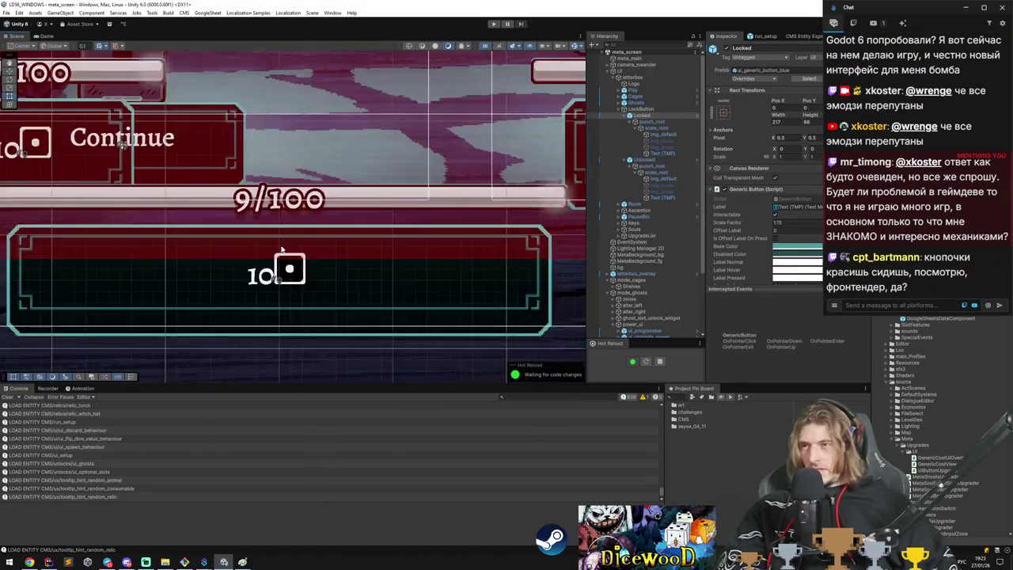
{"action": "left_click", "coordinate": [493, 24]}
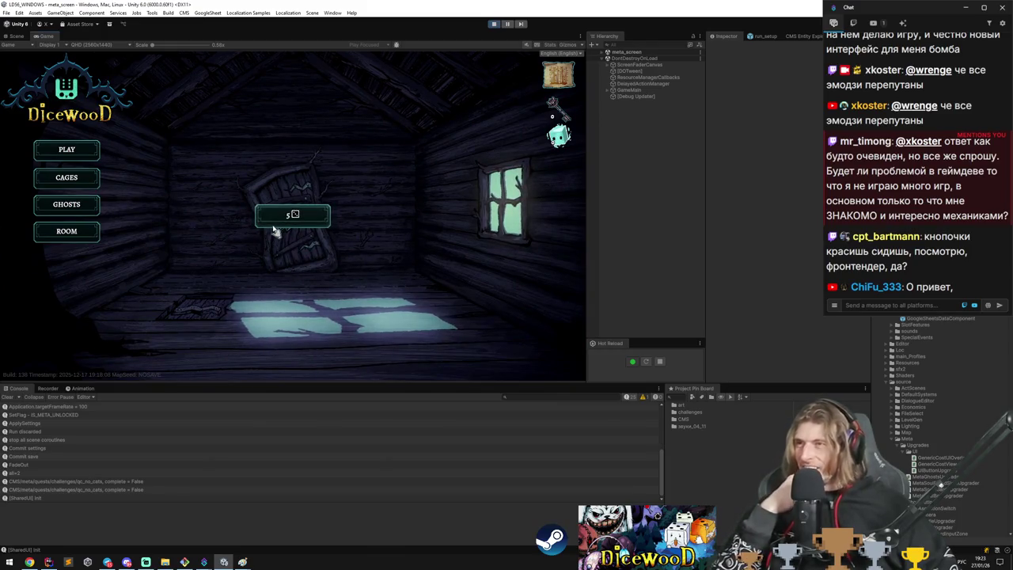
{"action": "left_click", "coordinate": [274, 224]}
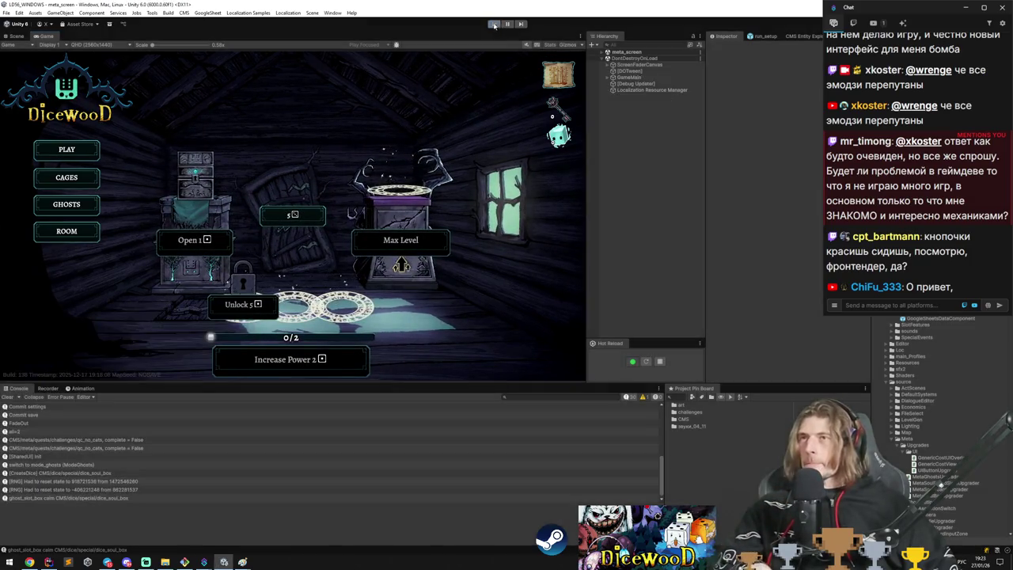
{"action": "left_click", "coordinate": [507, 23]}
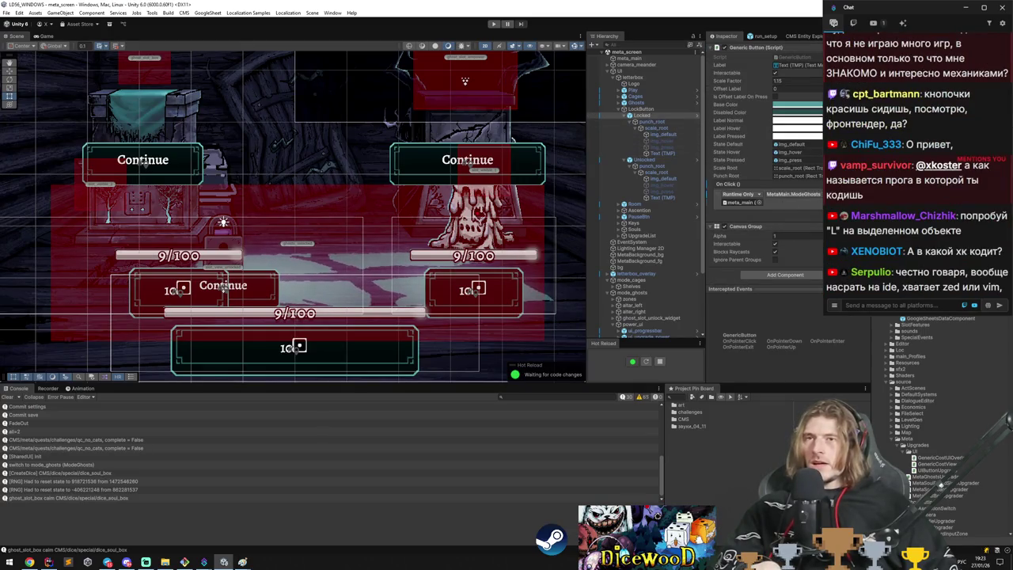
{"action": "key", "text": "Delete"}
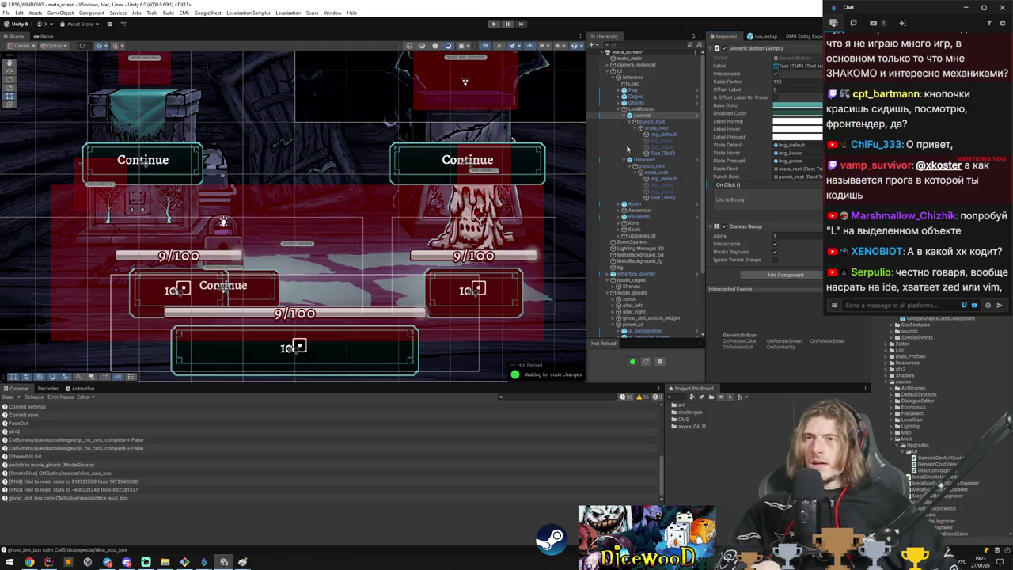
Replay, buy the Ghosts unlock for 5 after failed attempts, and open Ghosts mode.
{"action": "left_click", "coordinate": [492, 24]}
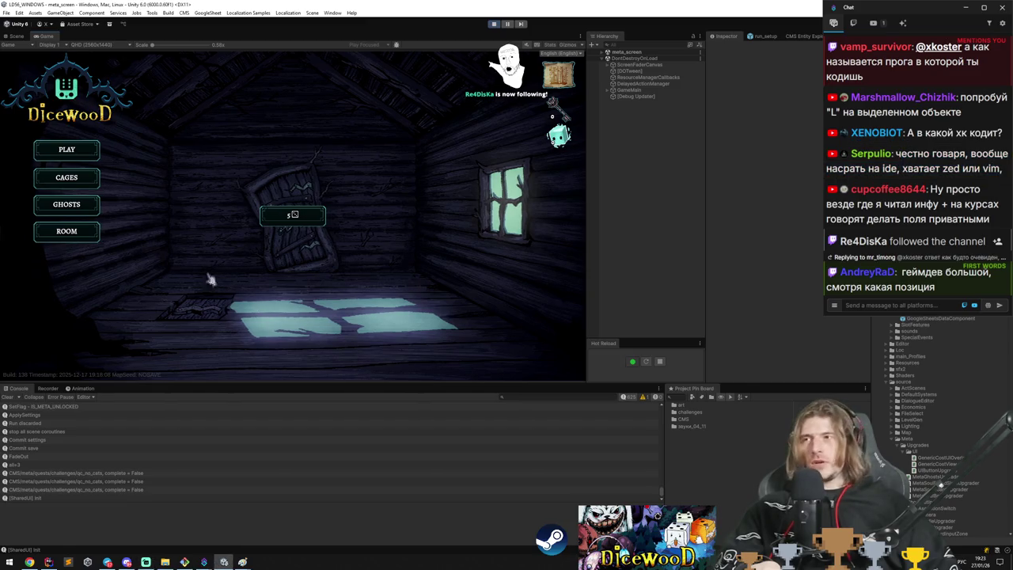
{"action": "left_click", "coordinate": [311, 221]}
{"action": "left_click", "coordinate": [311, 222]}
{"action": "left_click", "coordinate": [313, 223]}
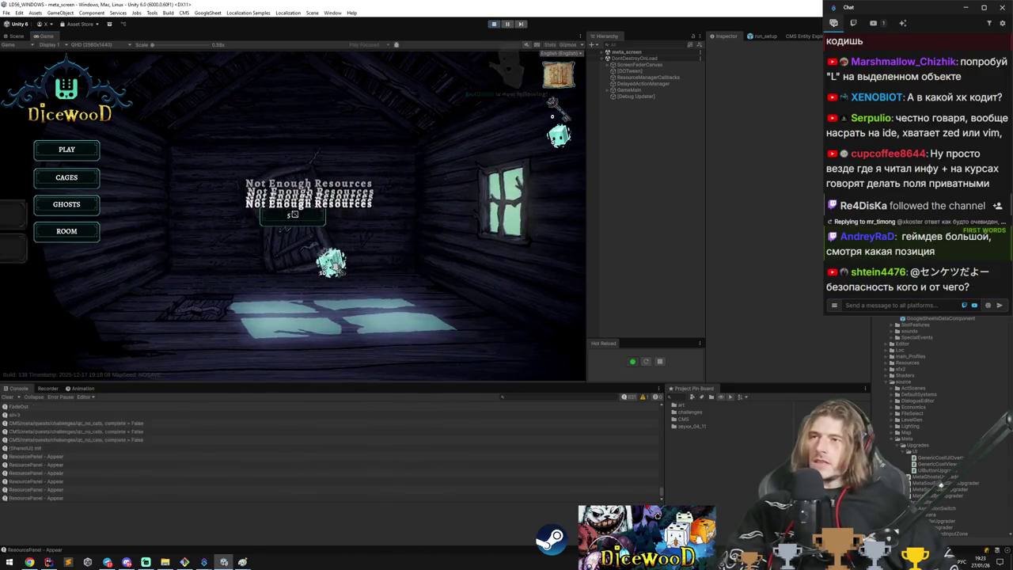
{"action": "left_click", "coordinate": [290, 216]}
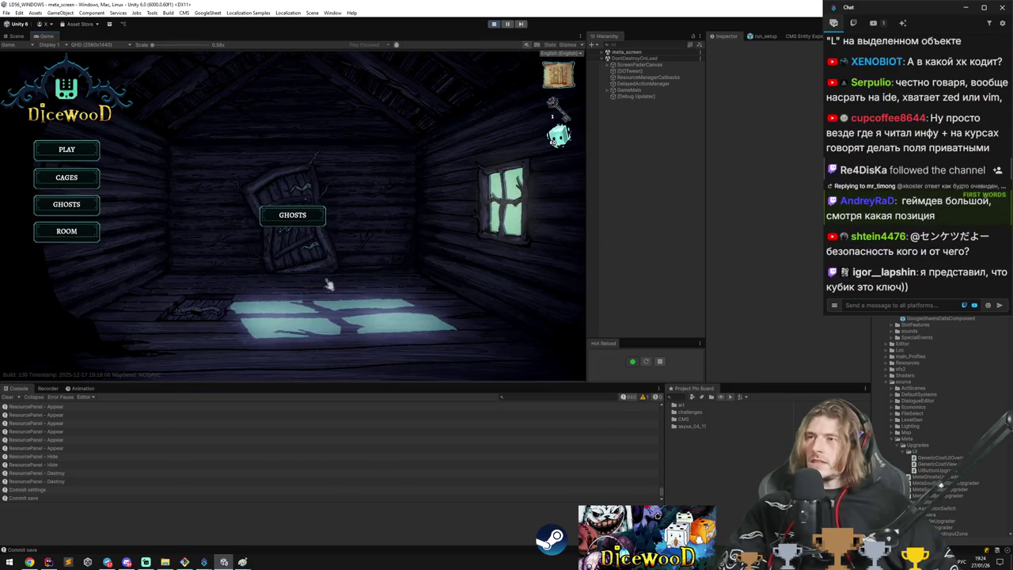
{"action": "left_click", "coordinate": [293, 219]}
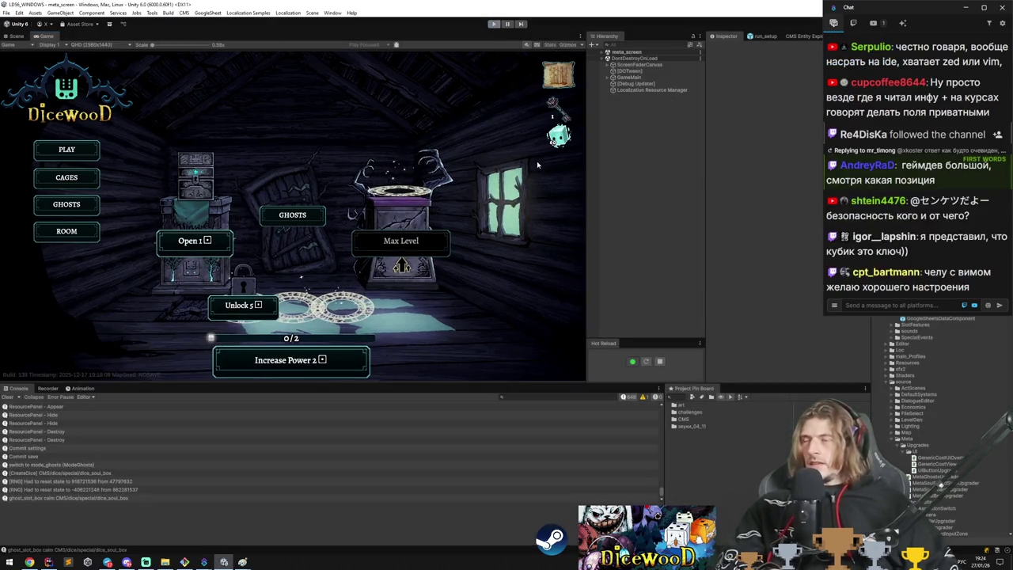
{"action": "left_click", "coordinate": [619, 103]}
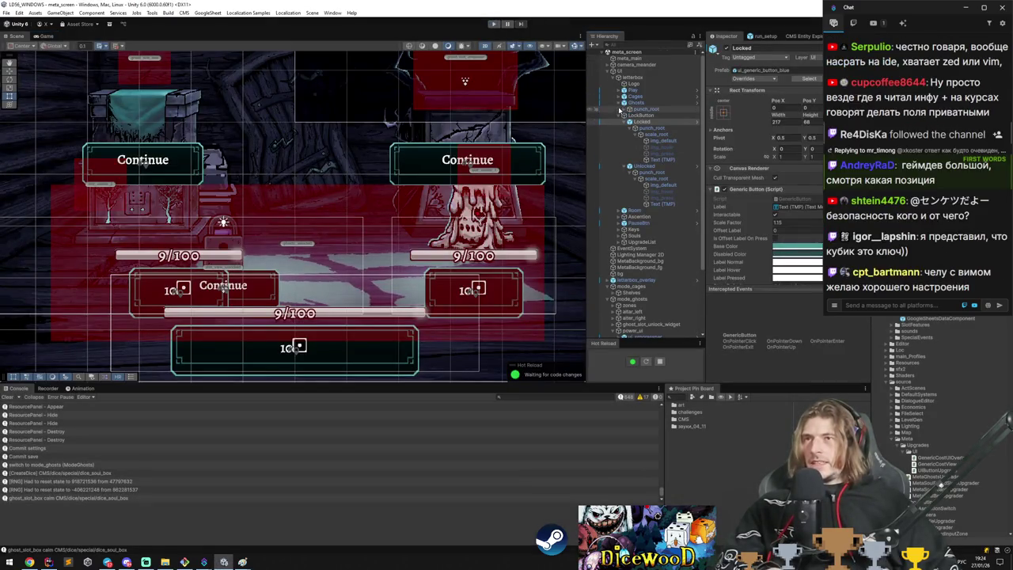
Frame LockButton and drag it onto the Ghosts menu slot in the Scene view.
{"action": "left_click", "coordinate": [620, 103]}
{"action": "left_click", "coordinate": [641, 108]}
{"action": "scroll", "coordinate": [344, 120], "scroll_direction": "down", "scroll_amount": 3}
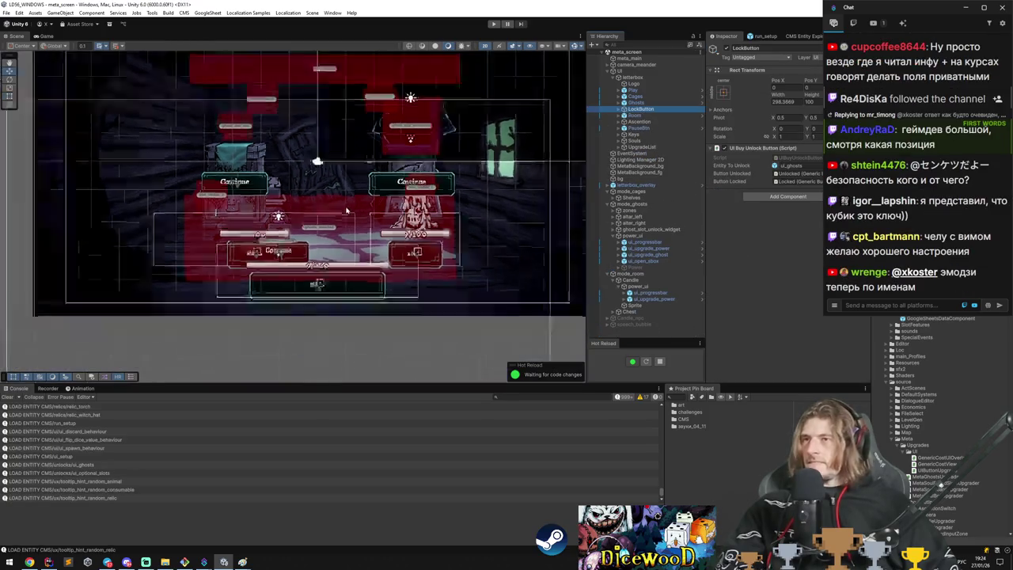
{"action": "key", "text": "f"}
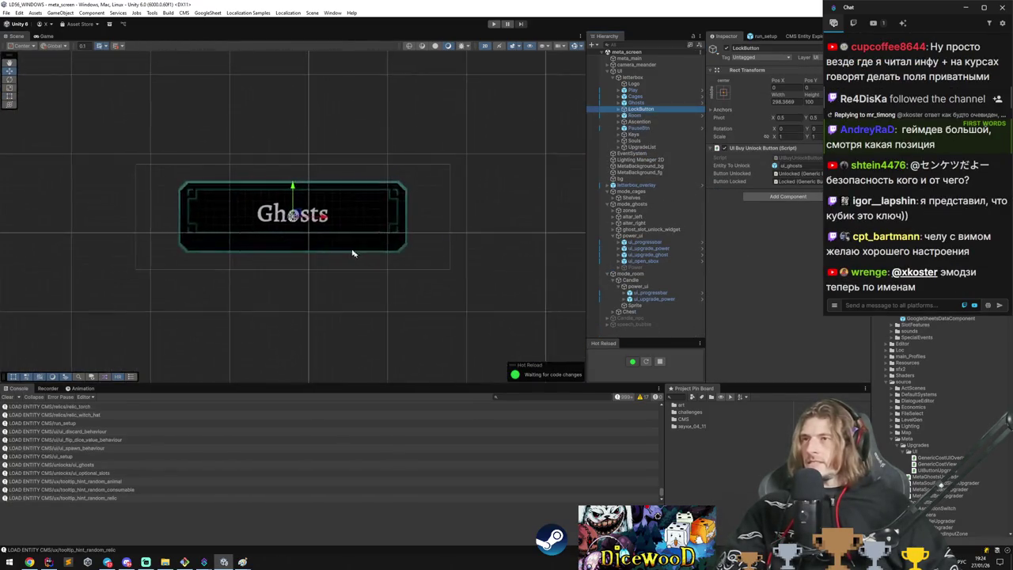
{"action": "scroll", "coordinate": [281, 244], "scroll_direction": "down", "scroll_amount": 5}
{"action": "scroll", "coordinate": [281, 244], "scroll_direction": "up", "scroll_amount": 3}
{"action": "mouse_move", "coordinate": [410, 226]}
{"action": "left_mouse_down"}
{"action": "mouse_move", "coordinate": [115, 211]}
{"action": "mouse_move", "coordinate": [129, 214]}
{"action": "left_mouse_up"}
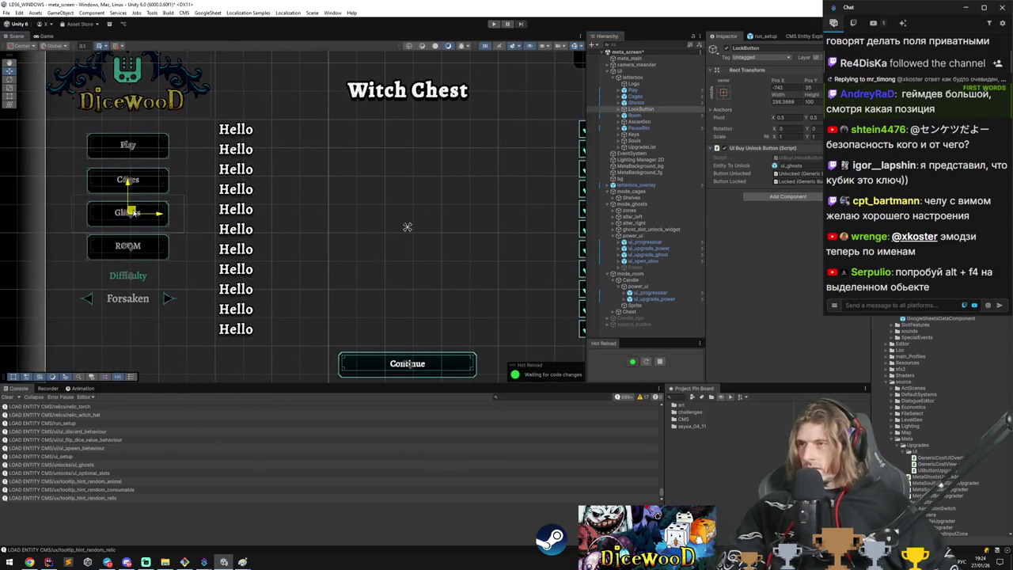
{"action": "scroll", "coordinate": [133, 213], "scroll_direction": "up", "scroll_amount": 5}
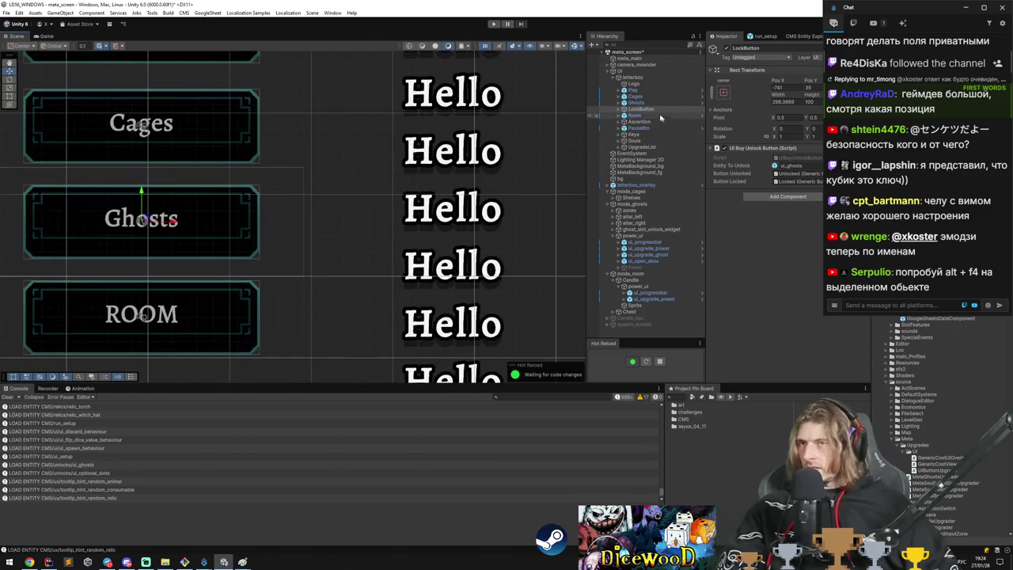
Toggle the original Ghosts button's active state and rename LockButton to GhostsUnlockButton.
{"action": "left_click", "coordinate": [636, 103]}
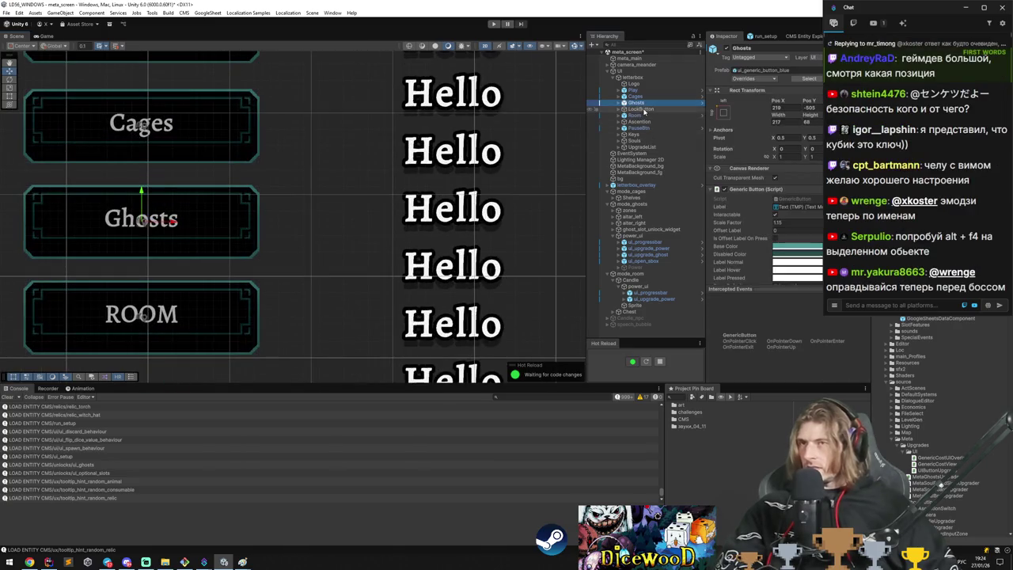
{"action": "key", "text": "alt+shift+a"}
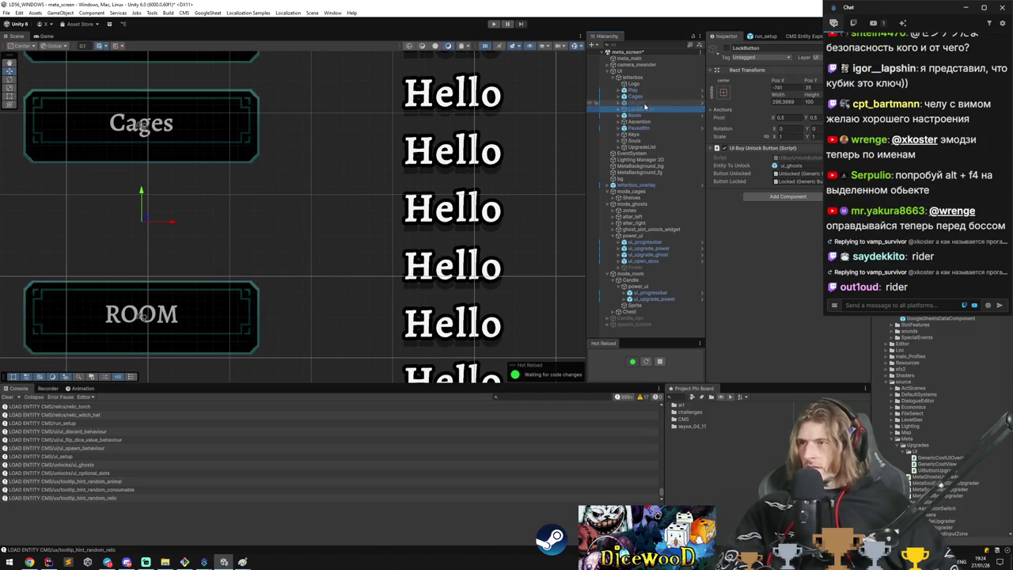
{"action": "key", "text": "ctrl+z"}
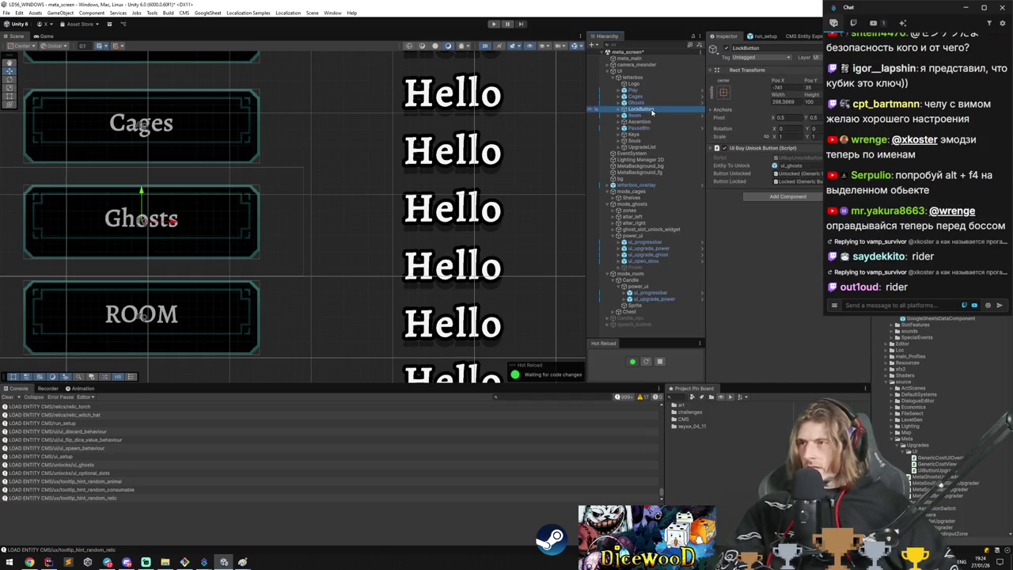
{"action": "double_click", "coordinate": [645, 109]}
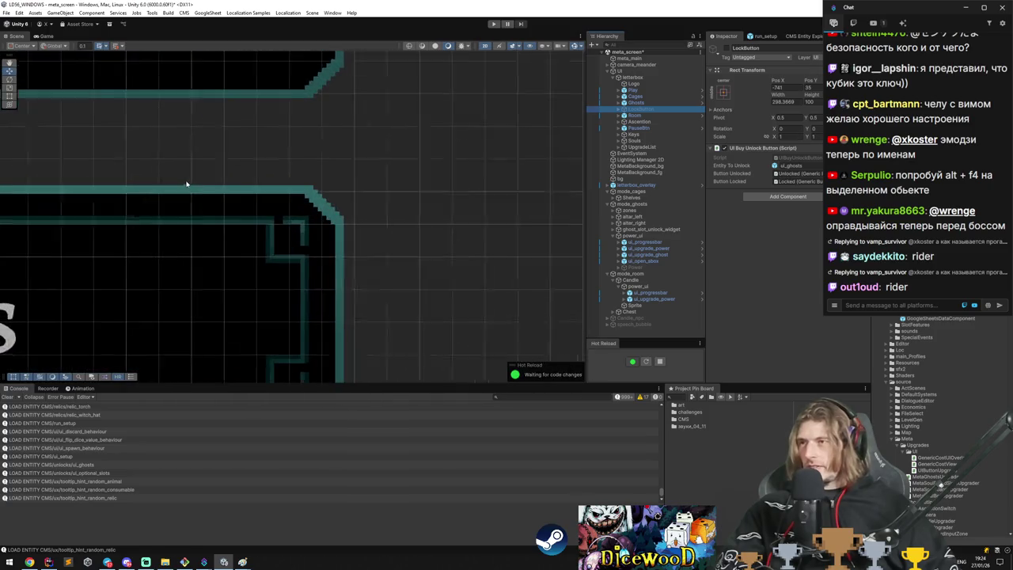
{"action": "left_click", "coordinate": [637, 103]}
{"action": "key", "text": "alt+shift+a"}
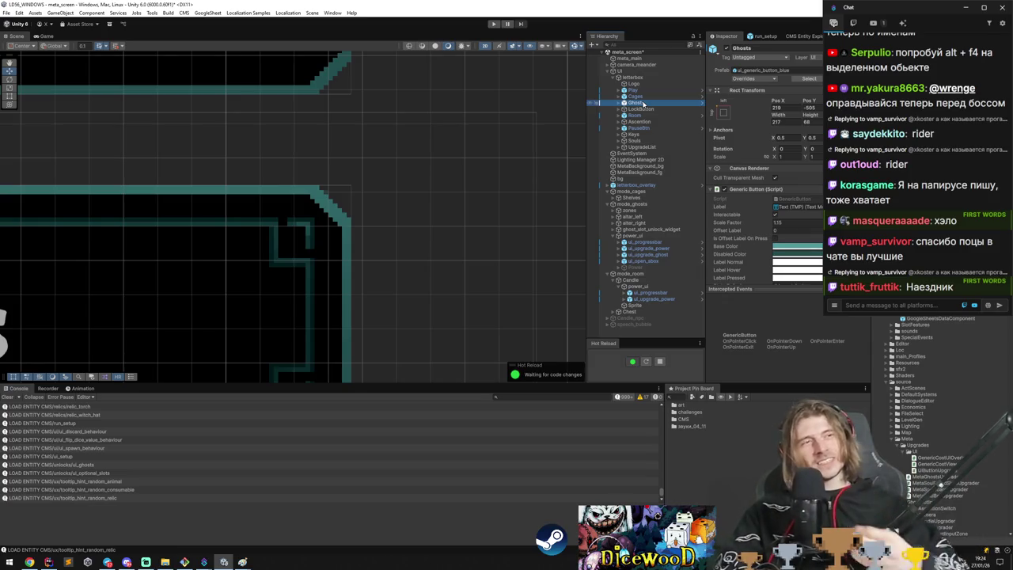
{"action": "double_click", "coordinate": [645, 106]}
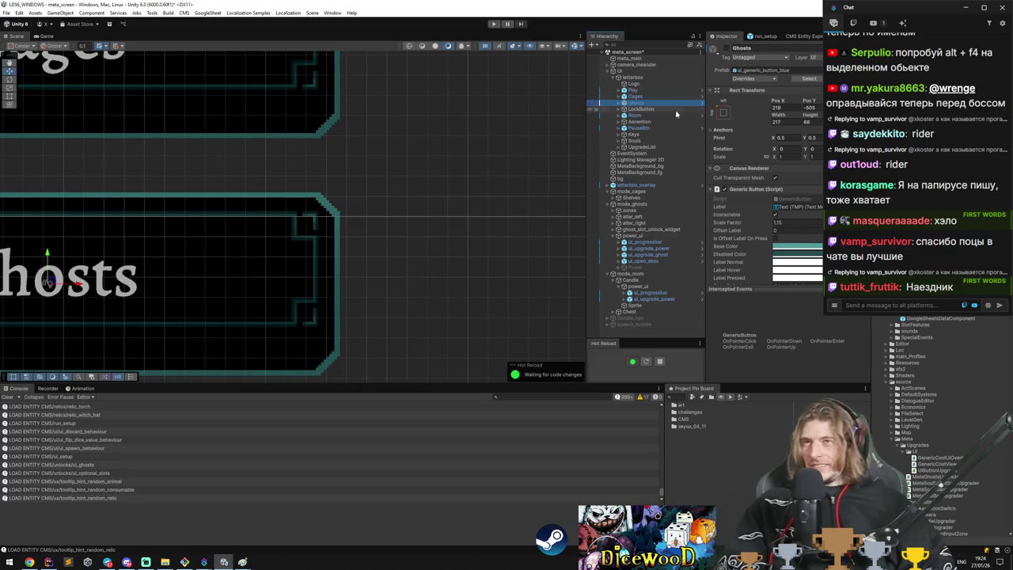
{"action": "key", "text": "Left"}
{"action": "left_click", "coordinate": [665, 109]}
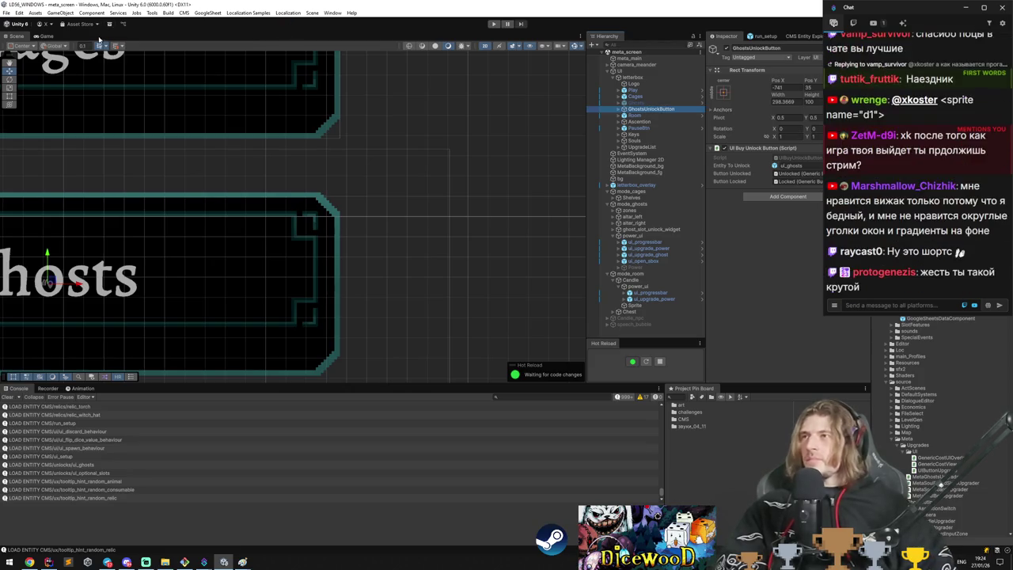
{"action": "left_click", "coordinate": [151, 13]}
Erase the saved game data with Tools > Erase Data and start Play mode.
{"action": "left_click", "coordinate": [151, 13]}
{"action": "left_click", "coordinate": [151, 13]}
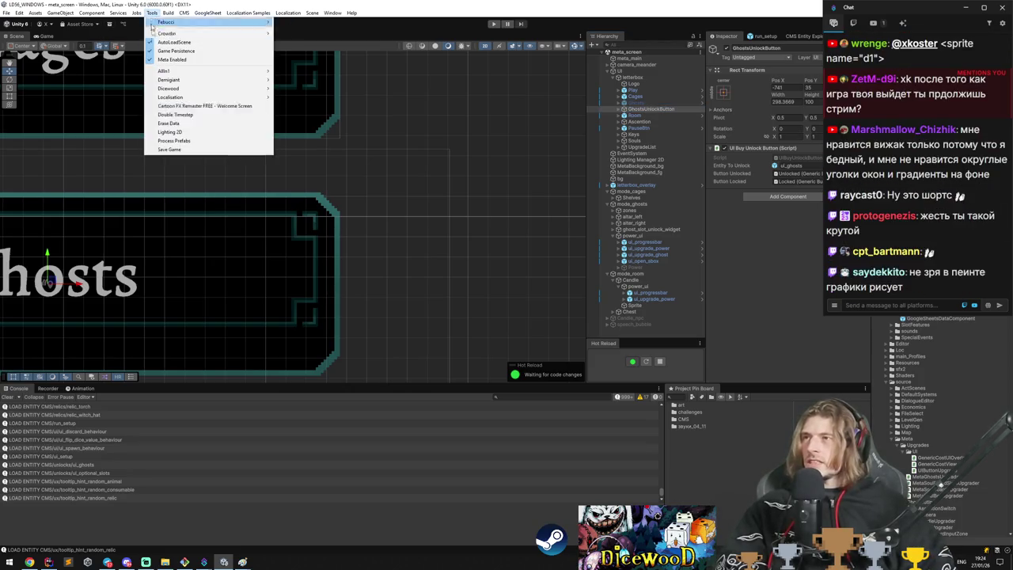
{"action": "left_click", "coordinate": [181, 125]}
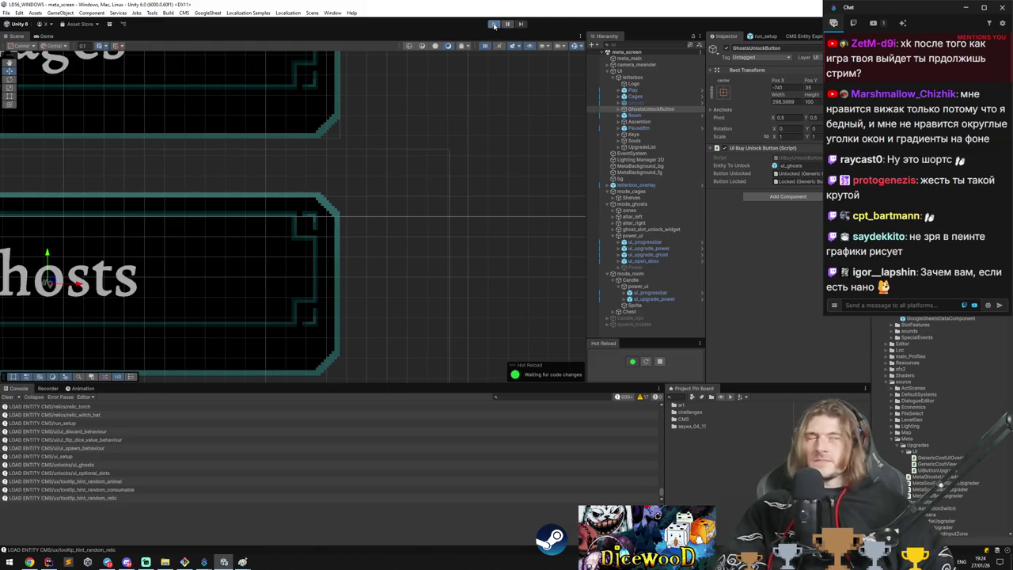
{"action": "left_click", "coordinate": [494, 26]}
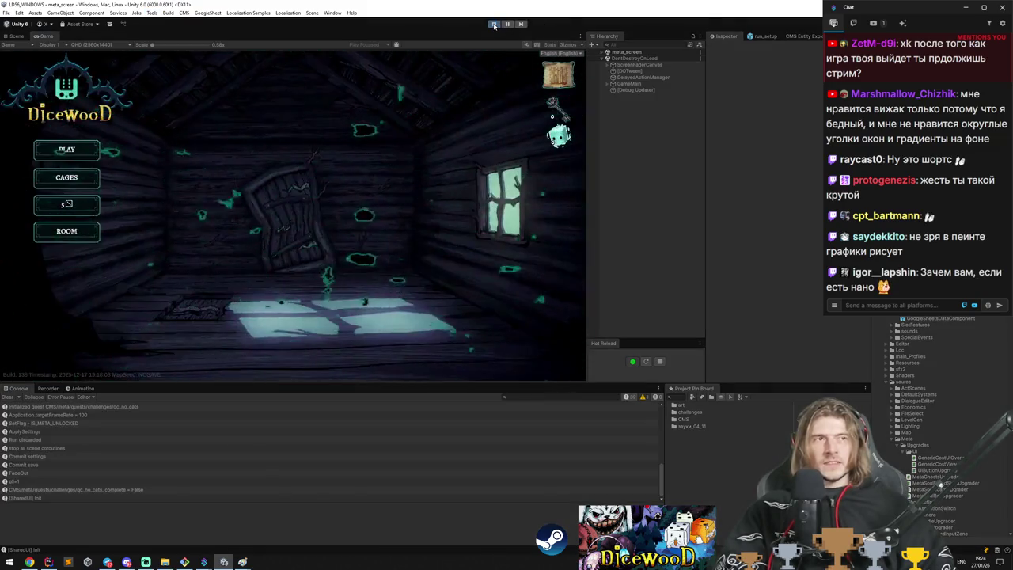
Try the Ghosts slot's 5-cost unlock button repeatedly and confirm it refuses without resources.
{"action": "left_click", "coordinate": [68, 206]}
{"action": "left_click", "coordinate": [68, 205]}
{"action": "left_click", "coordinate": [69, 206]}
{"action": "left_click", "coordinate": [75, 209]}
{"action": "left_click", "coordinate": [86, 210]}
{"action": "left_click", "coordinate": [85, 210]}
{"action": "left_click", "coordinate": [86, 210]}
{"action": "left_click", "coordinate": [86, 210]}
{"action": "left_click", "coordinate": [85, 210]}
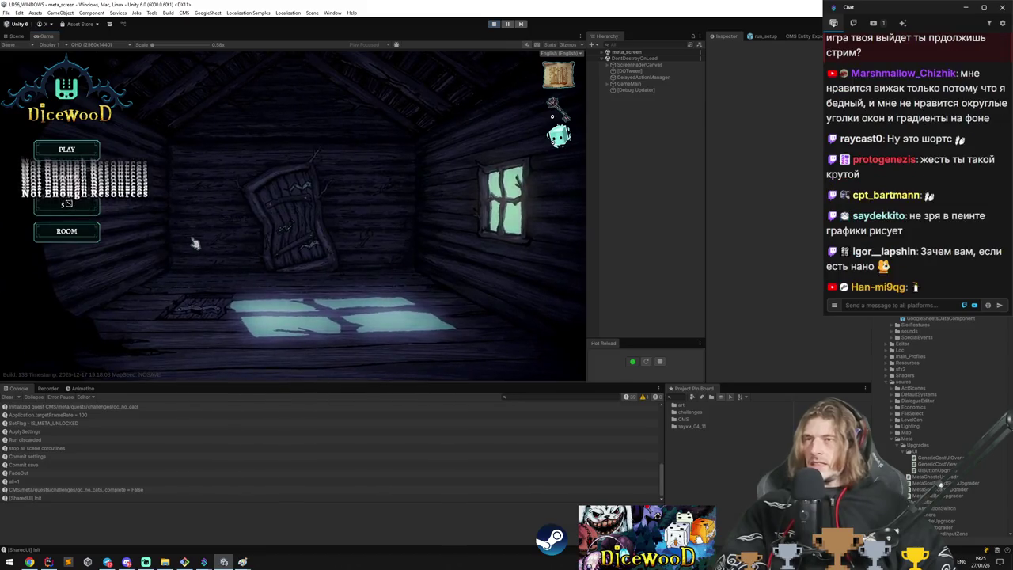
Grant extra souls and keys with the R cheat key, unlock GHOSTS, then enter and leave Ghosts mode.
{"action": "key", "text": "r"}
{"action": "left_click", "coordinate": [79, 207]}
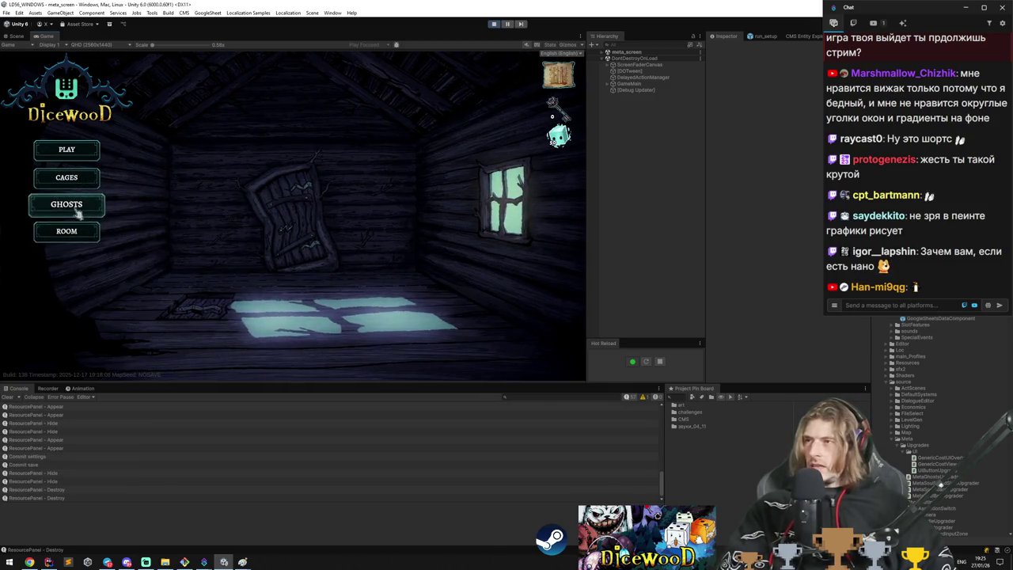
{"action": "left_click", "coordinate": [76, 204]}
{"action": "left_click", "coordinate": [76, 200]}
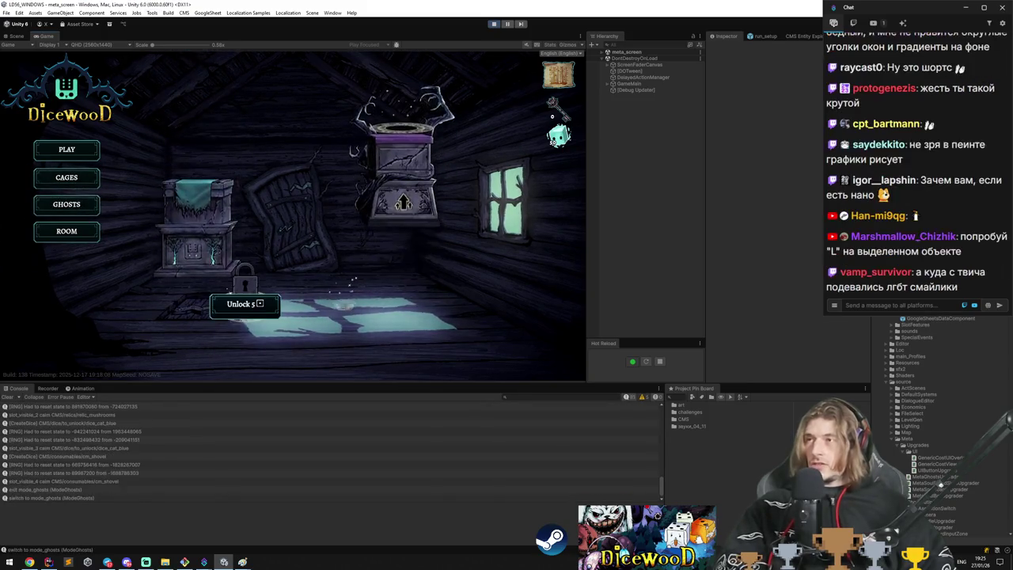
Save the game progress via Tools > Save Game and stop Play mode.
{"action": "left_click", "coordinate": [151, 13]}
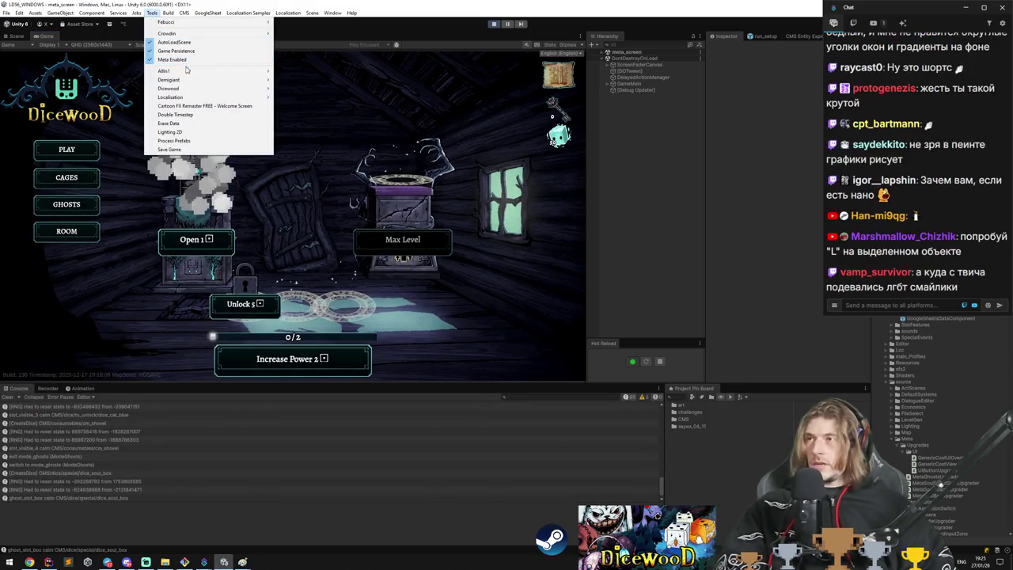
{"action": "left_click", "coordinate": [169, 150]}
{"action": "left_click", "coordinate": [492, 24]}
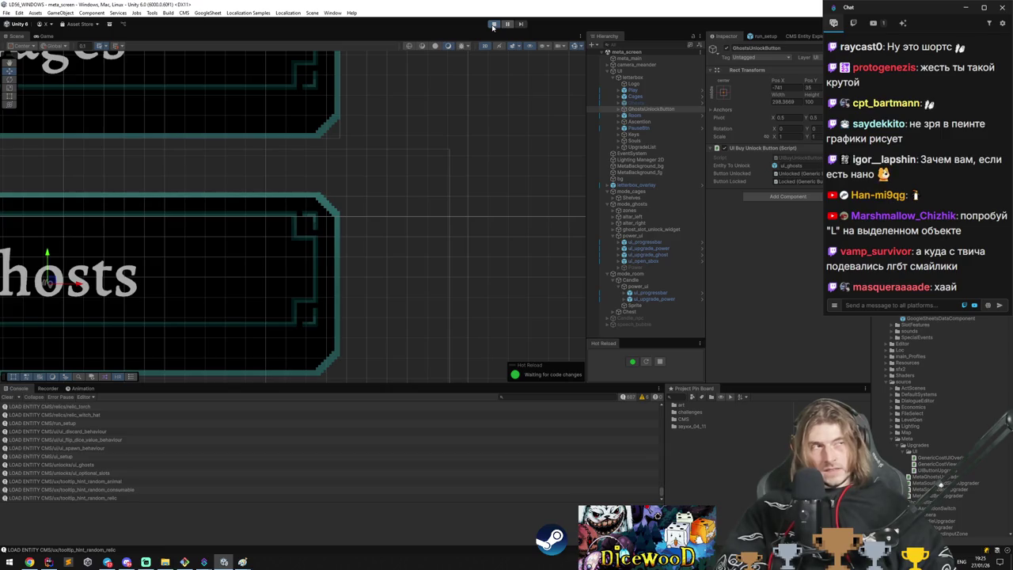
{"action": "left_click", "coordinate": [492, 25]}
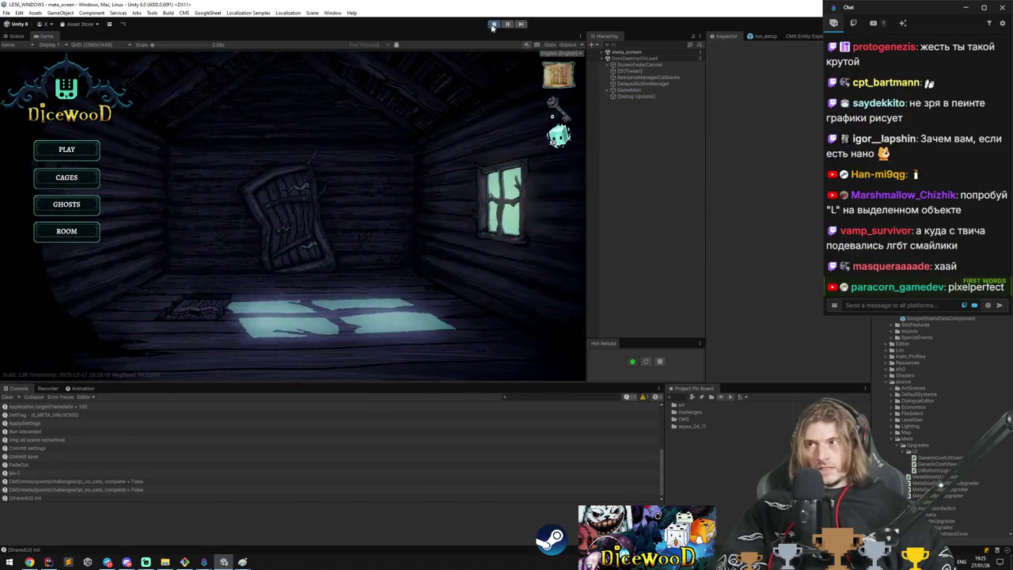
{"action": "key", "text": "super"}
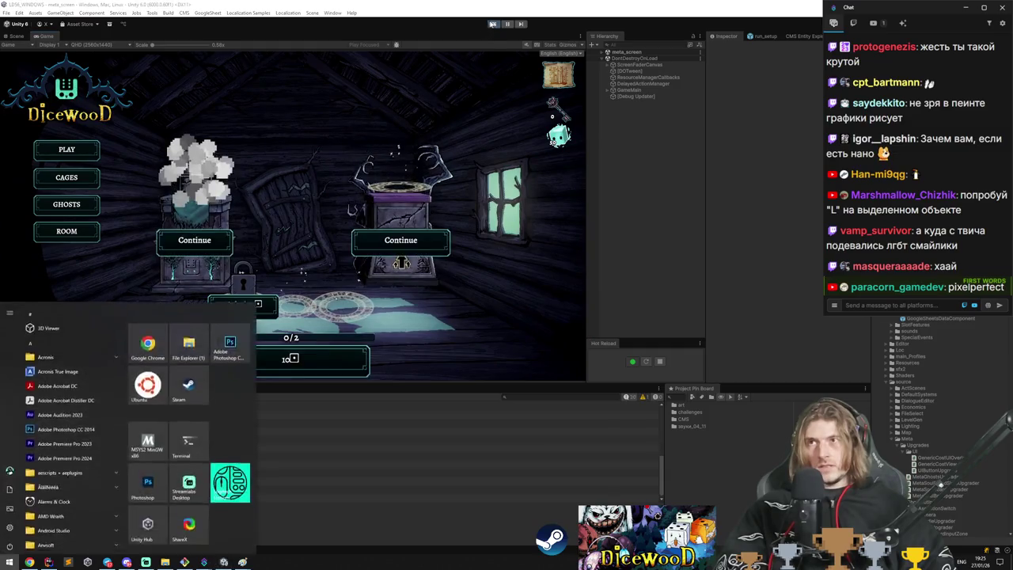
{"action": "key", "text": "super"}
{"action": "left_click", "coordinate": [493, 24]}
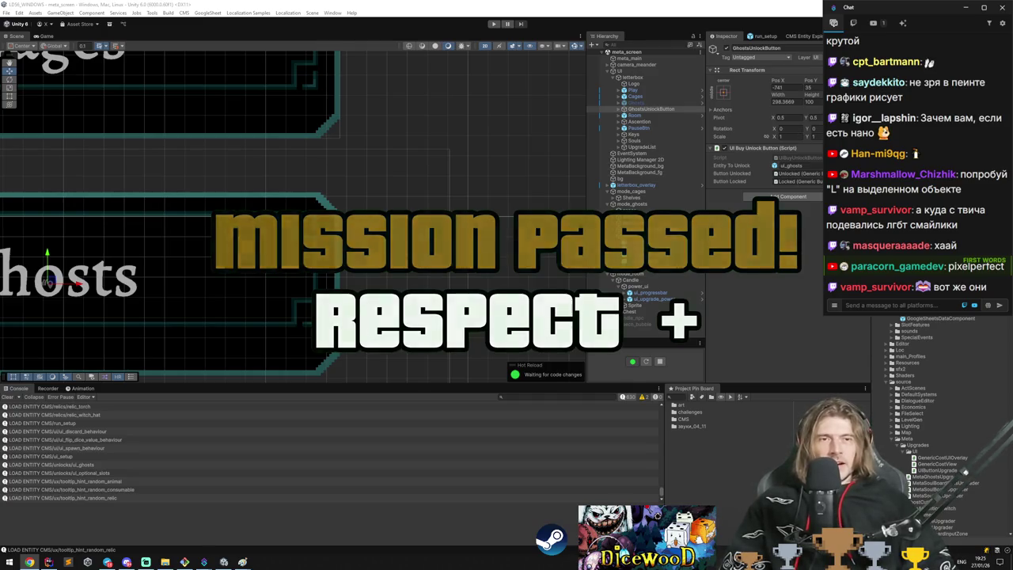
{"action": "key", "text": "alt+Tab"}
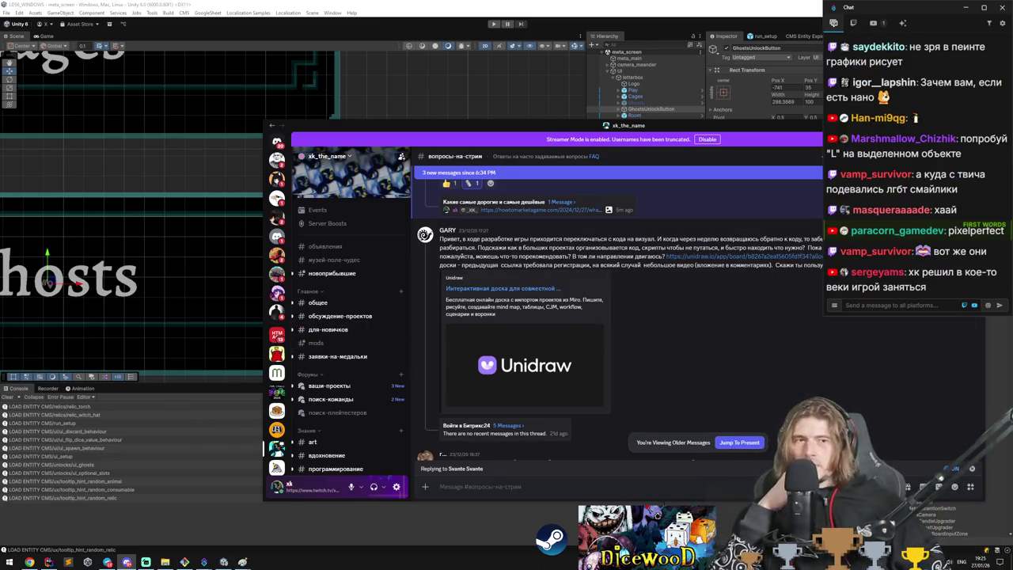
Send the !disc command in the stream chat, then focus the channel's message box.
{"action": "left_click", "coordinate": [917, 307]}
{"action": "type", "text": "!dis"}
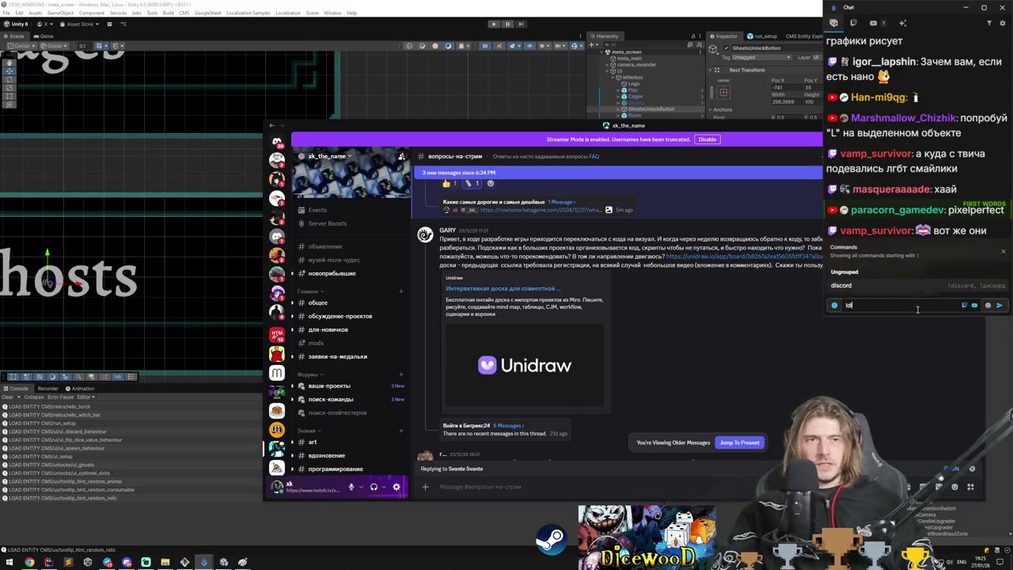
{"action": "type", "text": "cord"}
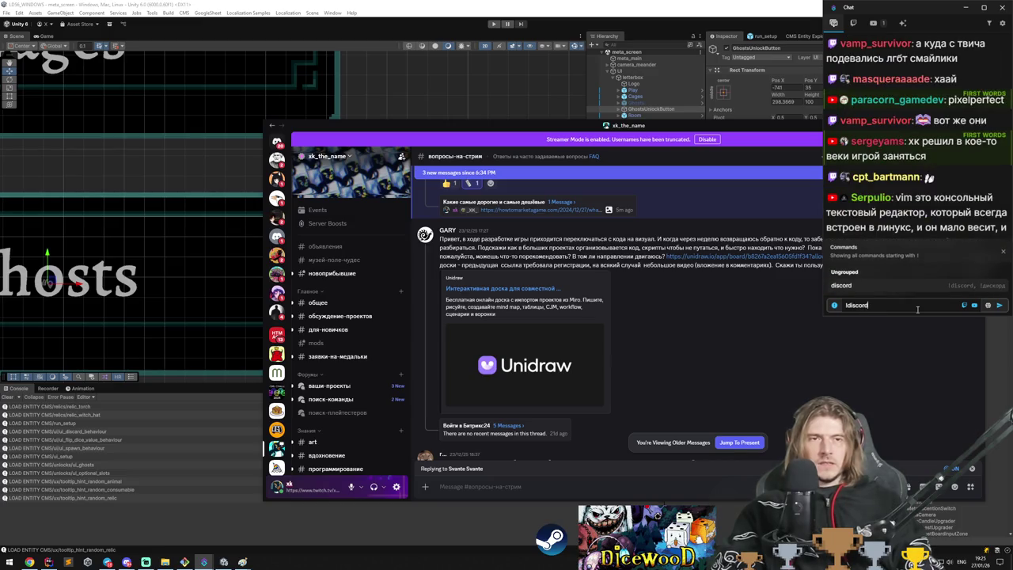
{"action": "key", "text": "Return"}
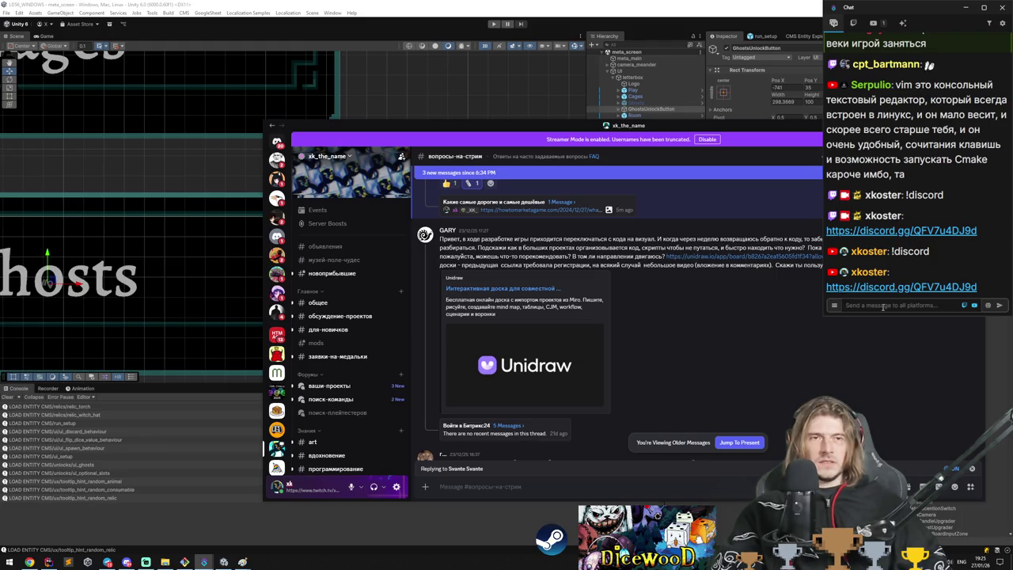
{"action": "left_click", "coordinate": [883, 307]}
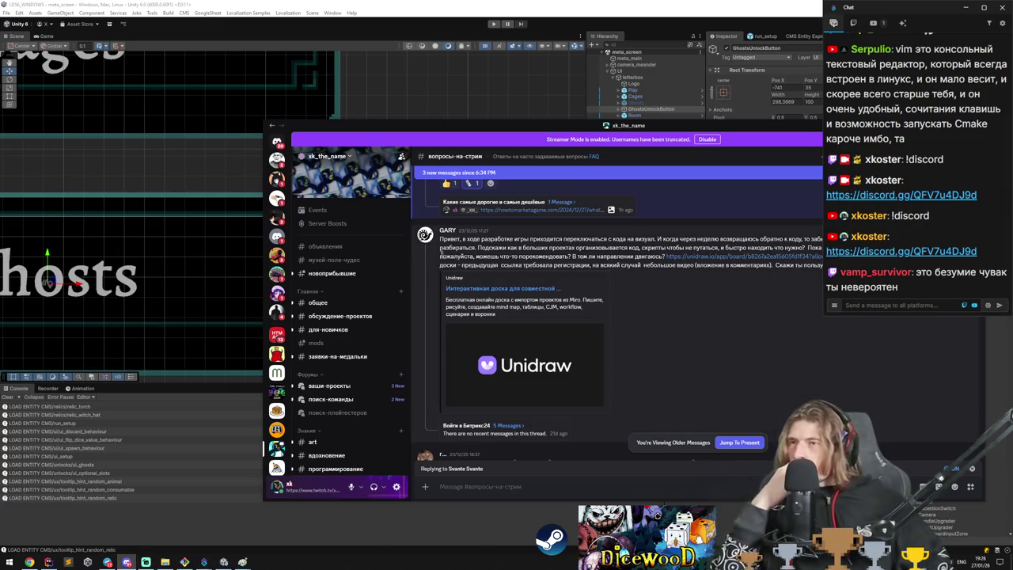
Highlight lines of GARY's question about organizing game code while reading it.
{"action": "mouse_move", "coordinate": [477, 239]}
{"action": "left_mouse_down"}
{"action": "mouse_move", "coordinate": [636, 236]}
{"action": "mouse_move", "coordinate": [785, 253]}
{"action": "mouse_move", "coordinate": [801, 231]}
{"action": "mouse_move", "coordinate": [819, 239]}
{"action": "mouse_move", "coordinate": [791, 258]}
{"action": "mouse_move", "coordinate": [442, 239]}
{"action": "left_mouse_up"}
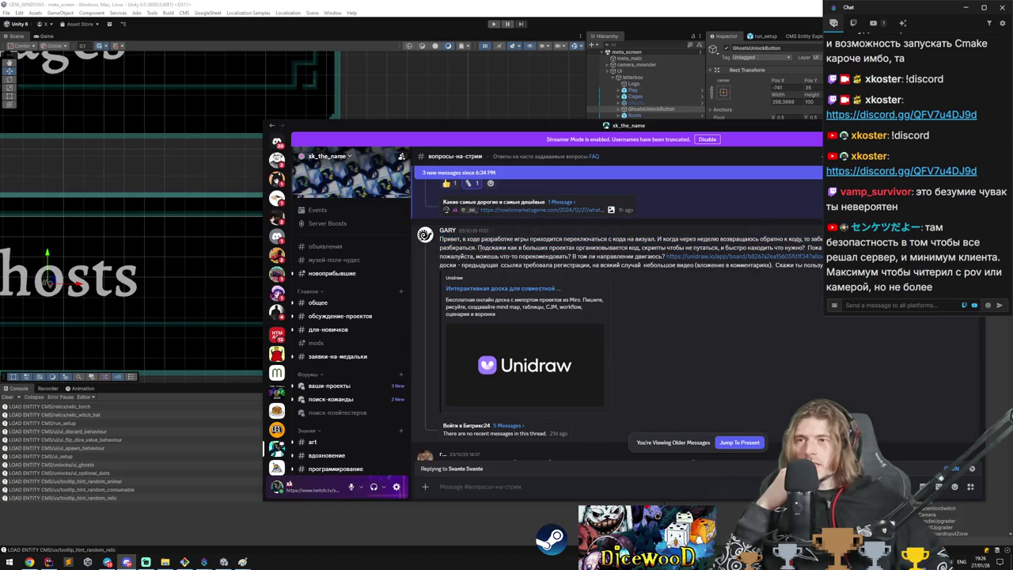
{"action": "left_click_drag", "start_coordinate": [657, 247], "coordinate": [746, 248]}
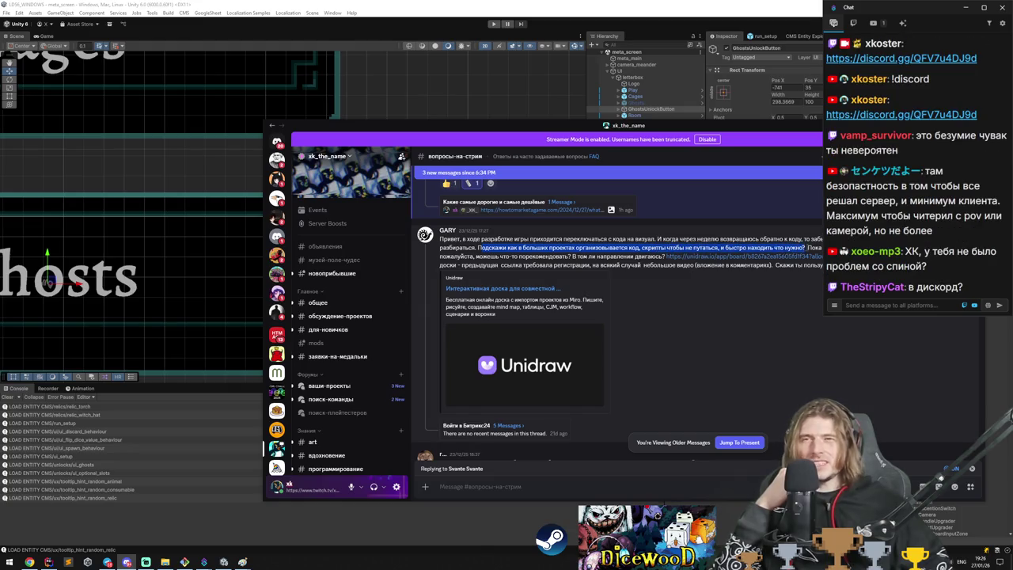
{"action": "left_click", "coordinate": [805, 247]}
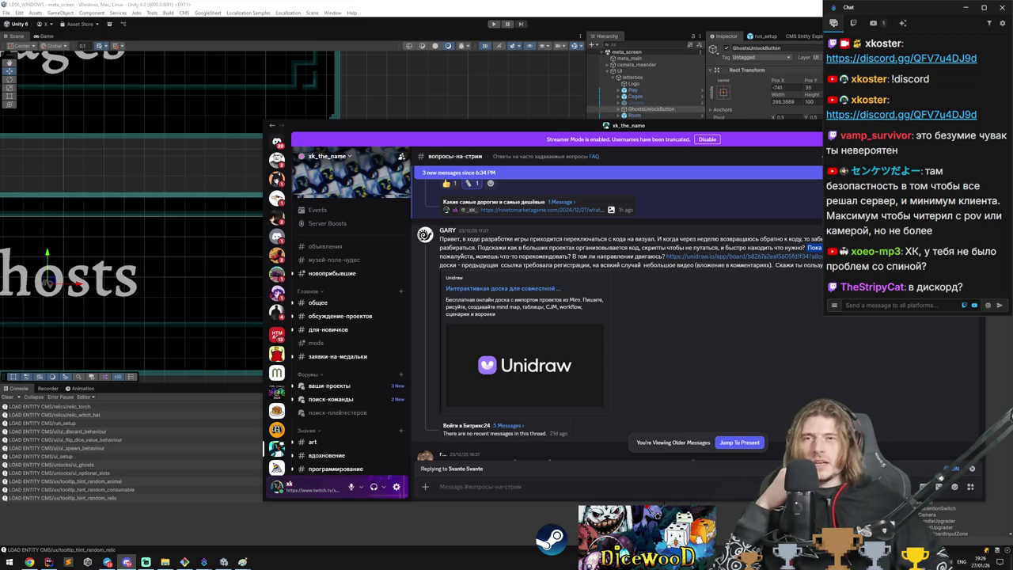
{"action": "mouse_move", "coordinate": [823, 248]}
{"action": "left_mouse_down"}
{"action": "mouse_move", "coordinate": [762, 266]}
{"action": "mouse_move", "coordinate": [467, 256]}
{"action": "mouse_move", "coordinate": [541, 248]}
{"action": "mouse_move", "coordinate": [577, 257]}
{"action": "left_mouse_up"}
{"action": "left_click", "coordinate": [577, 257]}
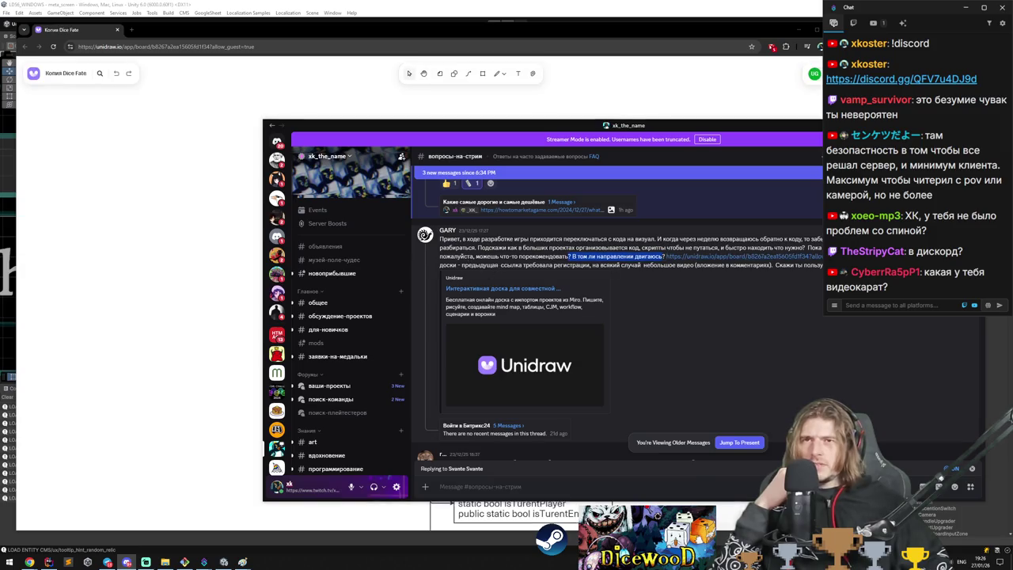
Highlight GARY's next line, then switch to the Unidraw board and zoom around GameStats.sc.
{"action": "mouse_move", "coordinate": [440, 264]}
{"action": "left_mouse_down"}
{"action": "mouse_move", "coordinate": [481, 275]}
{"action": "mouse_move", "coordinate": [809, 271]}
{"action": "left_mouse_up"}
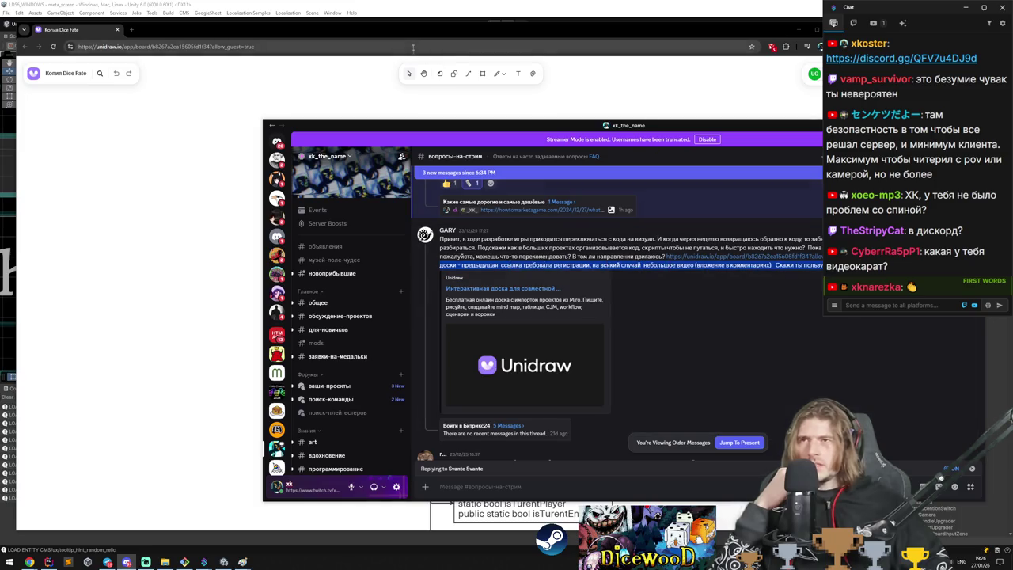
{"action": "key", "text": "alt+Tab"}
{"action": "scroll", "coordinate": [508, 366], "scroll_direction": "down", "scroll_amount": 3}
{"action": "scroll", "coordinate": [508, 366], "scroll_direction": "up", "scroll_amount": 2}
{"action": "scroll", "coordinate": [508, 367], "scroll_direction": "down", "scroll_amount": 5}
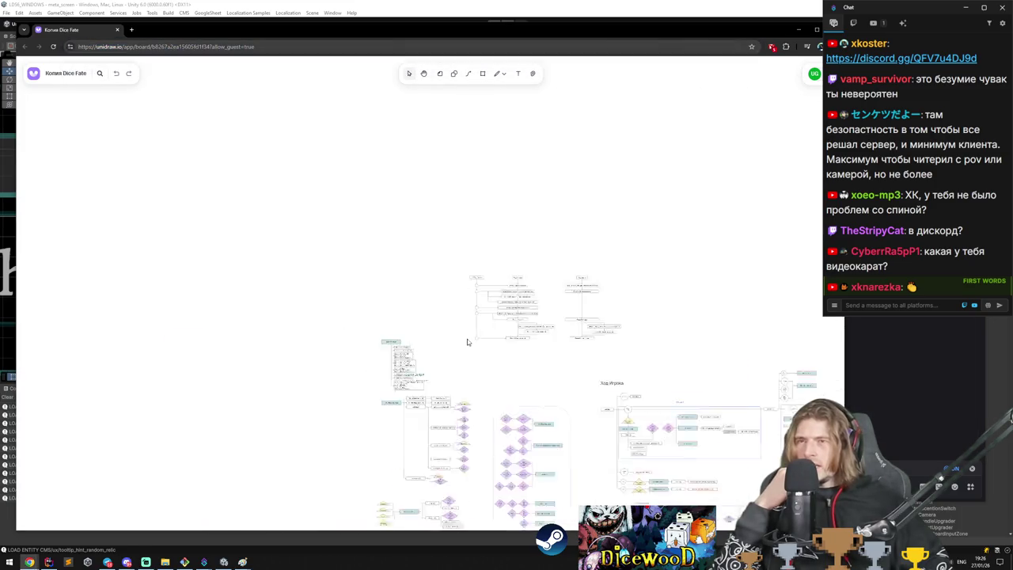
{"action": "scroll", "coordinate": [520, 347], "scroll_direction": "up", "scroll_amount": 5}
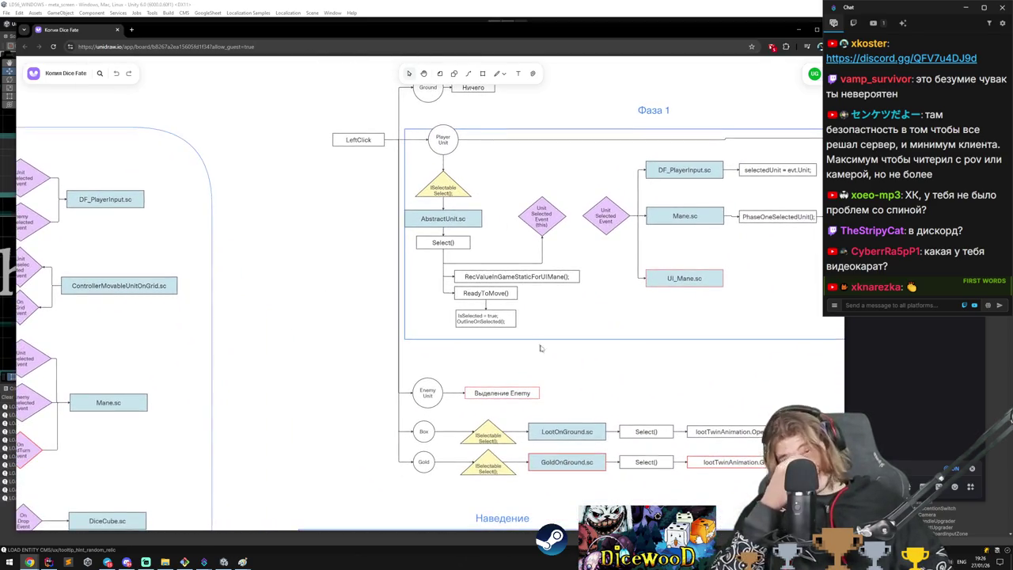
{"action": "scroll", "coordinate": [546, 317], "scroll_direction": "up", "scroll_amount": 2}
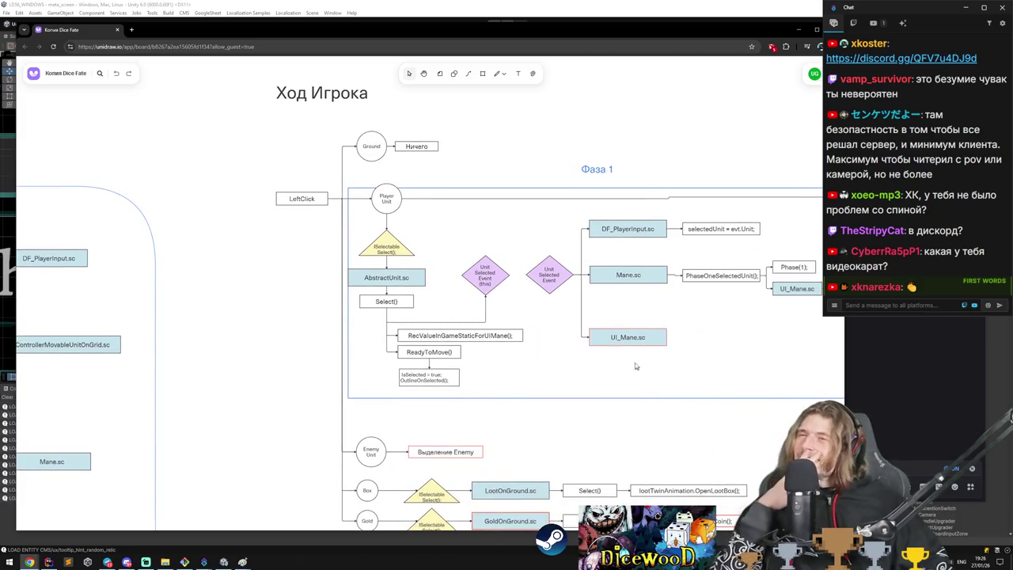
Pan and zoom across the player-turn phase flowcharts, then minimize the Chrome window.
{"action": "scroll", "coordinate": [311, 222], "scroll_direction": "right", "scroll_amount": 10}
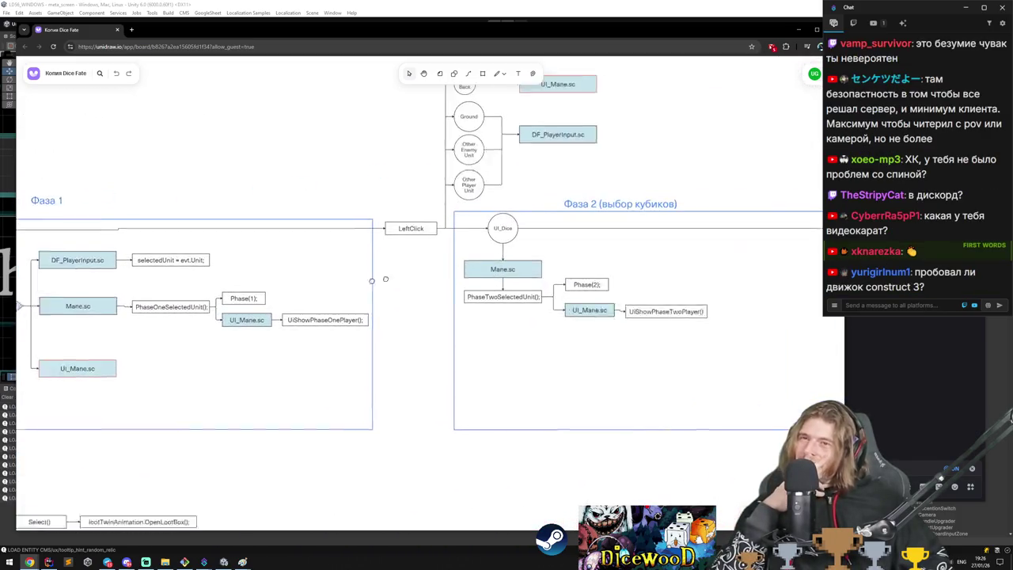
{"action": "scroll", "coordinate": [454, 391], "scroll_direction": "down", "scroll_amount": 2}
{"action": "scroll", "coordinate": [454, 390], "scroll_direction": "down", "scroll_amount": 5}
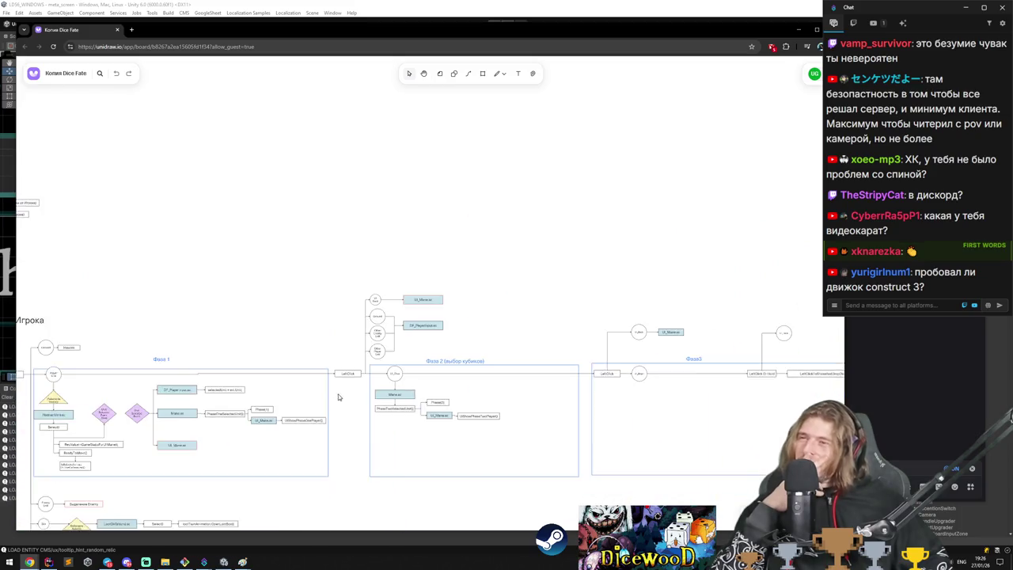
{"action": "scroll", "coordinate": [455, 390], "scroll_direction": "up", "scroll_amount": 5}
{"action": "scroll", "coordinate": [656, 324], "scroll_direction": "down", "scroll_amount": 1}
{"action": "scroll", "coordinate": [554, 331], "scroll_direction": "right", "scroll_amount": 8}
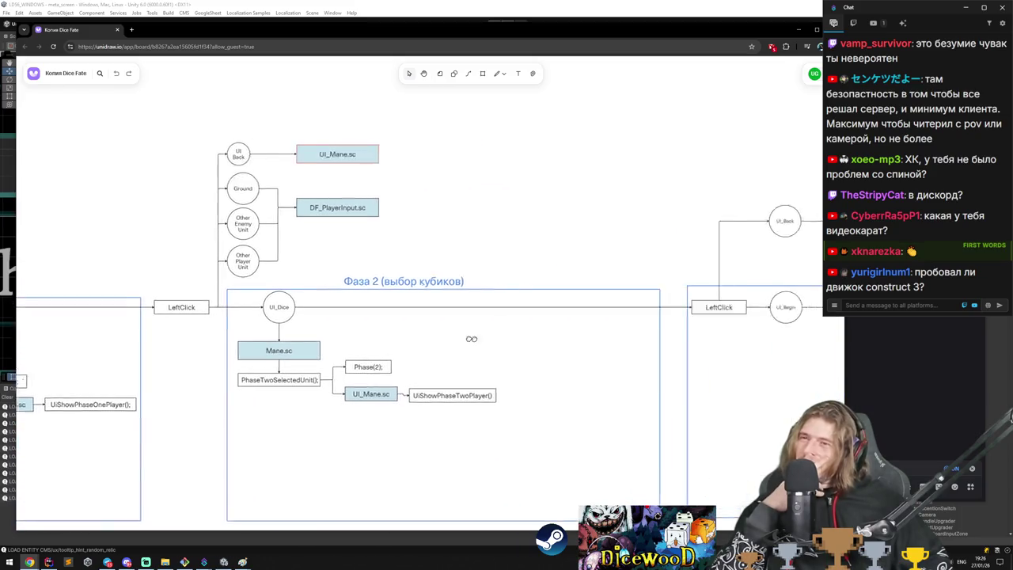
{"action": "scroll", "coordinate": [441, 337], "scroll_direction": "right", "scroll_amount": 10}
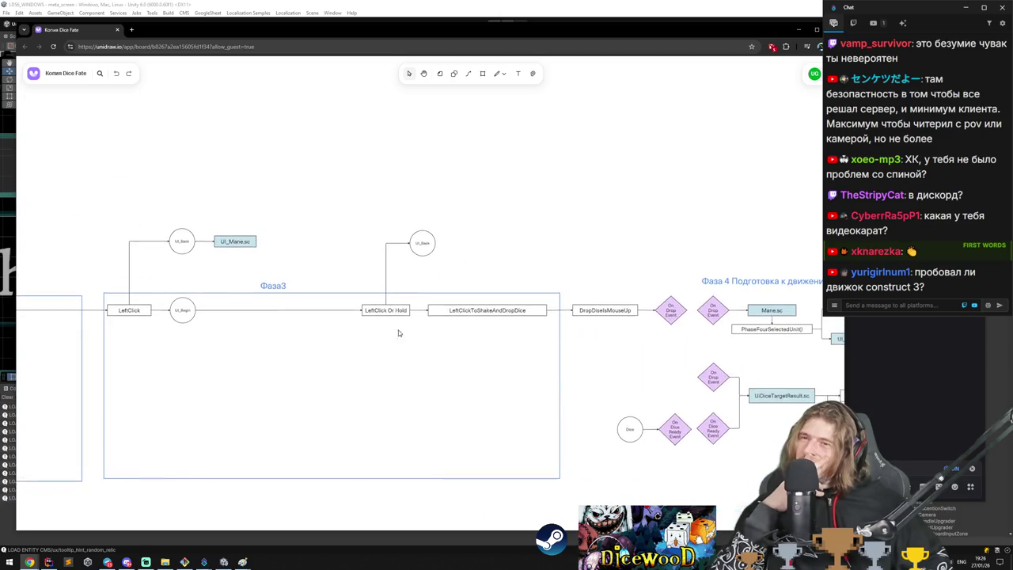
{"action": "scroll", "coordinate": [321, 343], "scroll_direction": "down", "scroll_amount": 3}
{"action": "scroll", "coordinate": [618, 354], "scroll_direction": "up", "scroll_amount": 4}
{"action": "scroll", "coordinate": [618, 354], "scroll_direction": "down", "scroll_amount": 6}
{"action": "scroll", "coordinate": [618, 355], "scroll_direction": "right", "scroll_amount": 5}
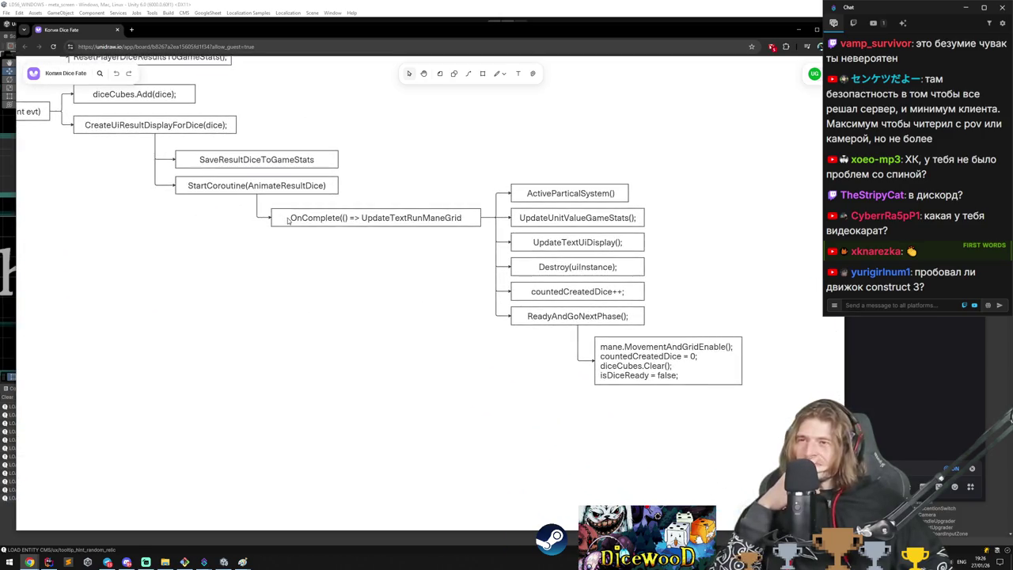
{"action": "scroll", "coordinate": [271, 339], "scroll_direction": "down", "scroll_amount": 3}
{"action": "scroll", "coordinate": [640, 301], "scroll_direction": "left", "scroll_amount": 5}
{"action": "scroll", "coordinate": [308, 319], "scroll_direction": "up", "scroll_amount": 3}
{"action": "scroll", "coordinate": [719, 311], "scroll_direction": "up", "scroll_amount": 5}
{"action": "scroll", "coordinate": [437, 385], "scroll_direction": "down", "scroll_amount": 2}
{"action": "scroll", "coordinate": [438, 386], "scroll_direction": "left", "scroll_amount": 3}
{"action": "scroll", "coordinate": [475, 356], "scroll_direction": "down", "scroll_amount": 2}
{"action": "scroll", "coordinate": [643, 333], "scroll_direction": "right", "scroll_amount": 8}
{"action": "scroll", "coordinate": [425, 340], "scroll_direction": "down", "scroll_amount": 2}
{"action": "scroll", "coordinate": [424, 339], "scroll_direction": "up", "scroll_amount": 3}
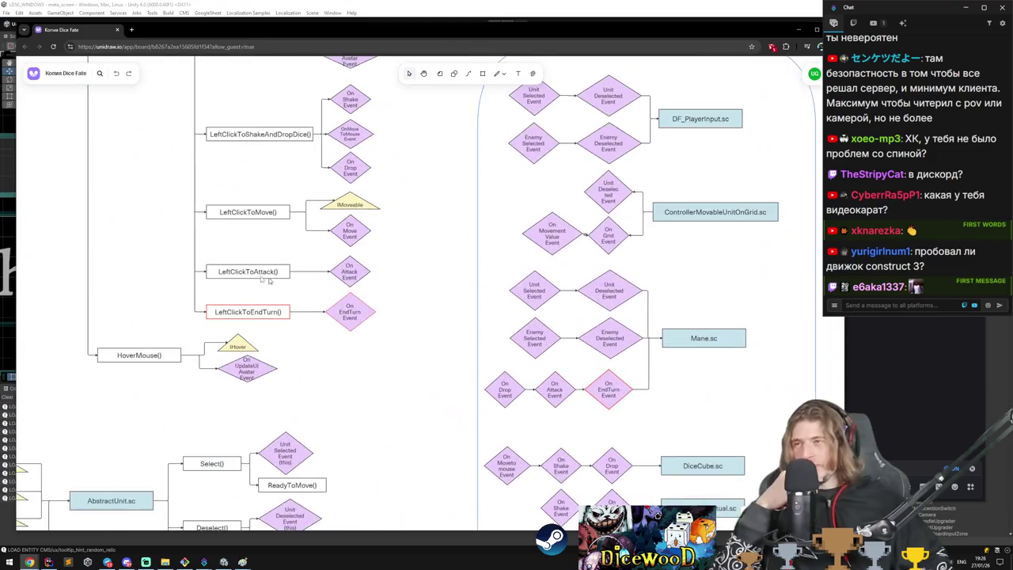
{"action": "scroll", "coordinate": [395, 372], "scroll_direction": "left", "scroll_amount": 3}
{"action": "scroll", "coordinate": [396, 372], "scroll_direction": "up", "scroll_amount": 3}
{"action": "scroll", "coordinate": [364, 428], "scroll_direction": "up", "scroll_amount": 5}
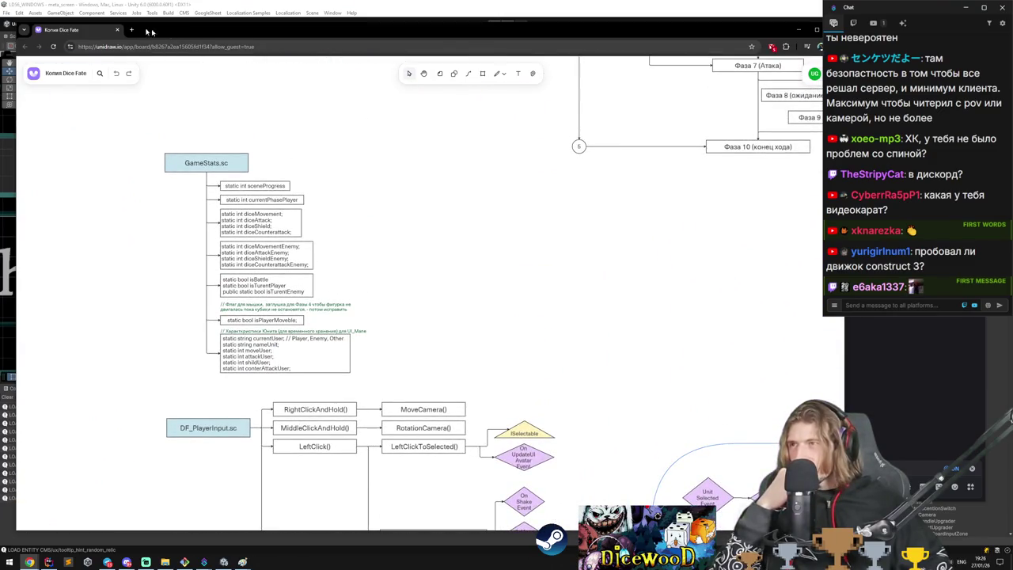
{"action": "left_click", "coordinate": [207, 559]}
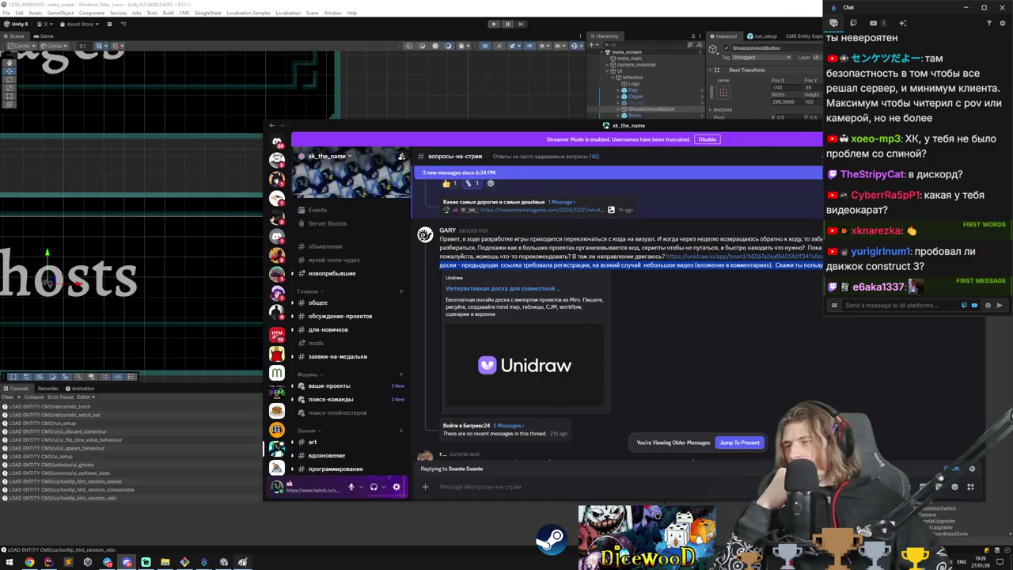
Switch to the Untitled - Paint window from the taskbar.
{"action": "mouse_move", "coordinate": [242, 560]}
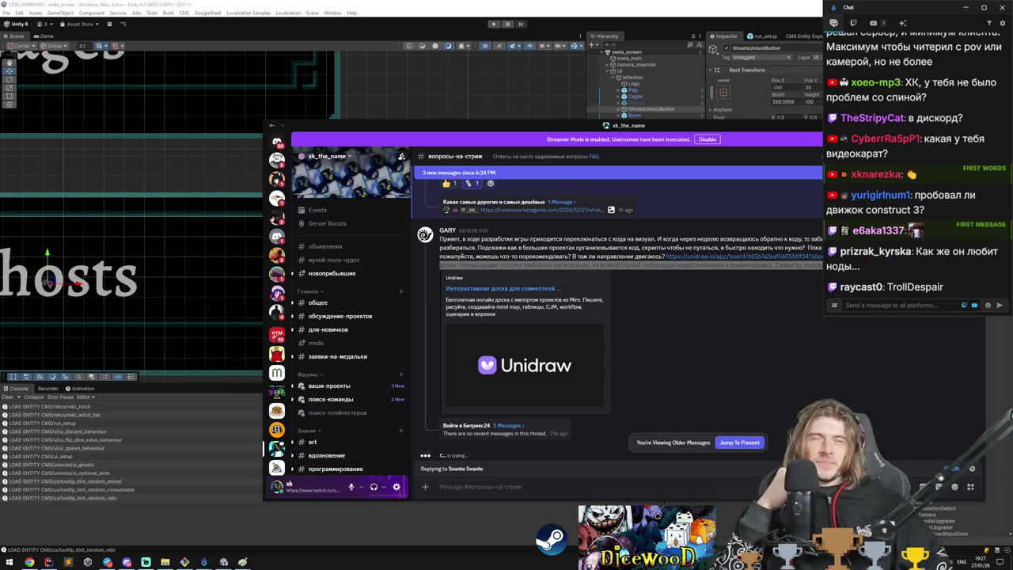
{"action": "left_click", "coordinate": [243, 562]}
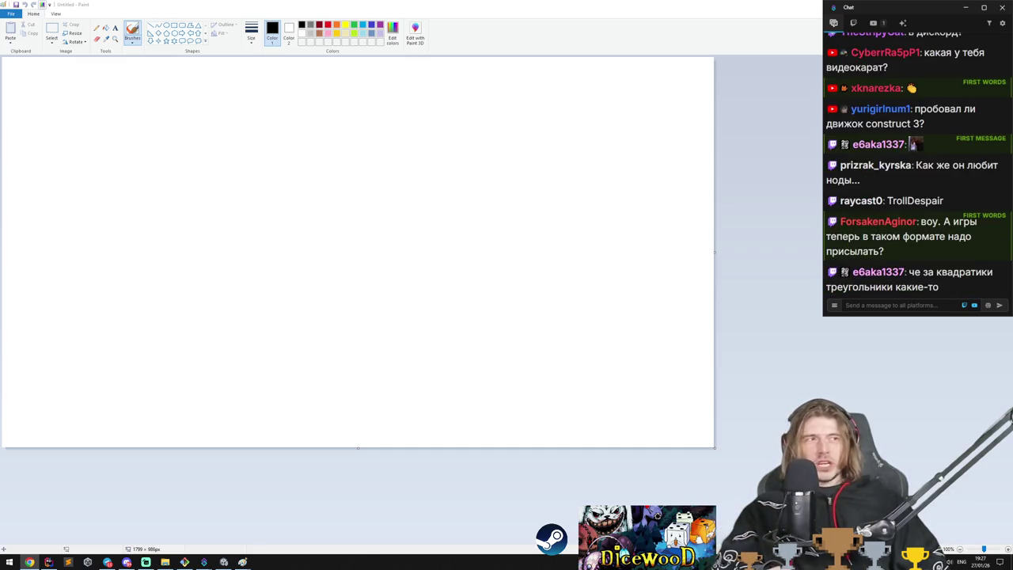
Paste the starting-position chessboard photo into Paint, select Brushes, then switch between open windows.
{"action": "key", "text": "ctrl+v"}
{"action": "left_click", "coordinate": [131, 30]}
{"action": "left_click", "coordinate": [203, 561]}
{"action": "left_click", "coordinate": [153, 562]}
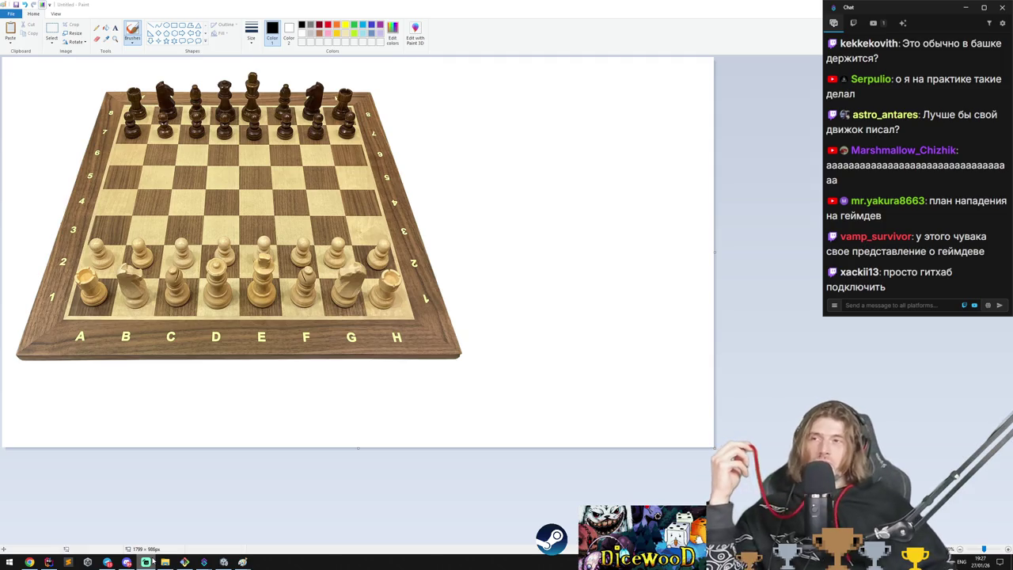
{"action": "left_click", "coordinate": [302, 35]}
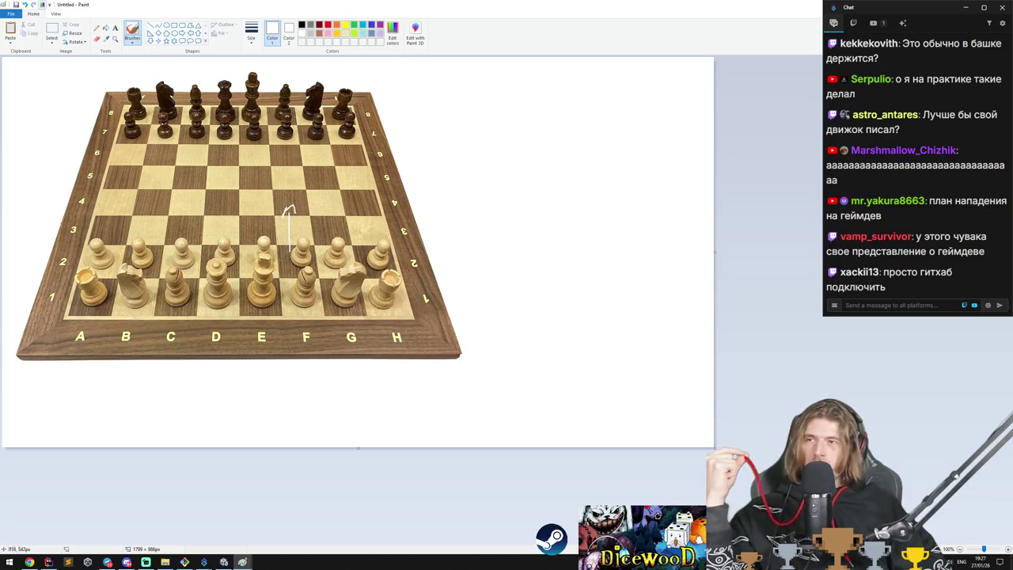
{"action": "left_click_drag", "start_coordinate": [322, 279], "coordinate": [273, 231]}
{"action": "key", "text": "ctrl+z"}
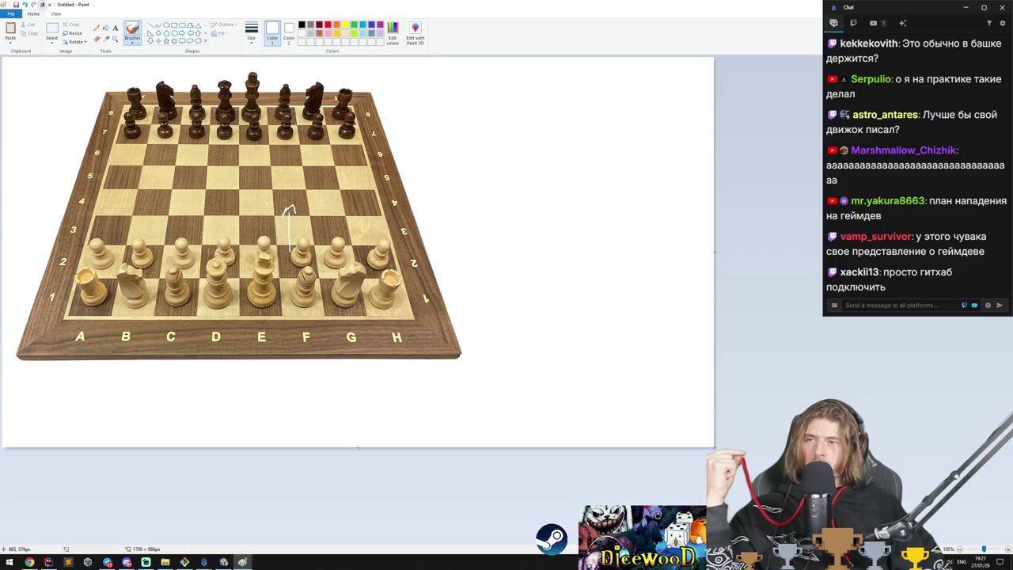
{"action": "left_click_drag", "start_coordinate": [332, 278], "coordinate": [323, 207]}
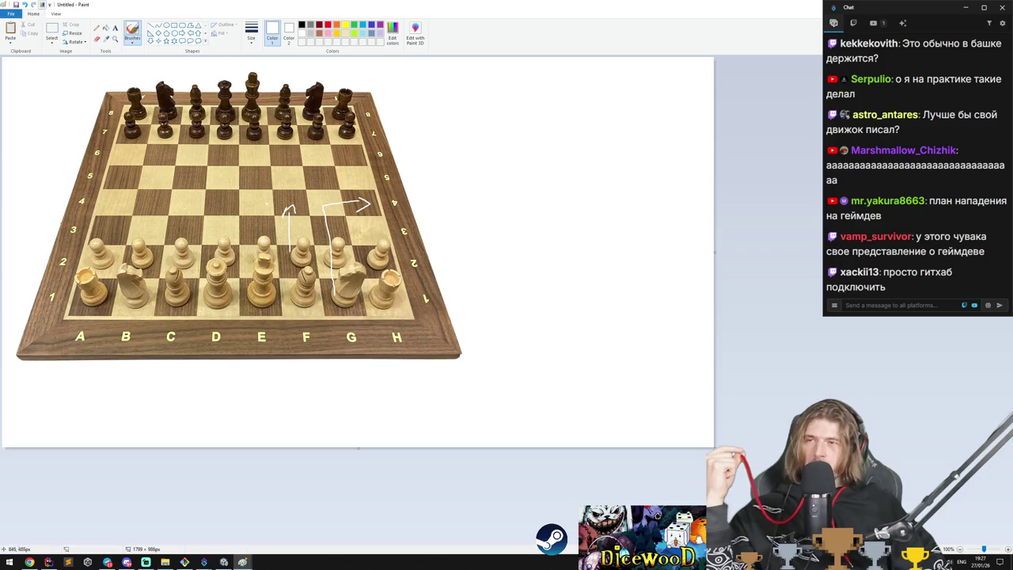
{"action": "mouse_move", "coordinate": [374, 283]}
{"action": "left_mouse_down"}
{"action": "mouse_move", "coordinate": [350, 149]}
{"action": "mouse_move", "coordinate": [362, 168]}
{"action": "left_mouse_up"}
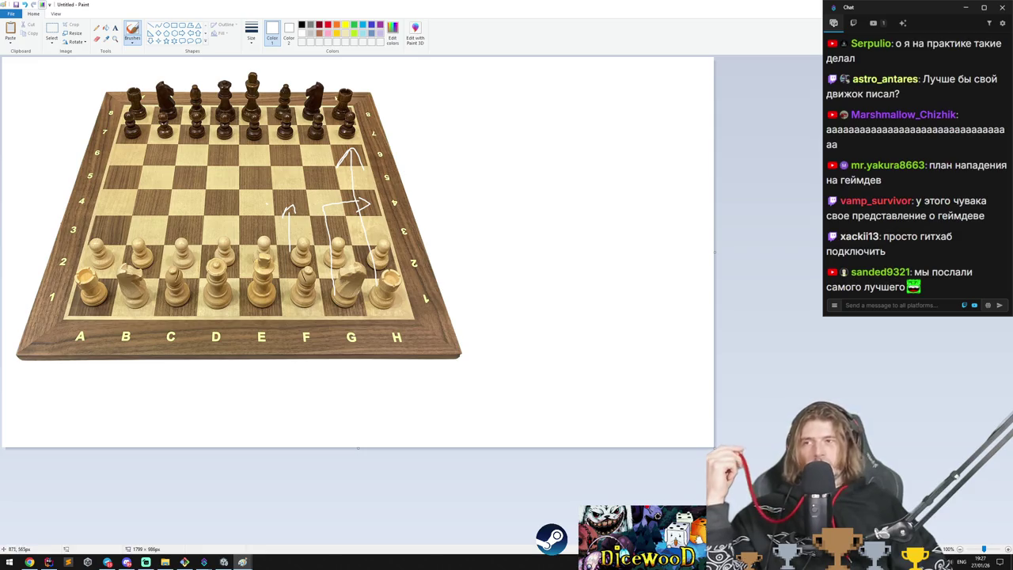
{"action": "left_click_drag", "start_coordinate": [355, 208], "coordinate": [362, 223]}
{"action": "left_click_drag", "start_coordinate": [355, 188], "coordinate": [345, 195]}
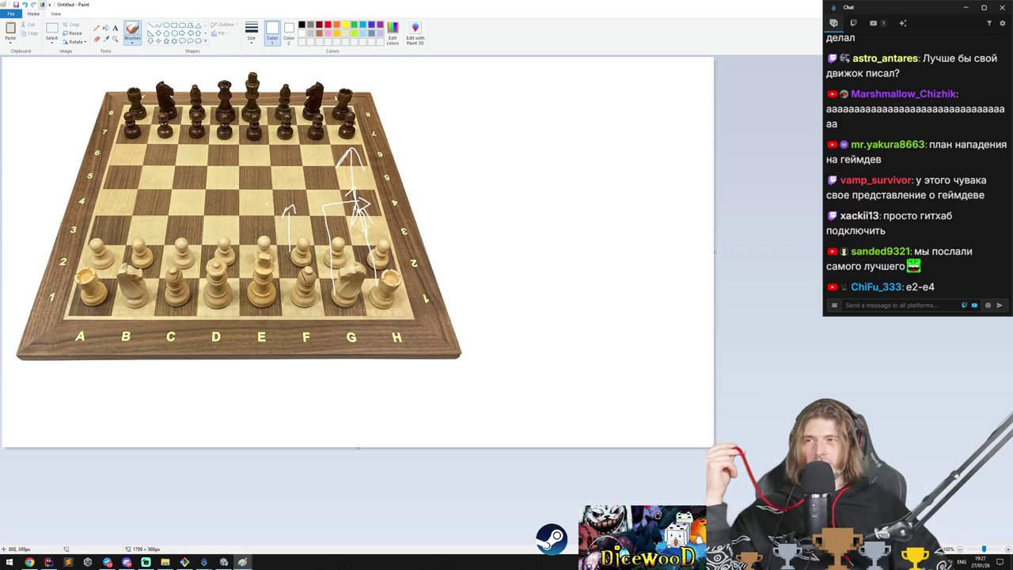
{"action": "key", "text": "ctrl+z"}
{"action": "key", "text": "ctrl+z"}
{"action": "key", "text": "ctrl+z"}
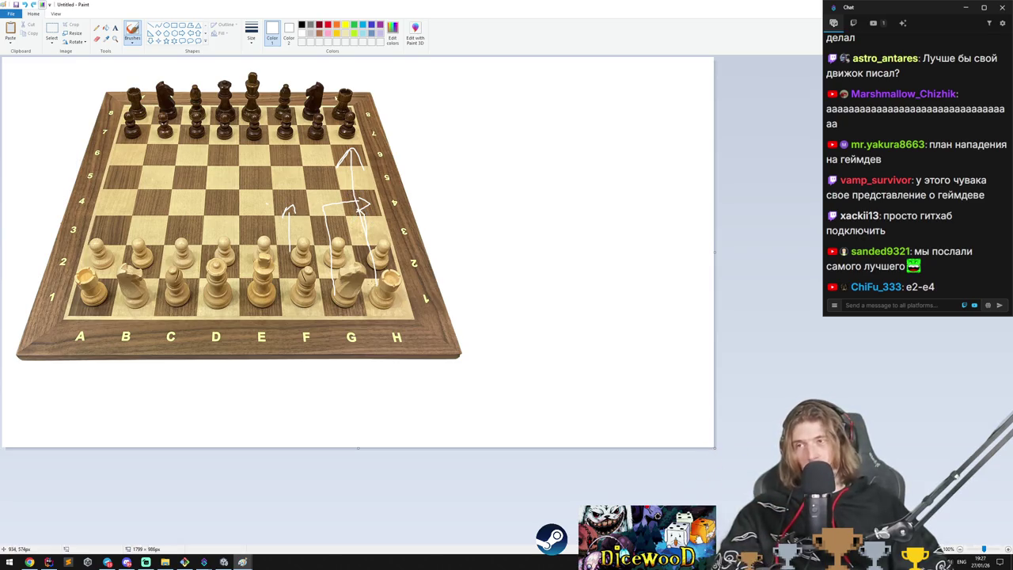
{"action": "key", "text": "ctrl+z"}
{"action": "key", "text": "ctrl+z"}
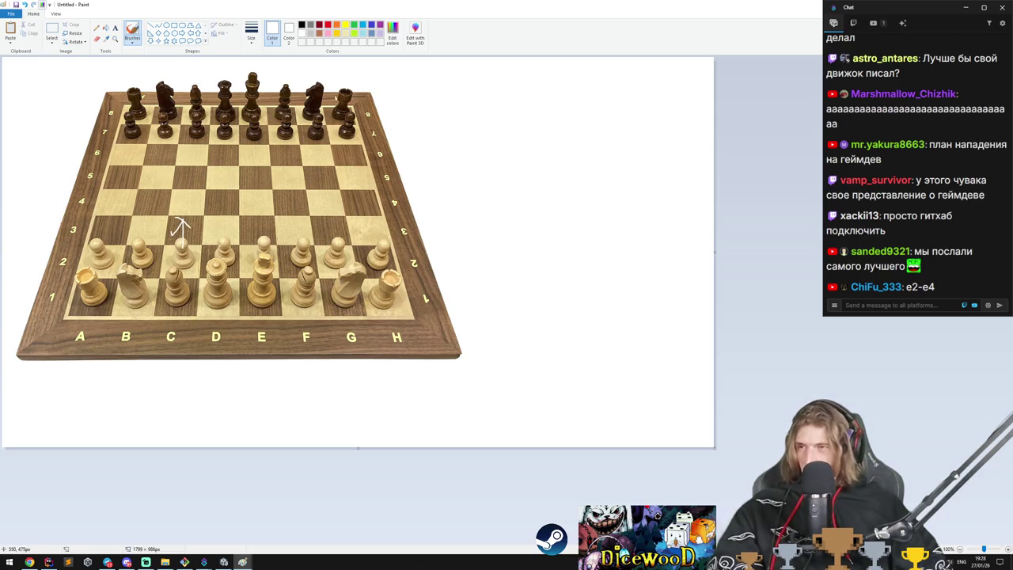
{"action": "left_click_drag", "start_coordinate": [180, 276], "coordinate": [294, 174]}
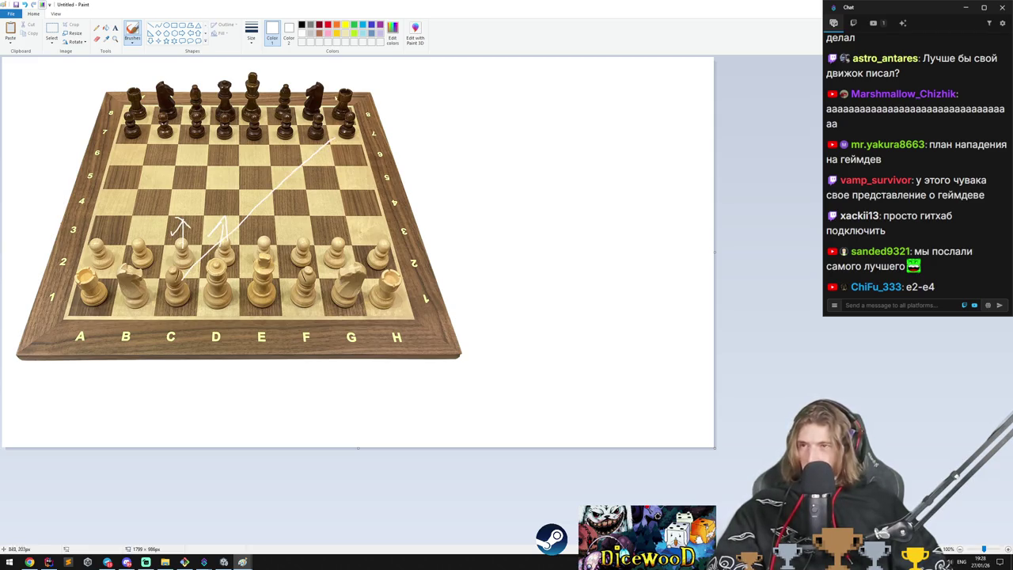
{"action": "key", "text": "ctrl+z"}
{"action": "key", "text": "ctrl+z"}
{"action": "key", "text": "ctrl+z"}
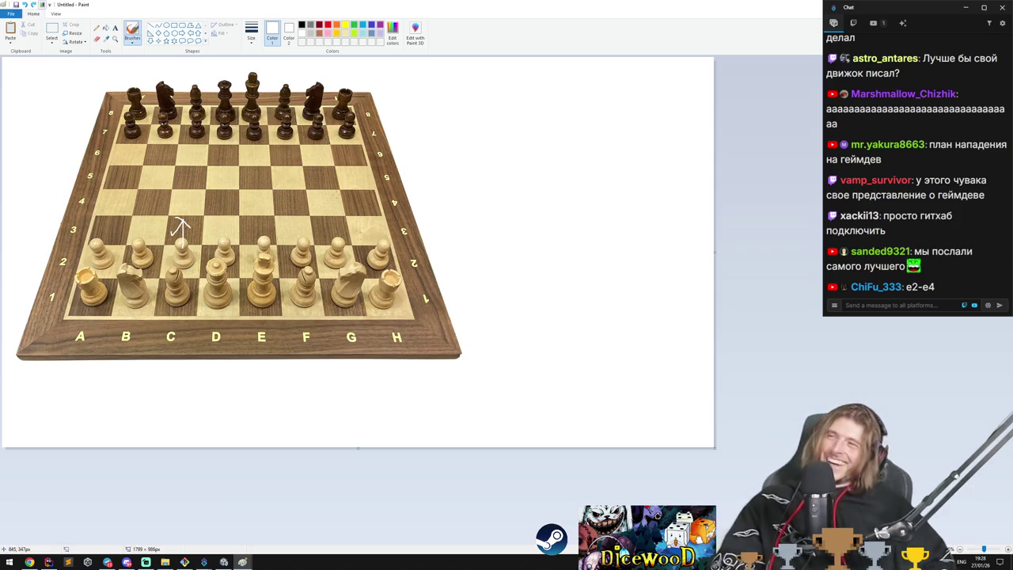
{"action": "key", "text": "ctrl+z"}
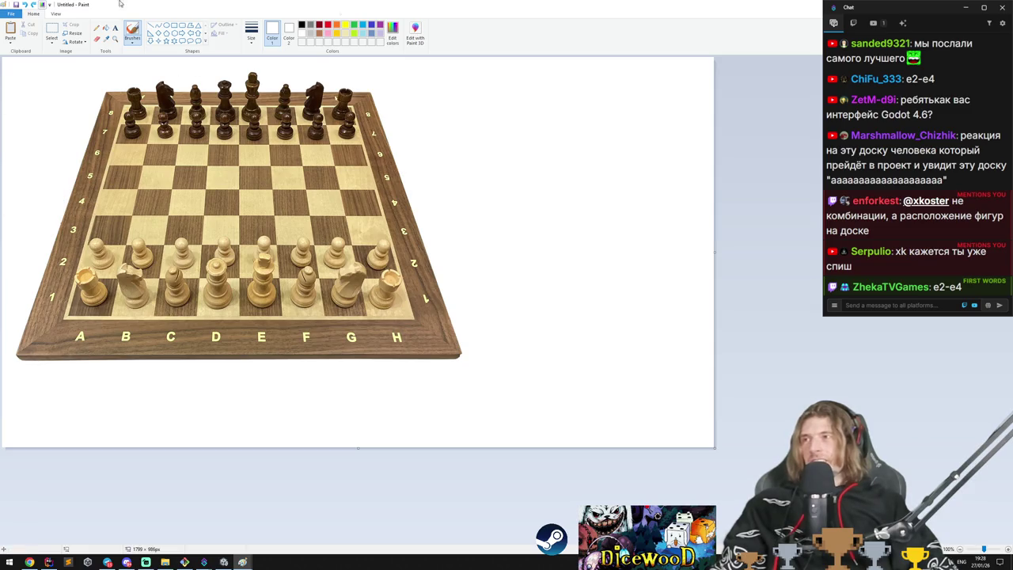
{"action": "left_click", "coordinate": [106, 28]}
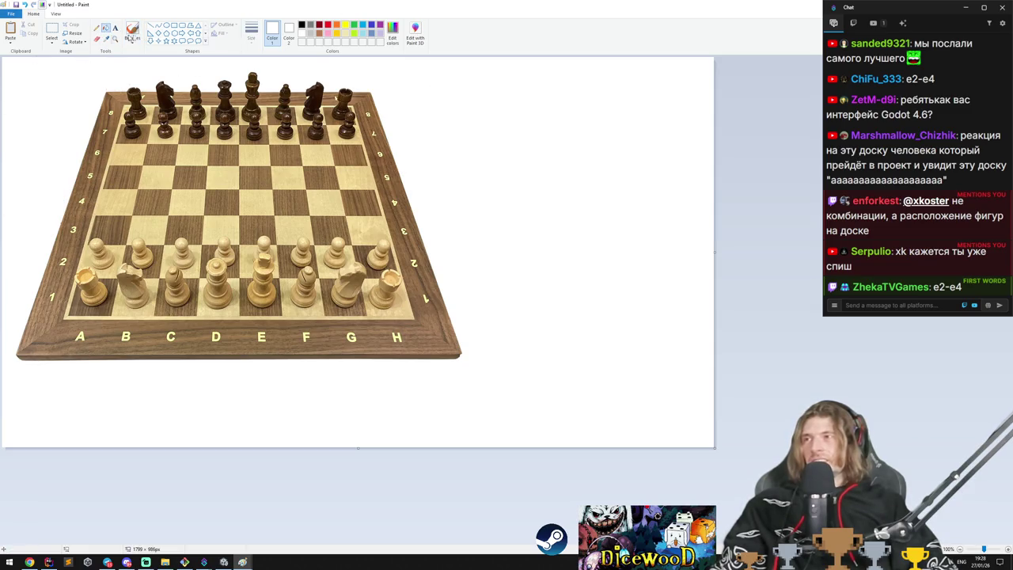
Fill the canvas background black and add the label 'chunking' at the upper right.
{"action": "left_click", "coordinate": [301, 26]}
{"action": "left_click", "coordinate": [514, 119]}
{"action": "left_click", "coordinate": [115, 28]}
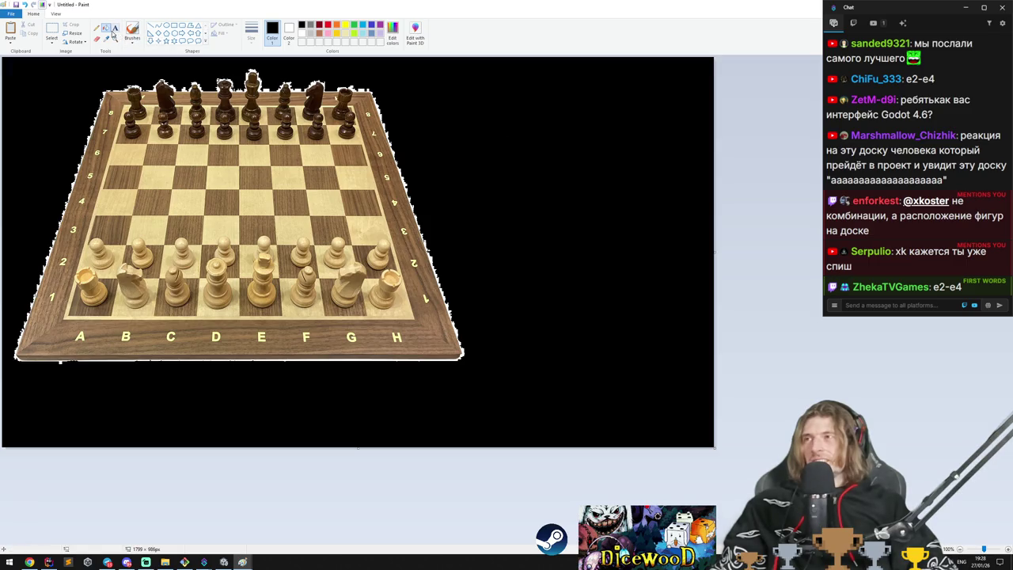
{"action": "left_click", "coordinate": [436, 87]}
{"action": "type", "text": "сргт"}
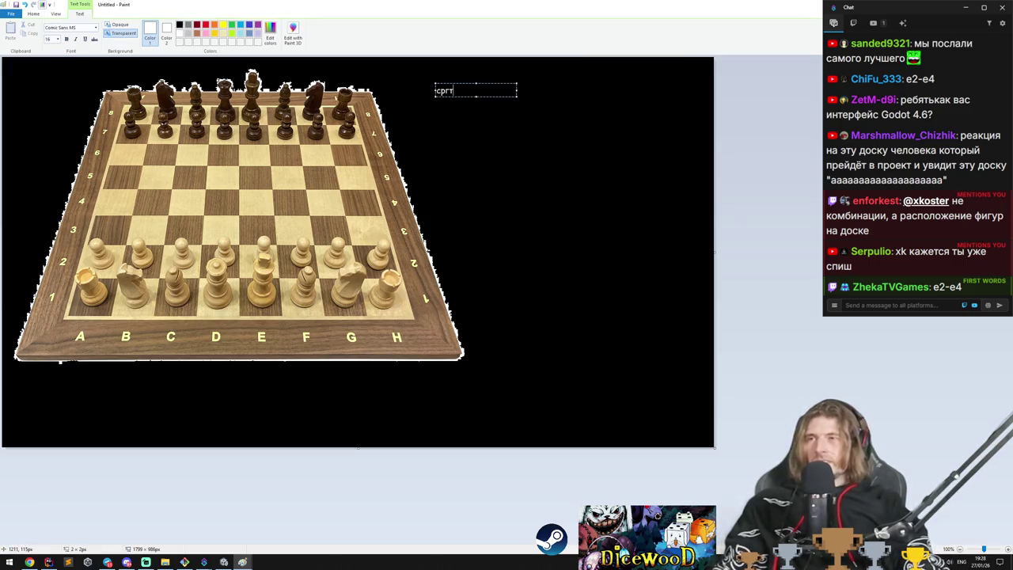
{"action": "key", "text": "BackSpace"}
{"action": "key", "text": "BackSpace"}
{"action": "key", "text": "BackSpace"}
{"action": "type", "text": "chunking"}
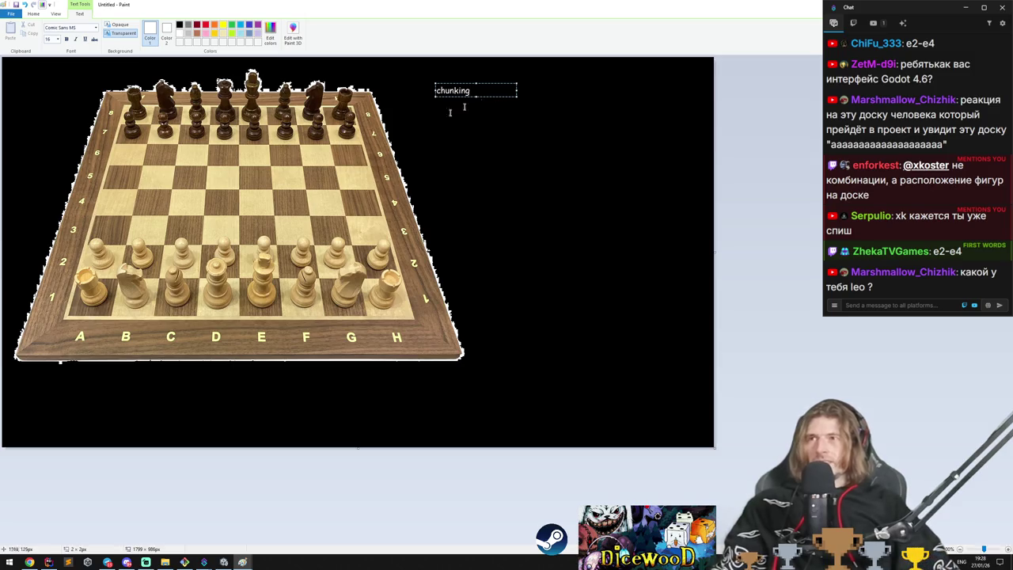
{"action": "left_click", "coordinate": [510, 126]}
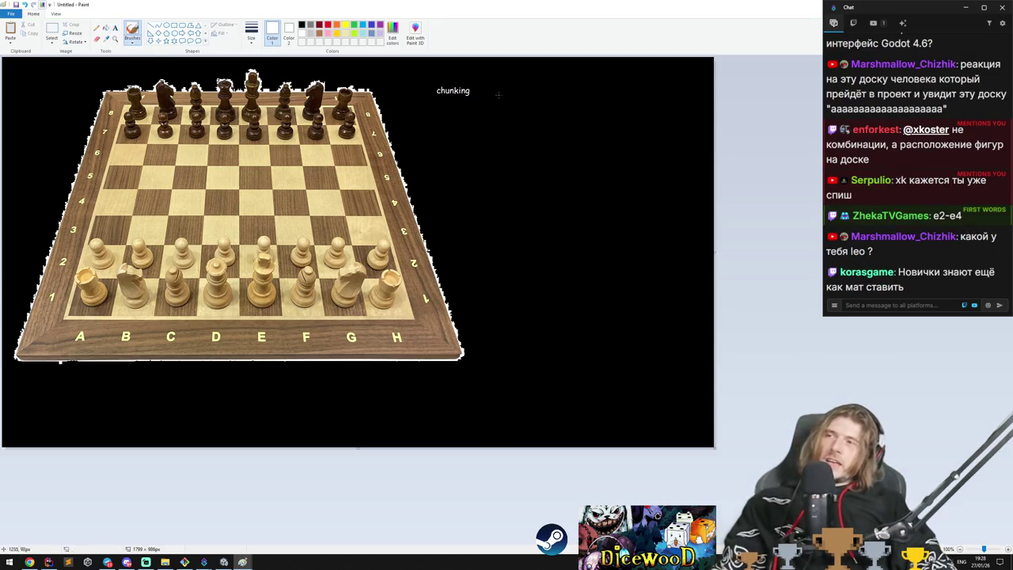
Undo a stray stroke and add 'когда вы превращаете наборы данных в единицу' below chunking.
{"action": "left_click_drag", "start_coordinate": [428, 104], "coordinate": [434, 106]}
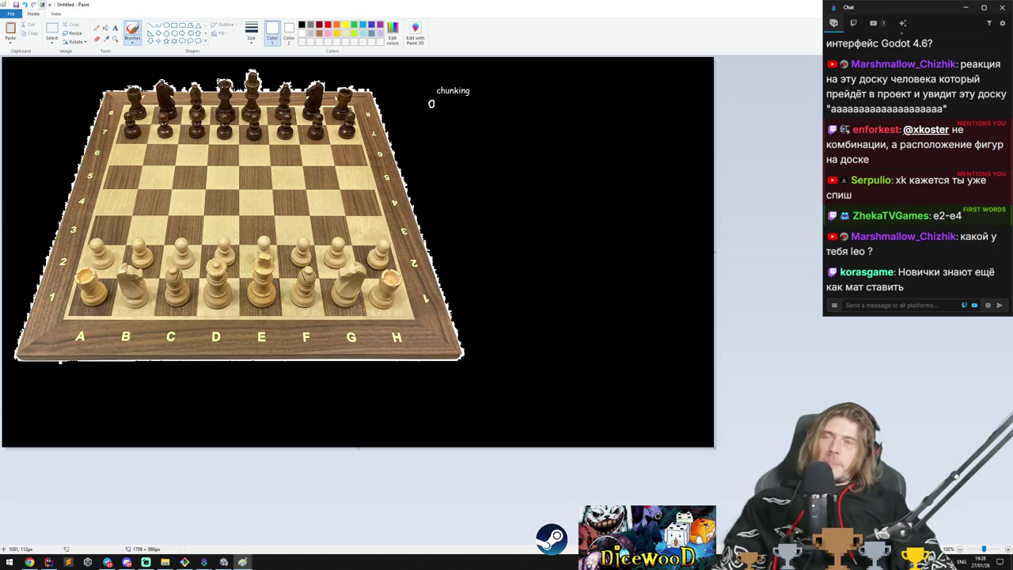
{"action": "key", "text": "ctrl+z"}
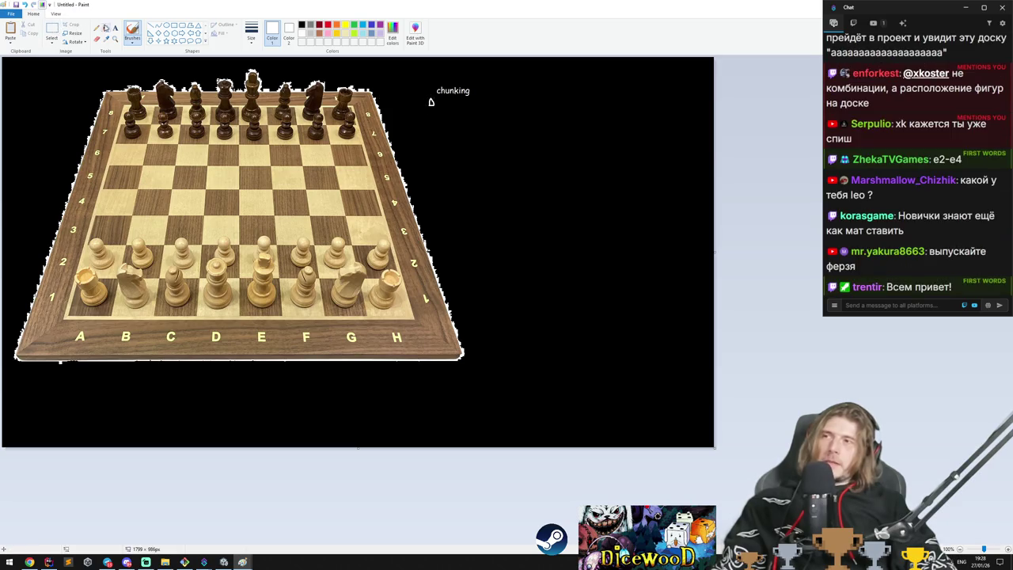
{"action": "left_click", "coordinate": [115, 28]}
{"action": "type", "text": "когда "}
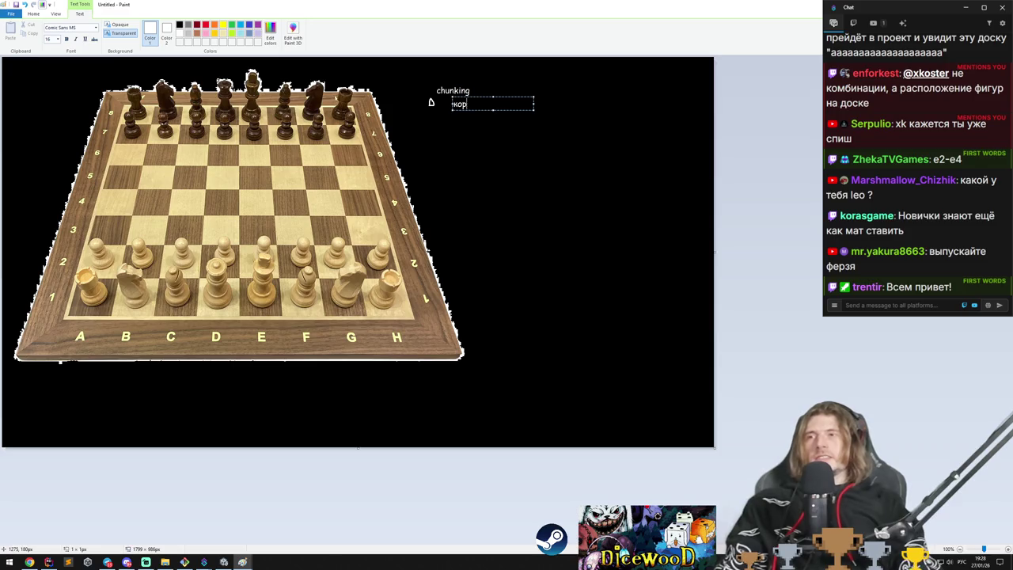
{"action": "type", "text": "вы превращаете "}
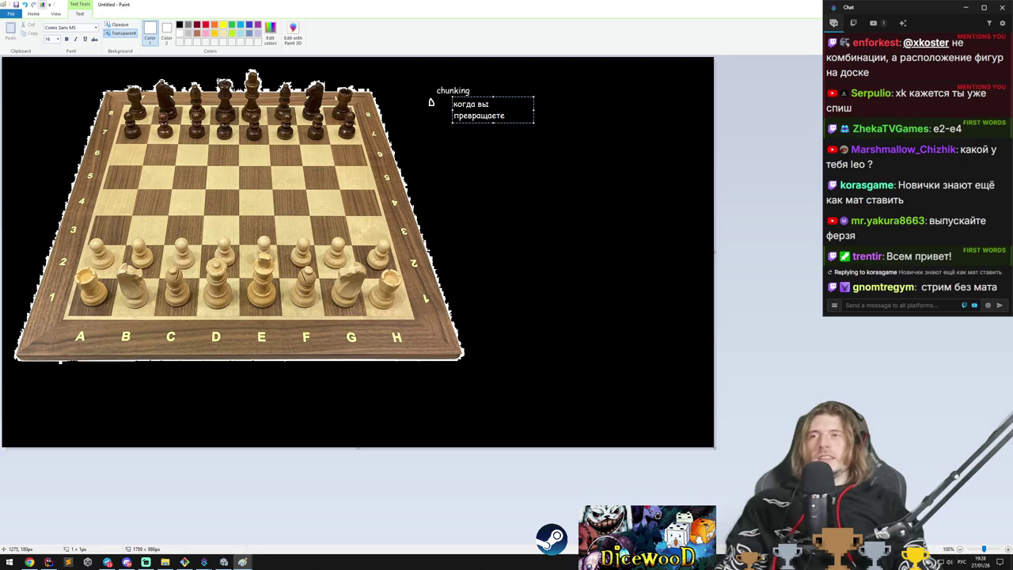
{"action": "type", "text": "наборы данных в единицу"}
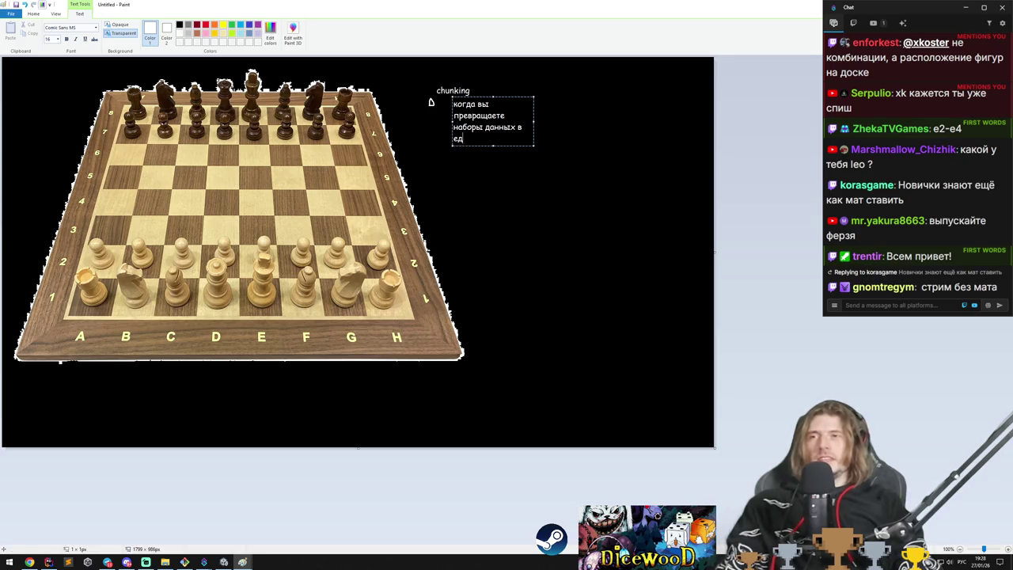
{"action": "left_click", "coordinate": [593, 274]}
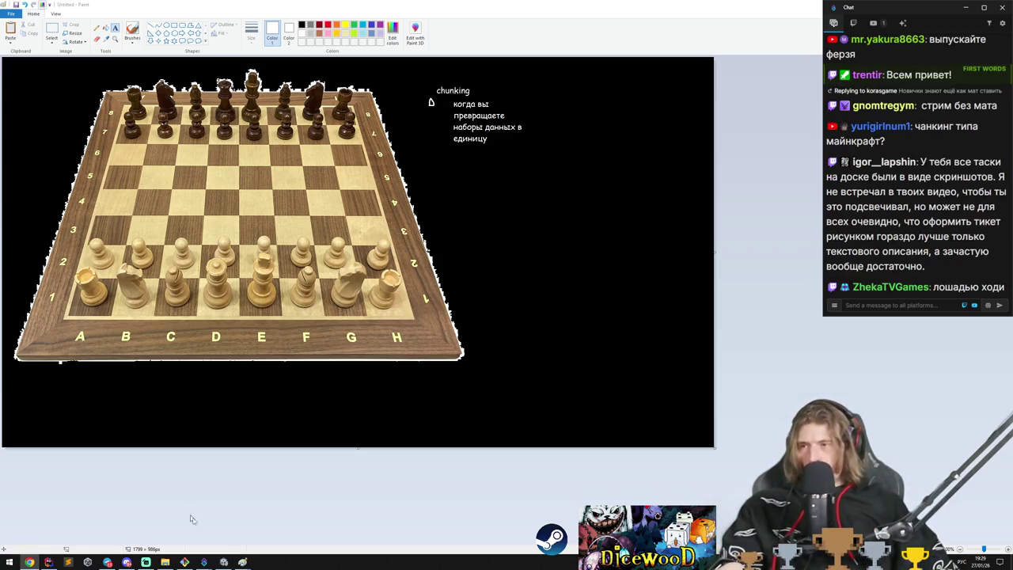
{"action": "left_click", "coordinate": [141, 561]}
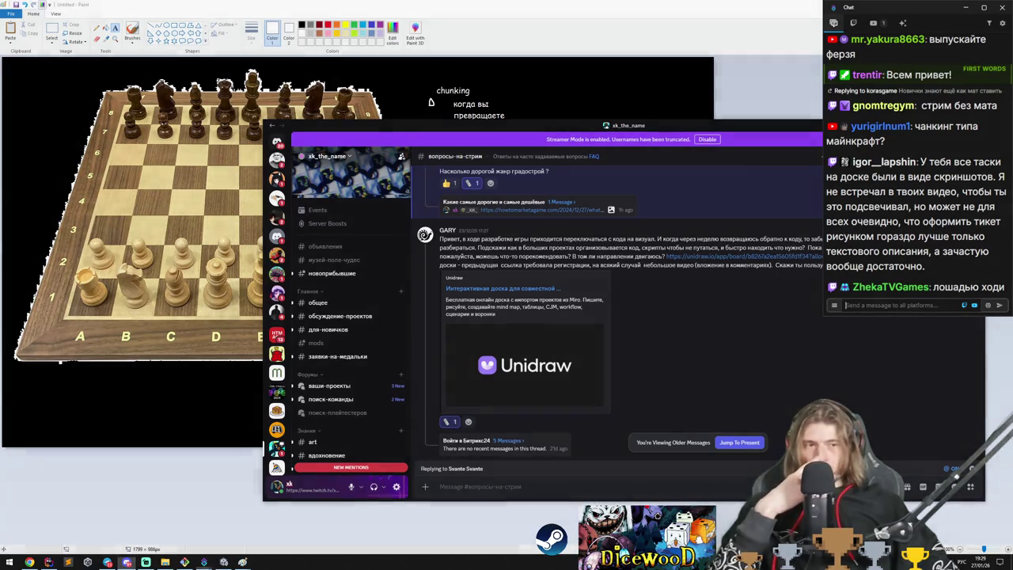
Scroll through the вопросы-на-стрим channel in Discord.
{"action": "scroll", "coordinate": [679, 326], "scroll_direction": "down", "scroll_amount": 5}
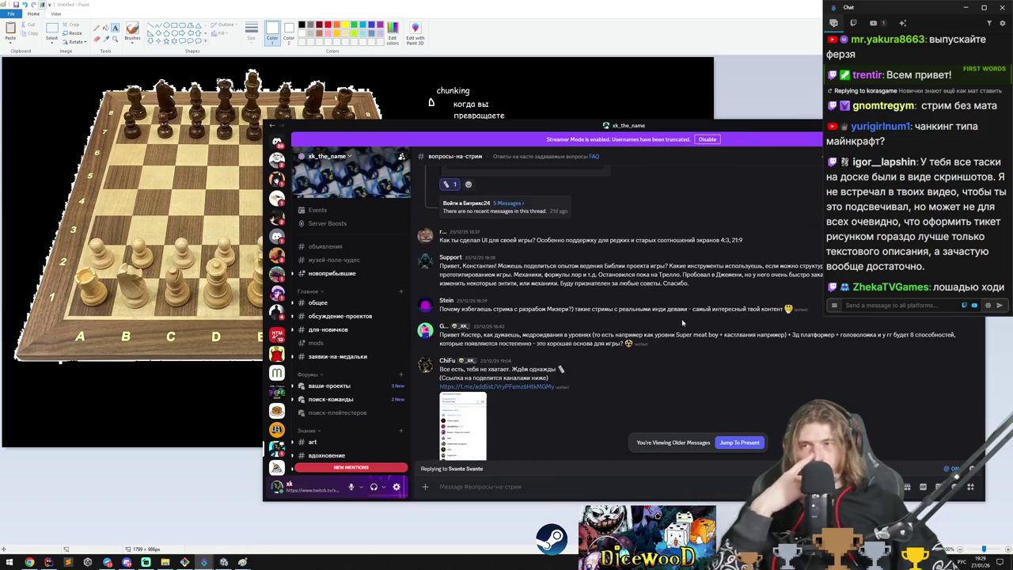
{"action": "key", "text": "alt+Tab"}
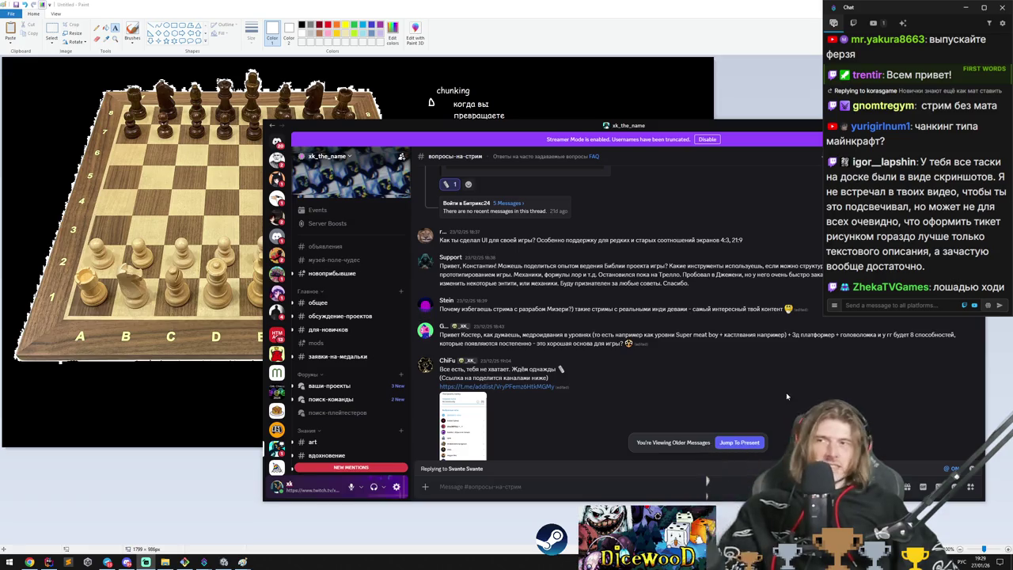
{"action": "scroll", "coordinate": [721, 321], "scroll_direction": "up", "scroll_amount": 2}
{"action": "scroll", "coordinate": [721, 321], "scroll_direction": "down", "scroll_amount": 2}
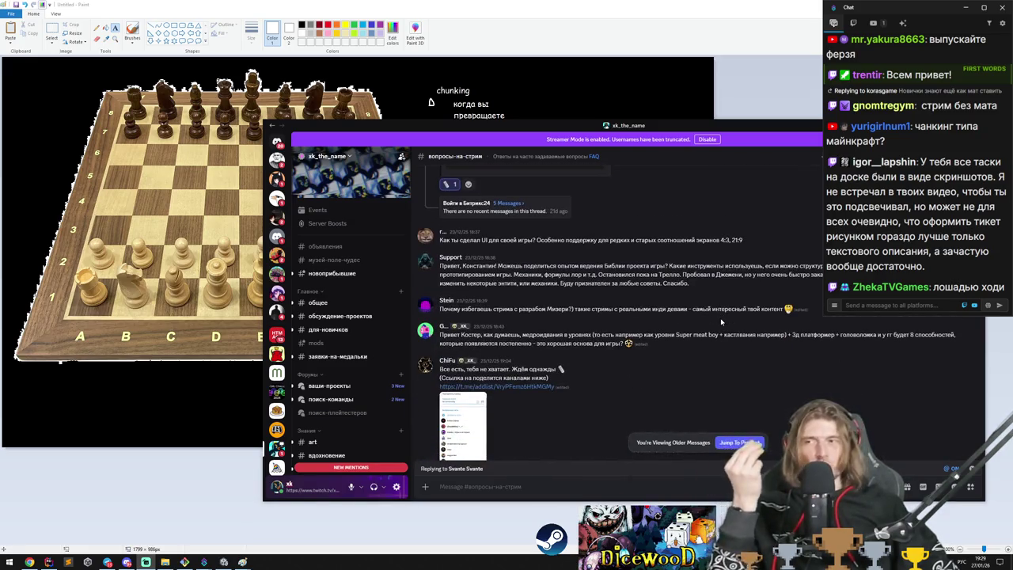
Close the Paint chessboard sketch without saving it.
{"action": "left_click", "coordinate": [431, 102]}
{"action": "key", "text": "alt+F4"}
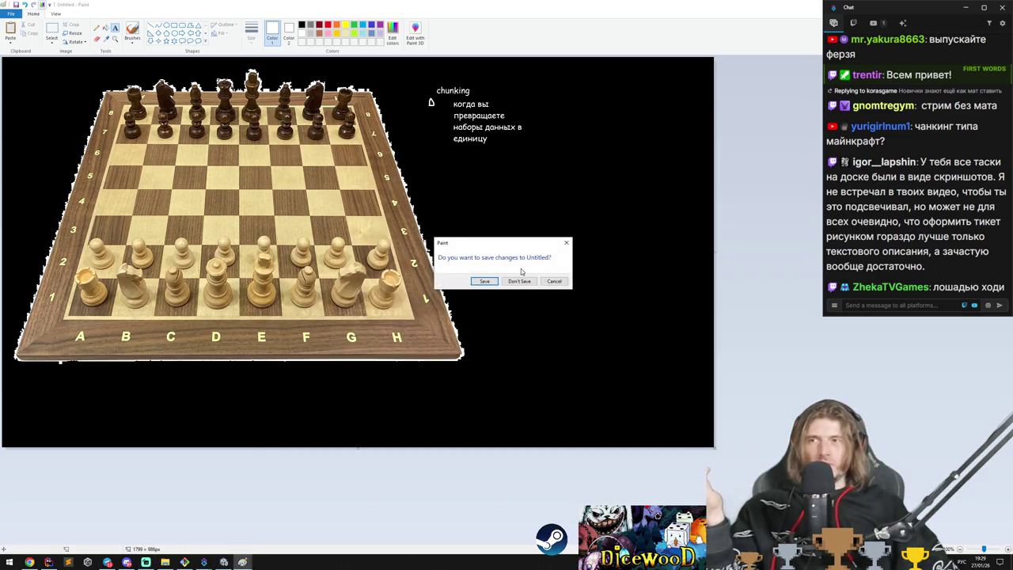
{"action": "left_click", "coordinate": [519, 283]}
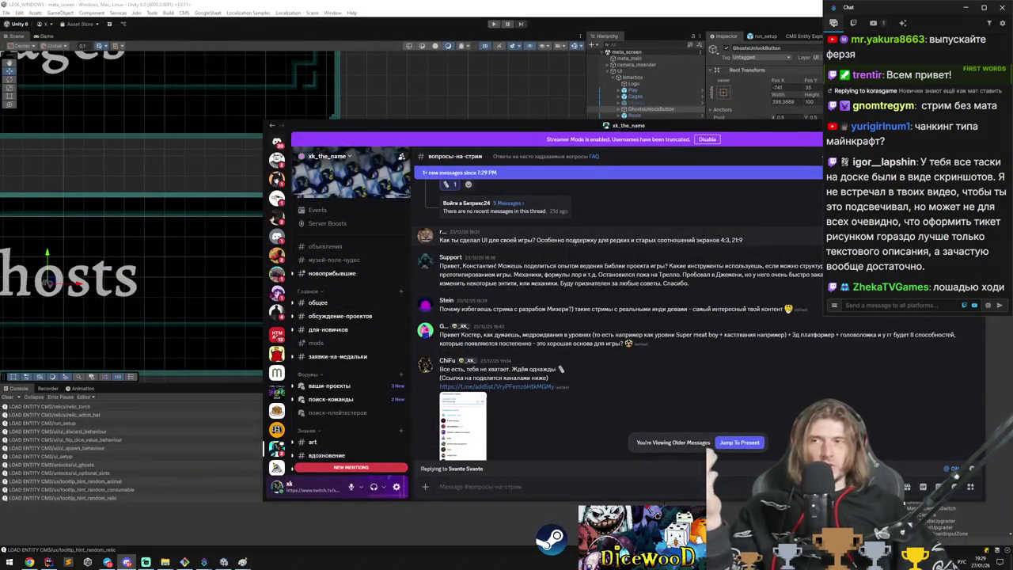
{"action": "scroll", "coordinate": [617, 317], "scroll_direction": "up", "scroll_amount": 10}
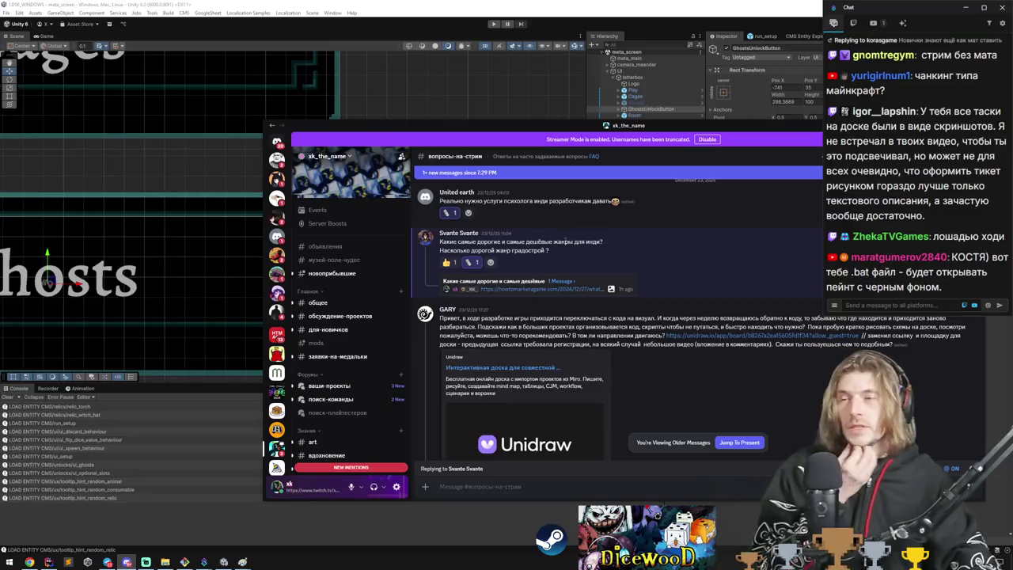
{"action": "left_click", "coordinate": [902, 304]}
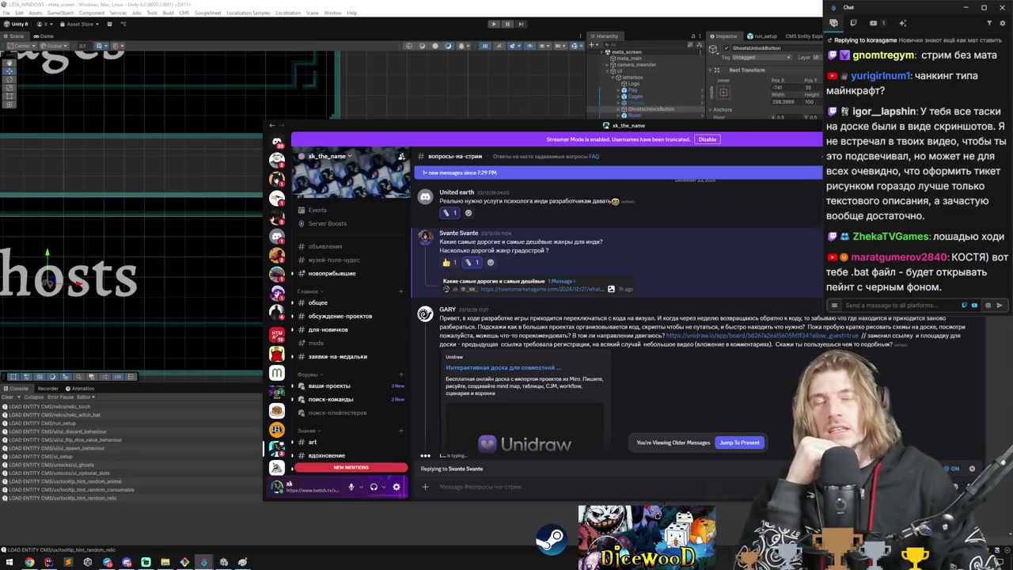
{"action": "scroll", "coordinate": [536, 372], "scroll_direction": "down", "scroll_amount": 2}
{"action": "scroll", "coordinate": [536, 372], "scroll_direction": "down", "scroll_amount": 3}
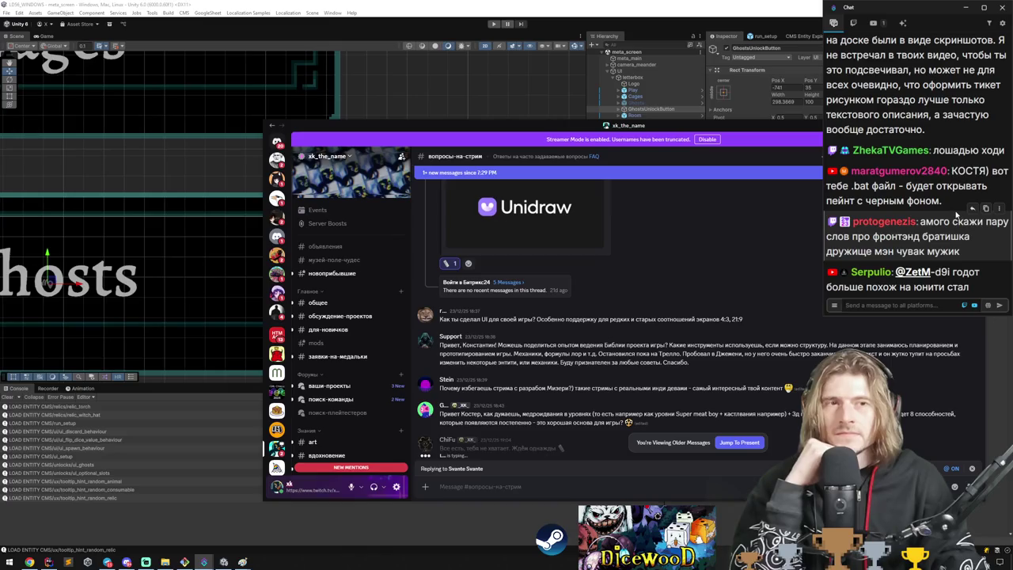
{"action": "mouse_move", "coordinate": [950, 206]}
{"action": "left_mouse_down"}
{"action": "mouse_move", "coordinate": [894, 171]}
{"action": "mouse_move", "coordinate": [851, 169]}
{"action": "left_mouse_up"}
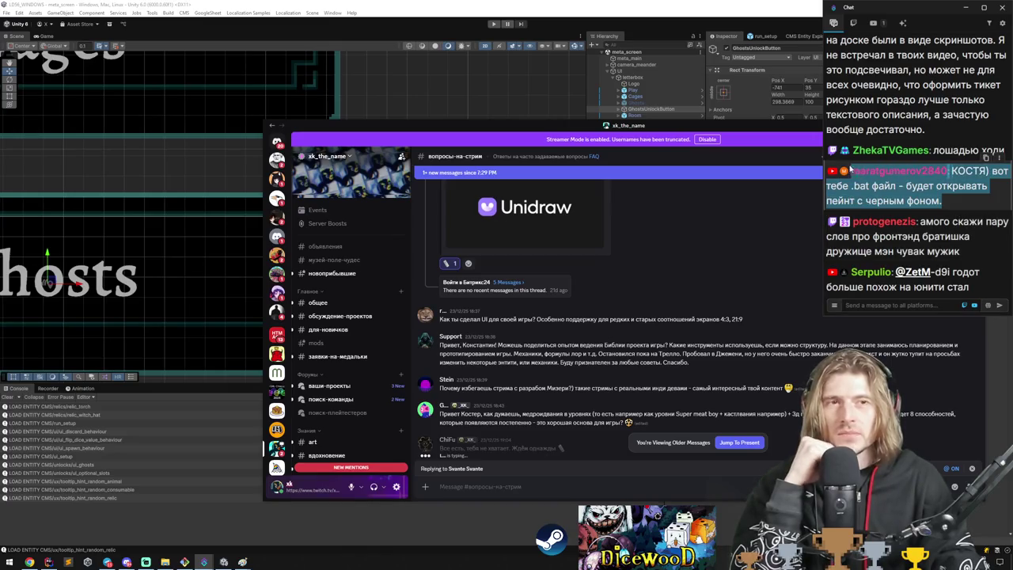
{"action": "mouse_move", "coordinate": [951, 198]}
{"action": "left_mouse_down"}
{"action": "mouse_move", "coordinate": [863, 173]}
{"action": "mouse_move", "coordinate": [861, 75]}
{"action": "left_mouse_up"}
{"action": "left_click", "coordinate": [860, 75]}
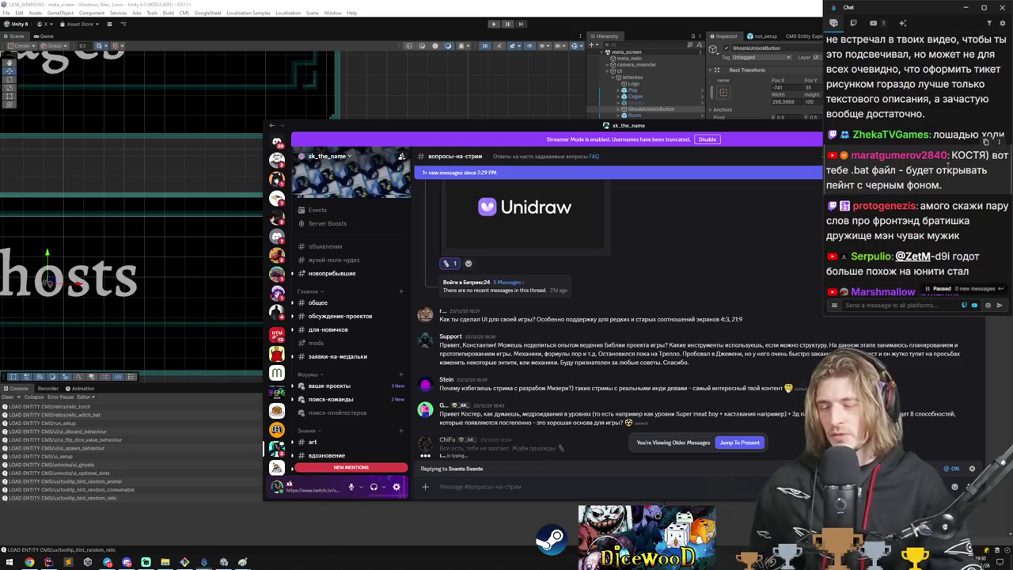
{"action": "key", "text": "super"}
{"action": "type", "text": "зфште"}
{"action": "key", "text": "Return"}
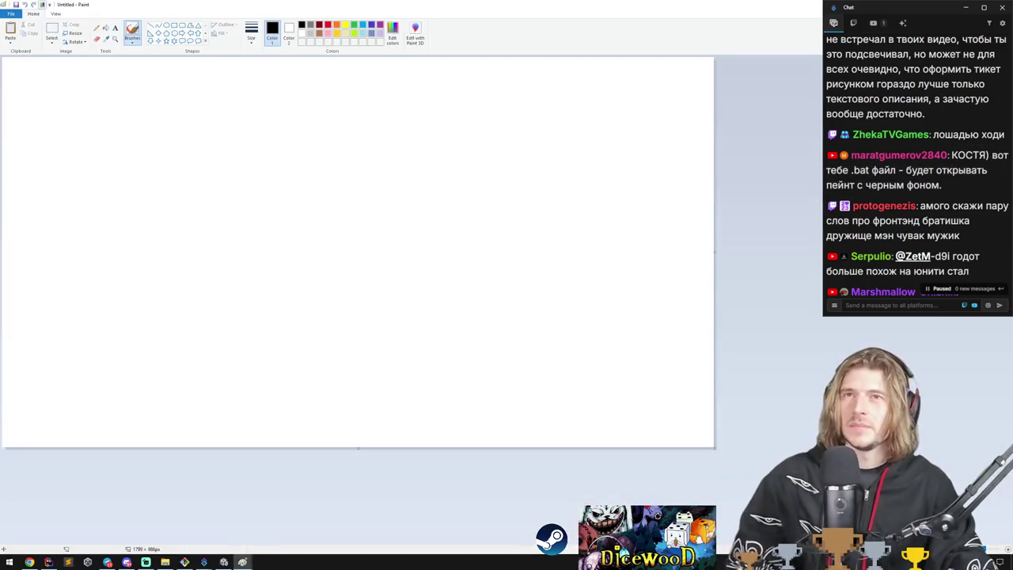
{"action": "key", "text": "alt+Tab"}
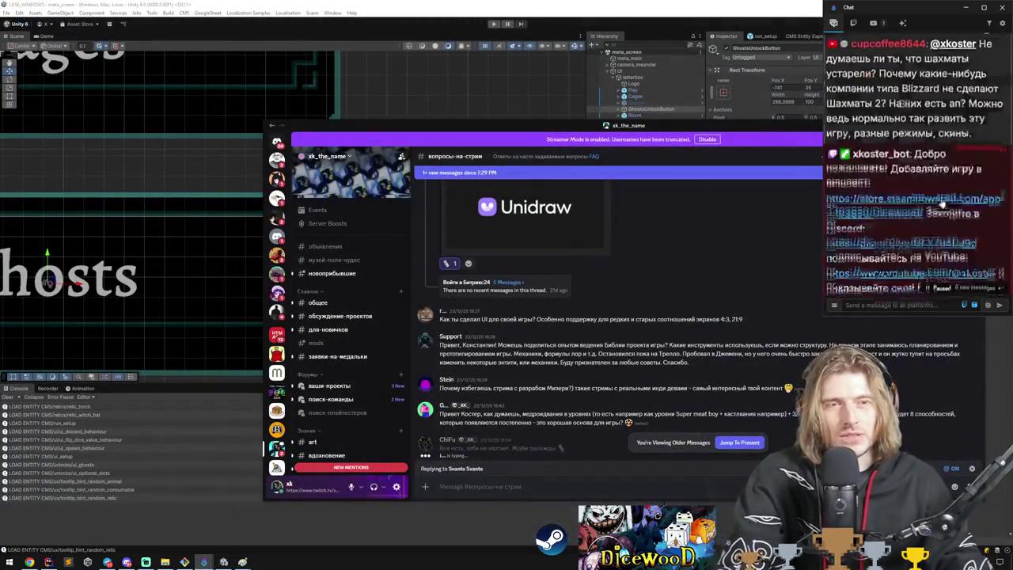
{"action": "scroll", "coordinate": [940, 200], "scroll_direction": "up", "scroll_amount": 3}
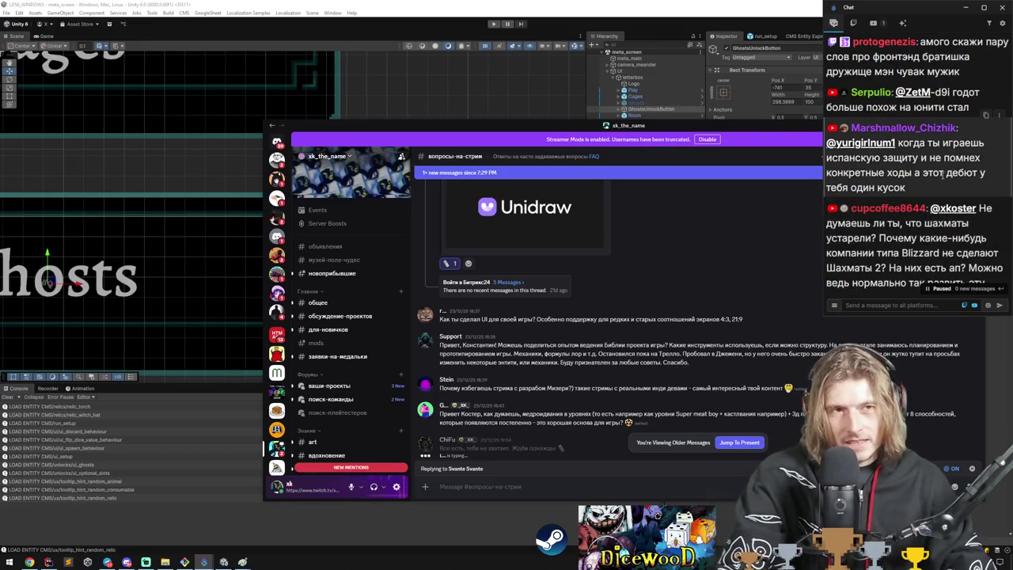
{"action": "scroll", "coordinate": [901, 235], "scroll_direction": "down", "scroll_amount": 2}
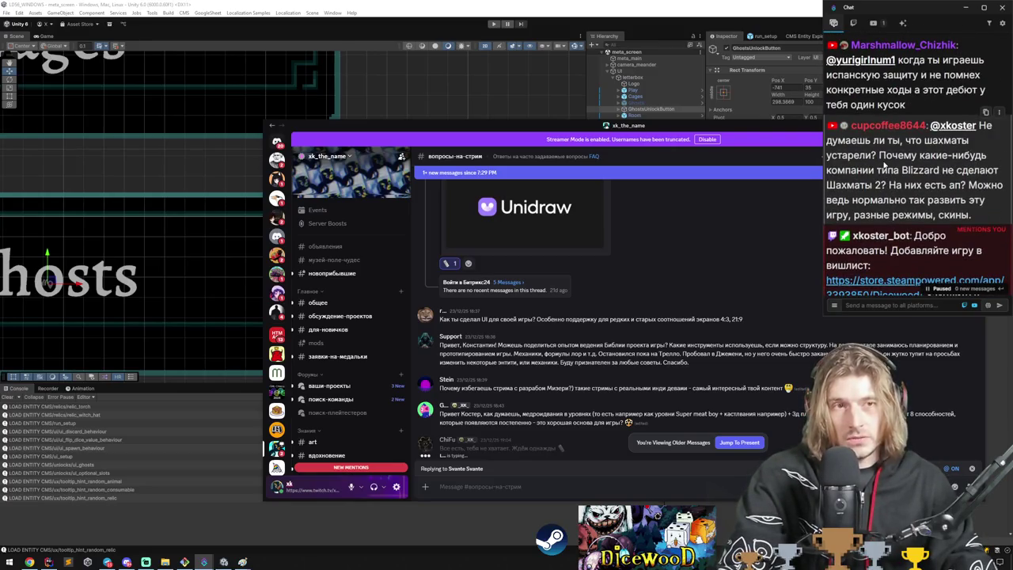
{"action": "mouse_move", "coordinate": [894, 163]}
{"action": "left_mouse_down"}
{"action": "mouse_move", "coordinate": [950, 170]}
{"action": "mouse_move", "coordinate": [882, 185]}
{"action": "left_mouse_up"}
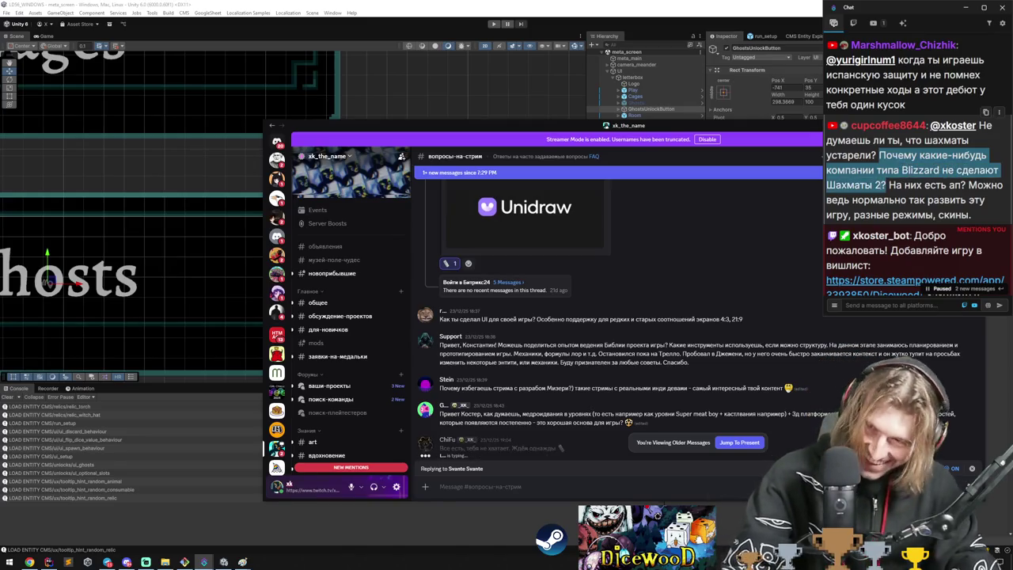
{"action": "left_click", "coordinate": [961, 201]}
{"action": "triple_click", "coordinate": [962, 211]}
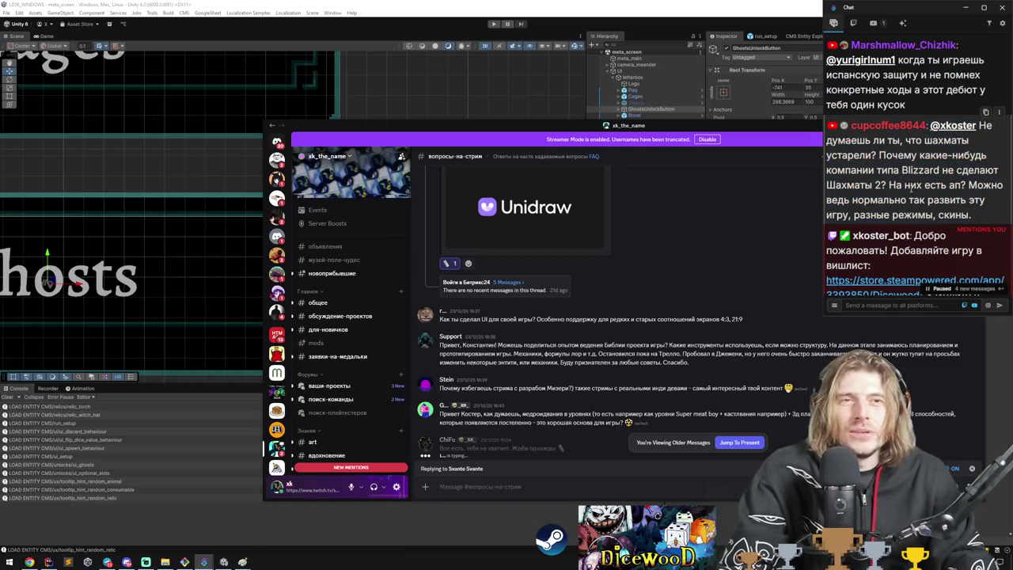
{"action": "left_click", "coordinate": [701, 332]}
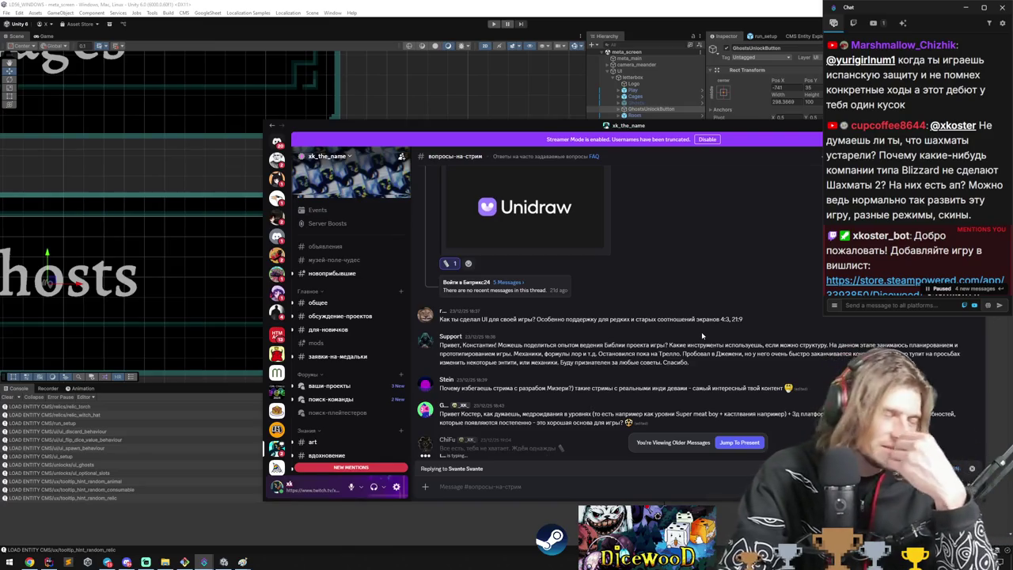
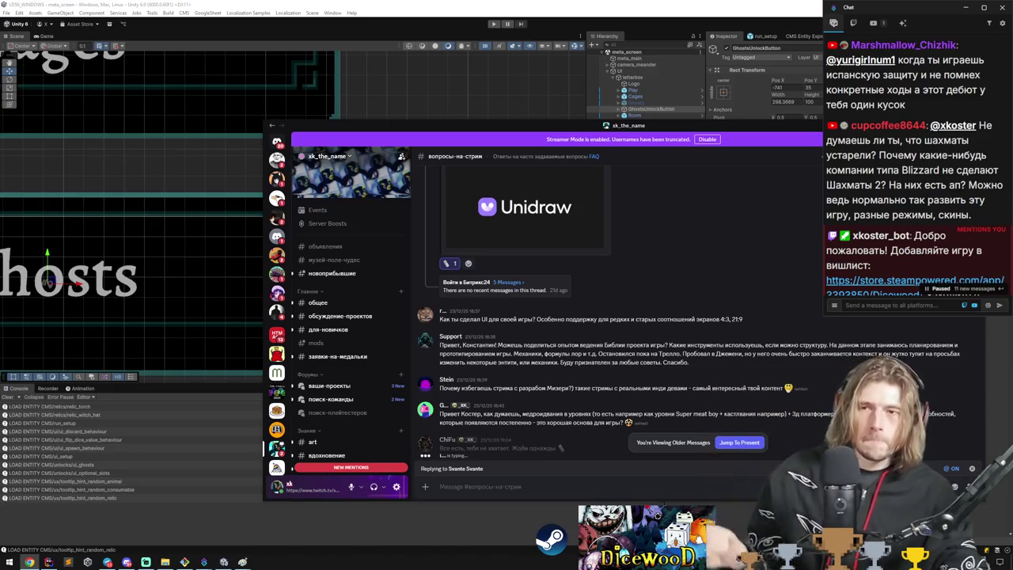
Return from Discord to Unity's main menu scene, then switch to the UIBuyUnlockButton code in Rider.
{"action": "key", "text": "alt+Tab"}
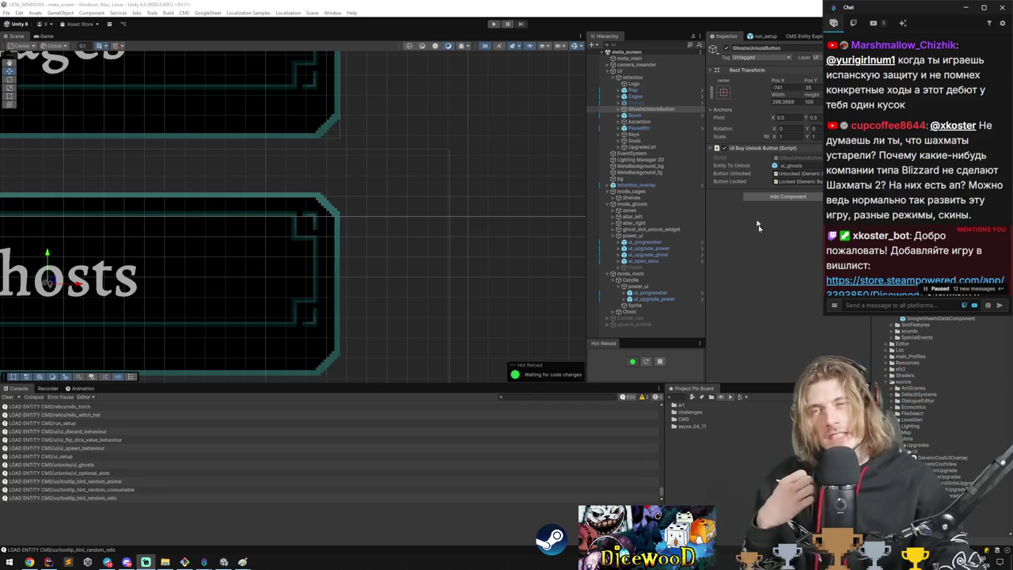
{"action": "scroll", "coordinate": [321, 229], "scroll_direction": "down", "scroll_amount": 2}
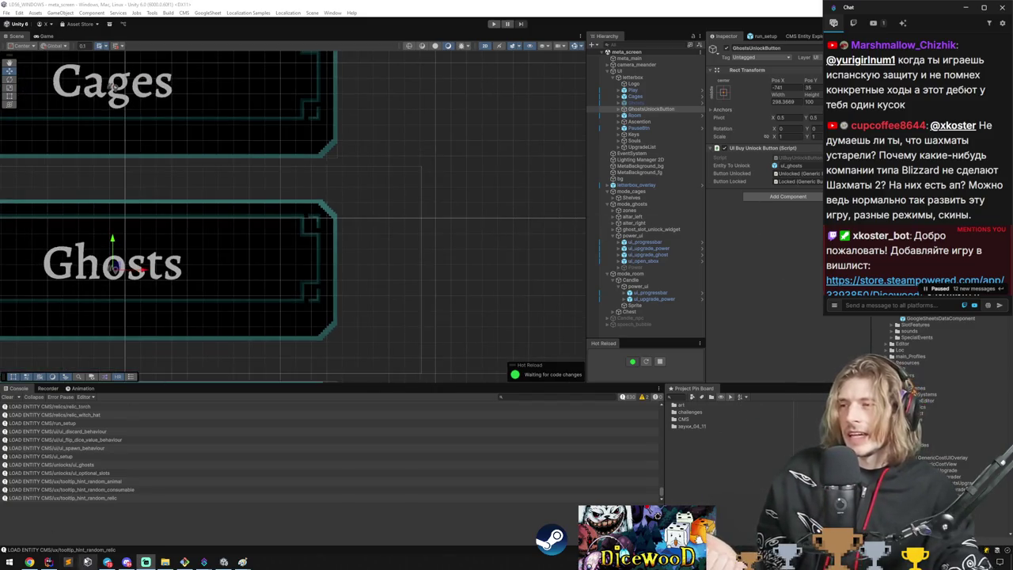
{"action": "left_click", "coordinate": [48, 562]}
Include all 14 changed files in a Git commit with the message 'ghost unlock button'.
{"action": "left_click", "coordinate": [23, 7]}
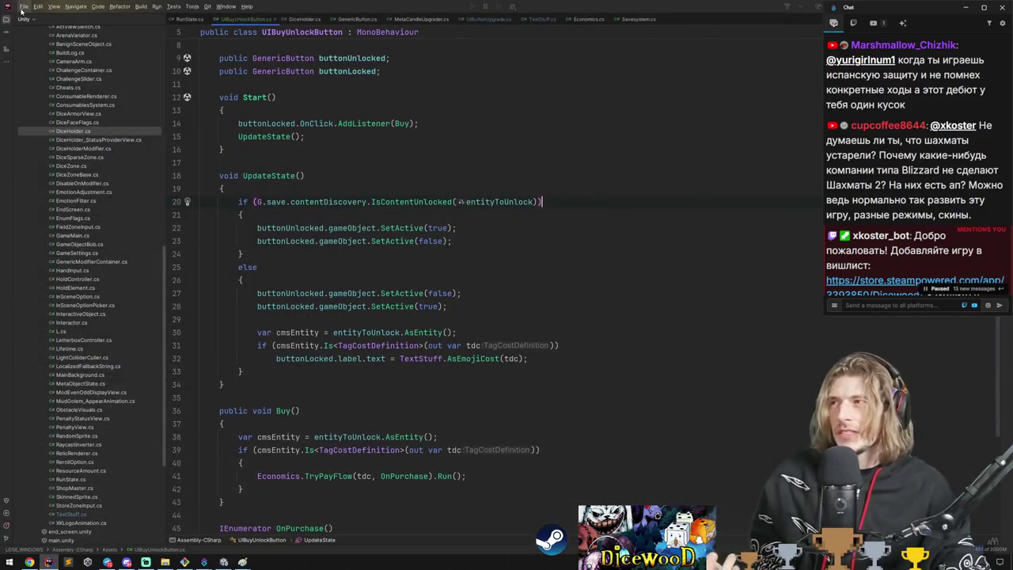
{"action": "mouse_move", "coordinate": [208, 6]}
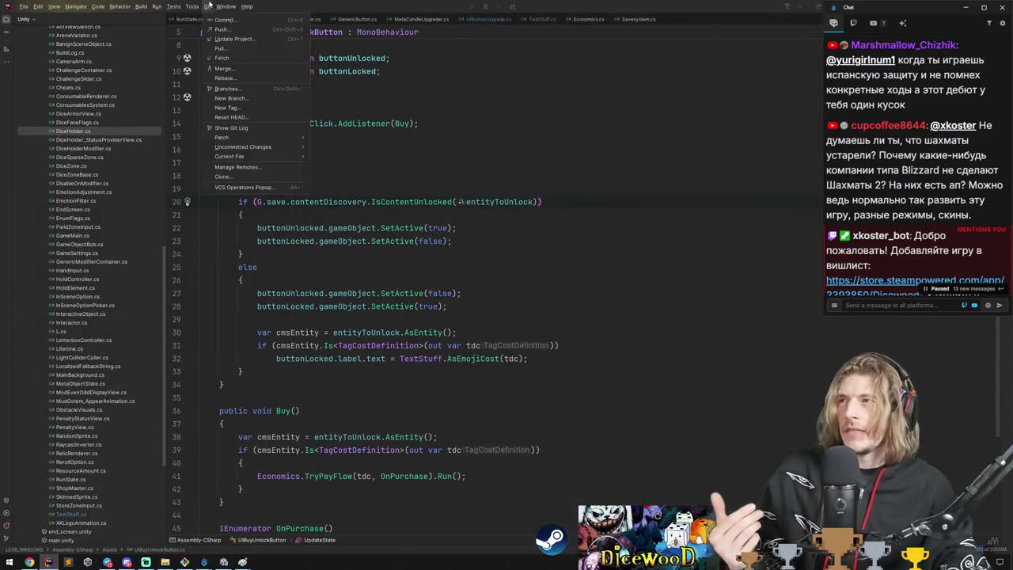
{"action": "left_click", "coordinate": [5, 33]}
{"action": "left_click", "coordinate": [29, 41]}
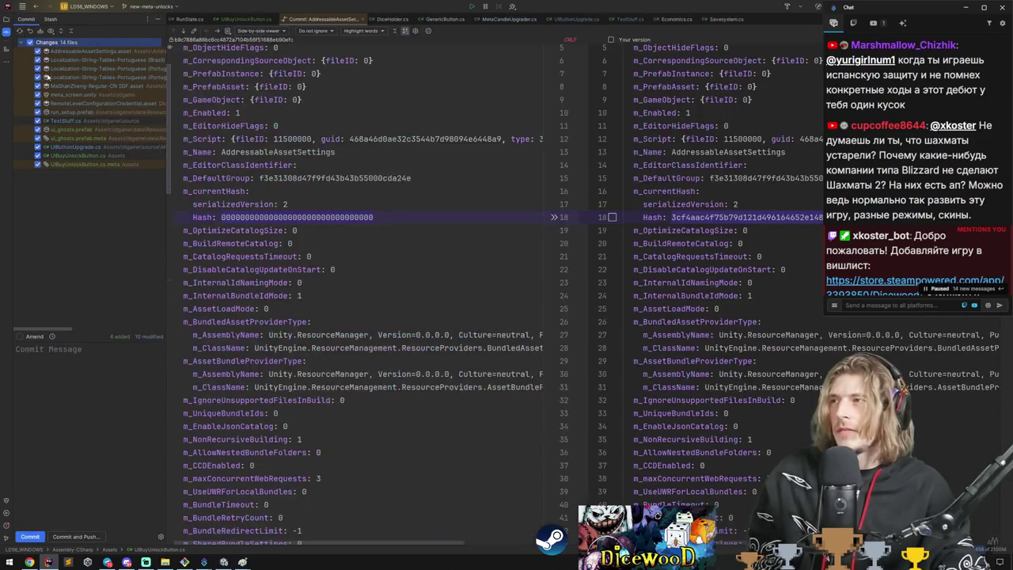
{"action": "left_click", "coordinate": [113, 428]}
{"action": "type", "text": "g"}
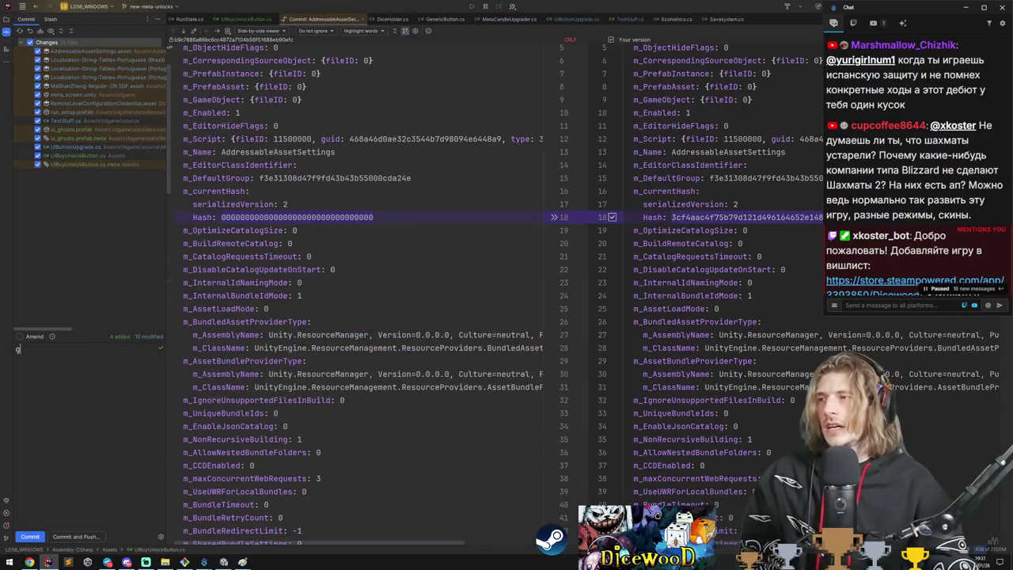
{"action": "key", "text": "BackSpace"}
{"action": "key", "text": "BackSpace"}
{"action": "key", "text": "BackSpace"}
{"action": "type", "text": "nlock button"}
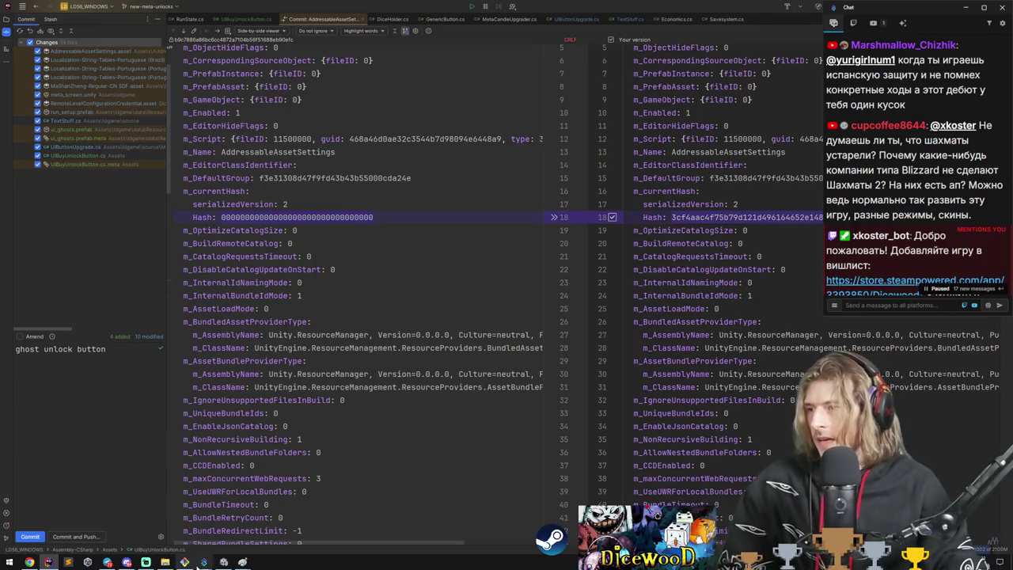
{"action": "left_click", "coordinate": [223, 562]}
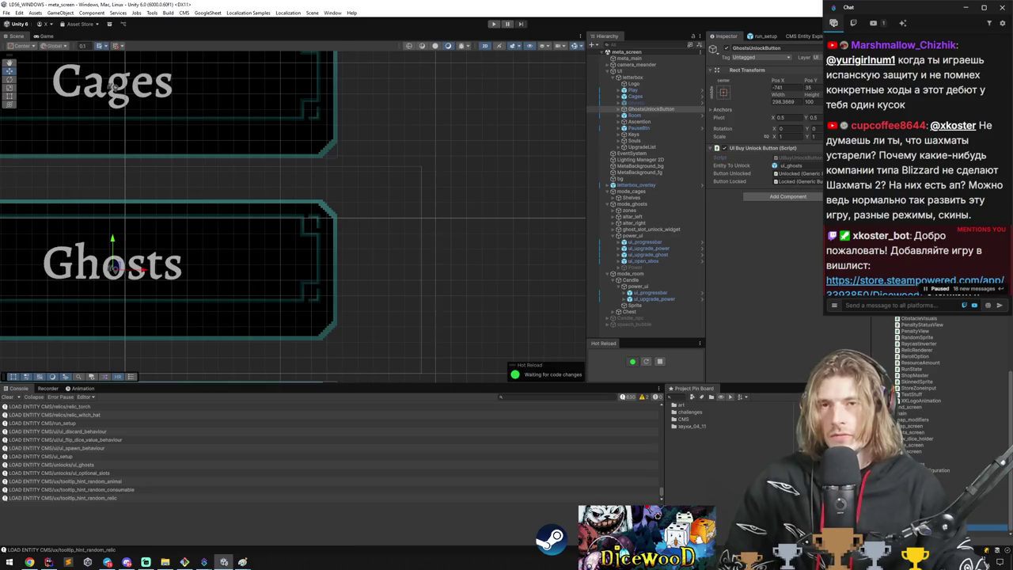
Select the UIBuyUnlockButton script in Unity's Project list so it recompiles, then return to Rider.
{"action": "scroll", "coordinate": [934, 395], "scroll_direction": "up", "scroll_amount": 10}
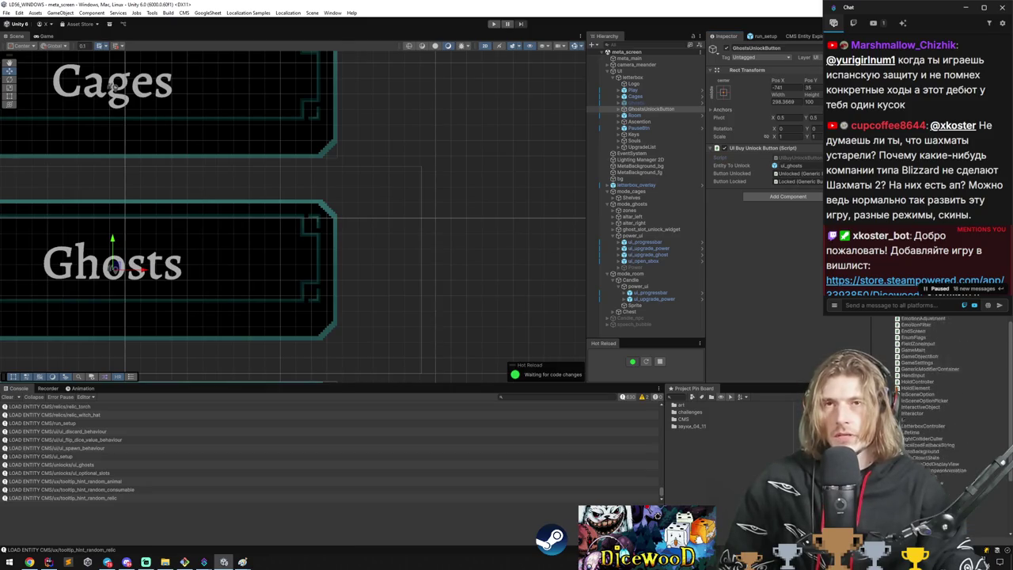
{"action": "scroll", "coordinate": [934, 395], "scroll_direction": "down", "scroll_amount": 15}
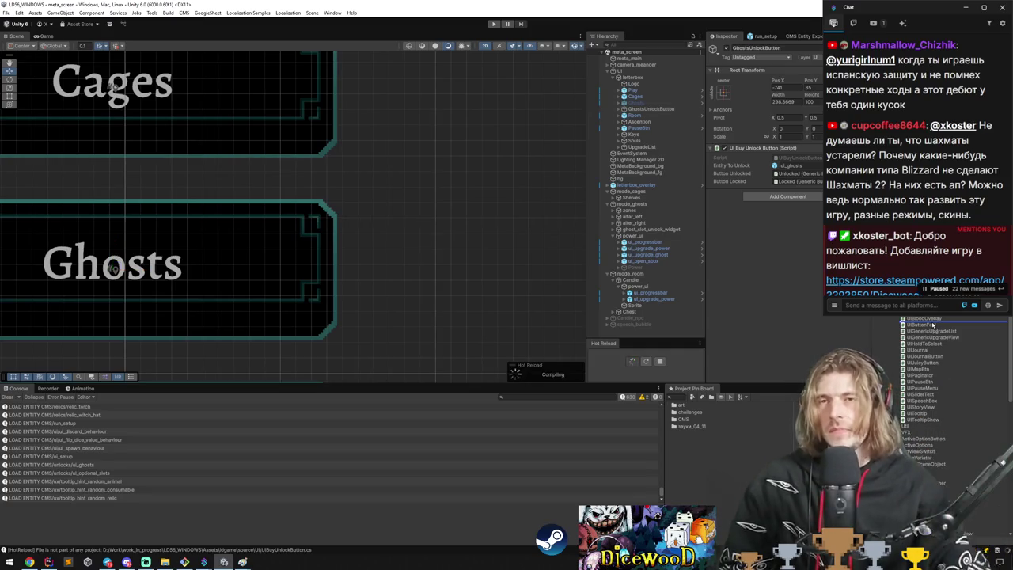
{"action": "left_click", "coordinate": [932, 331]}
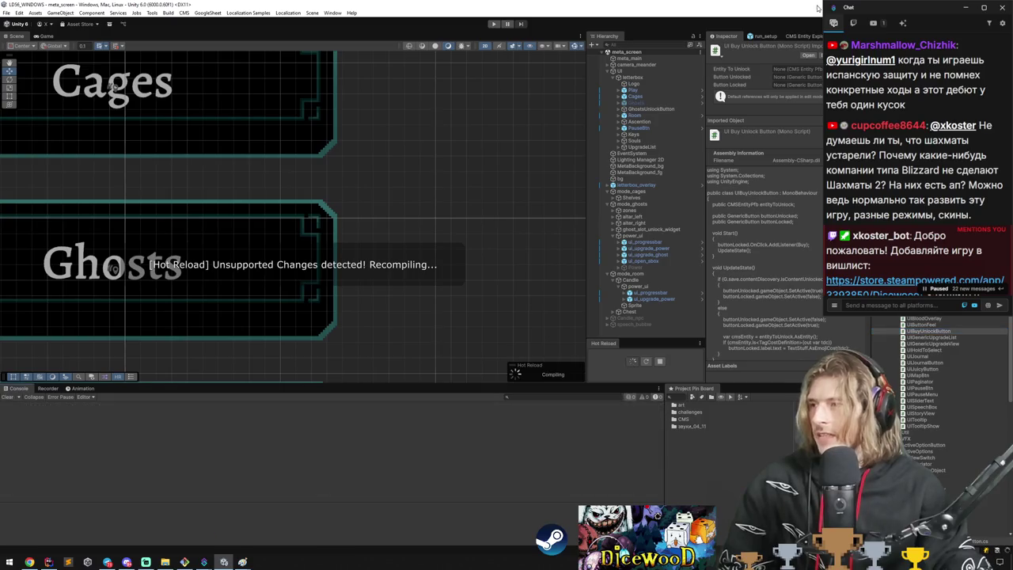
{"action": "key", "text": "alt+Tab"}
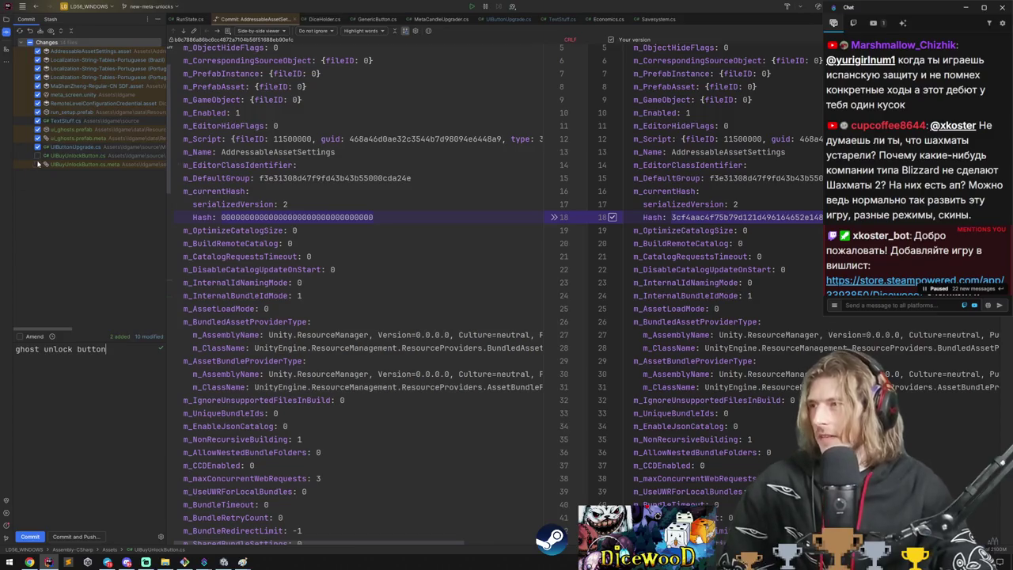
Add both UIBuyUnlockButton files to the commit, then commit and push to the remote branch.
{"action": "left_click", "coordinate": [37, 164]}
{"action": "left_click", "coordinate": [80, 537]}
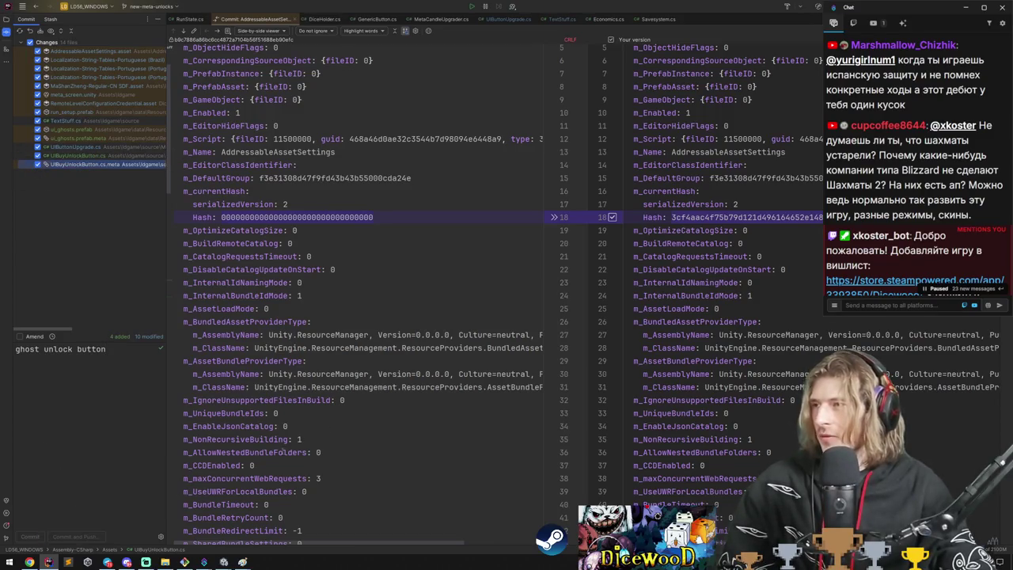
{"action": "key", "text": "alt+Tab"}
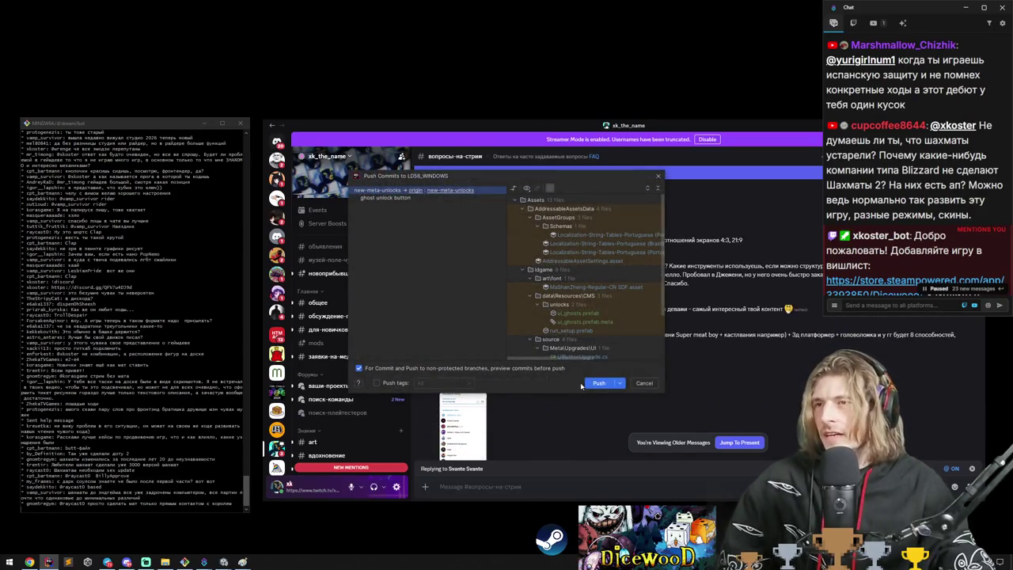
{"action": "left_click", "coordinate": [599, 382]}
Mark a UI question in Discord, then choose Merge for the rejected push.
{"action": "mouse_move", "coordinate": [783, 235]}
{"action": "left_mouse_down"}
{"action": "mouse_move", "coordinate": [480, 256]}
{"action": "mouse_move", "coordinate": [791, 238]}
{"action": "mouse_move", "coordinate": [659, 240]}
{"action": "mouse_move", "coordinate": [749, 239]}
{"action": "left_mouse_up"}
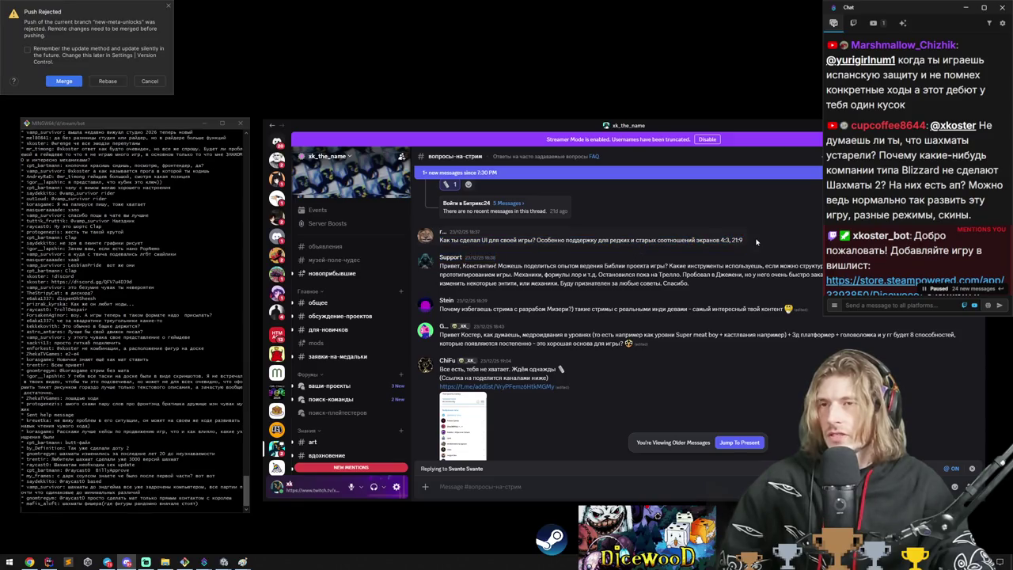
{"action": "left_click", "coordinate": [791, 238]}
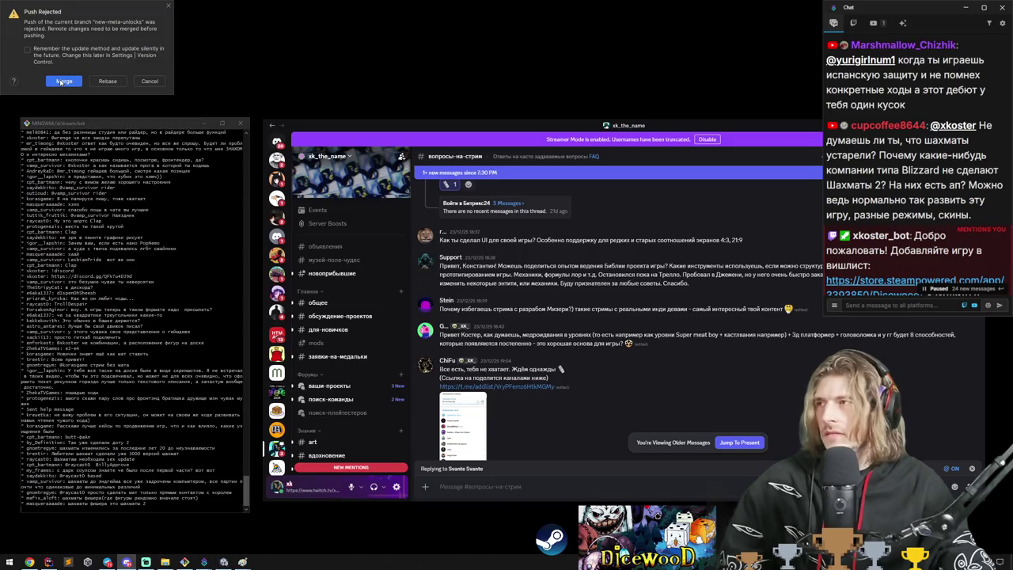
{"action": "left_click", "coordinate": [62, 81]}
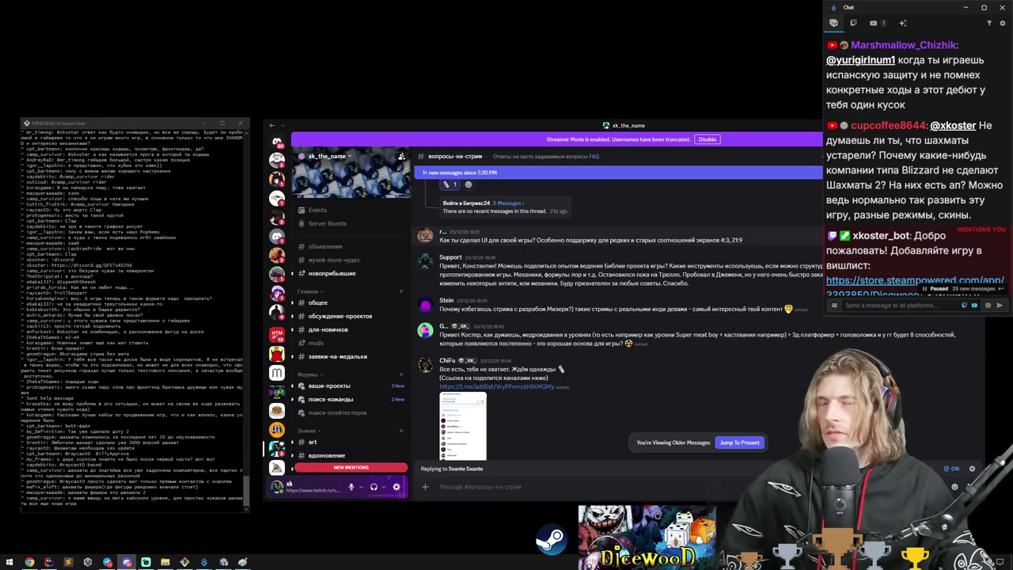
{"action": "left_click", "coordinate": [49, 563]}
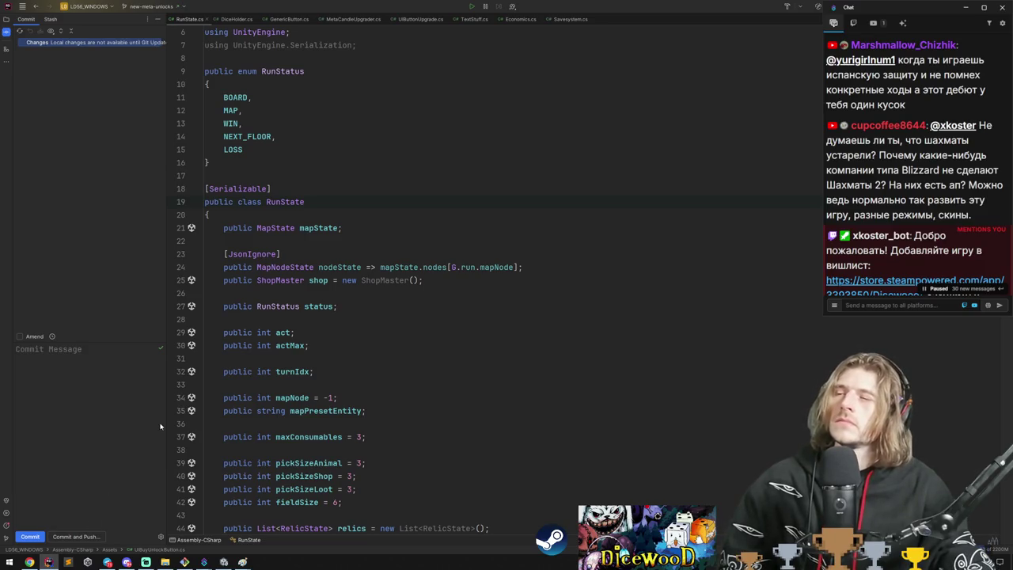
Launch Sourcetree from the Start search, move it aside, and start the game in Play mode.
{"action": "left_click", "coordinate": [225, 564]}
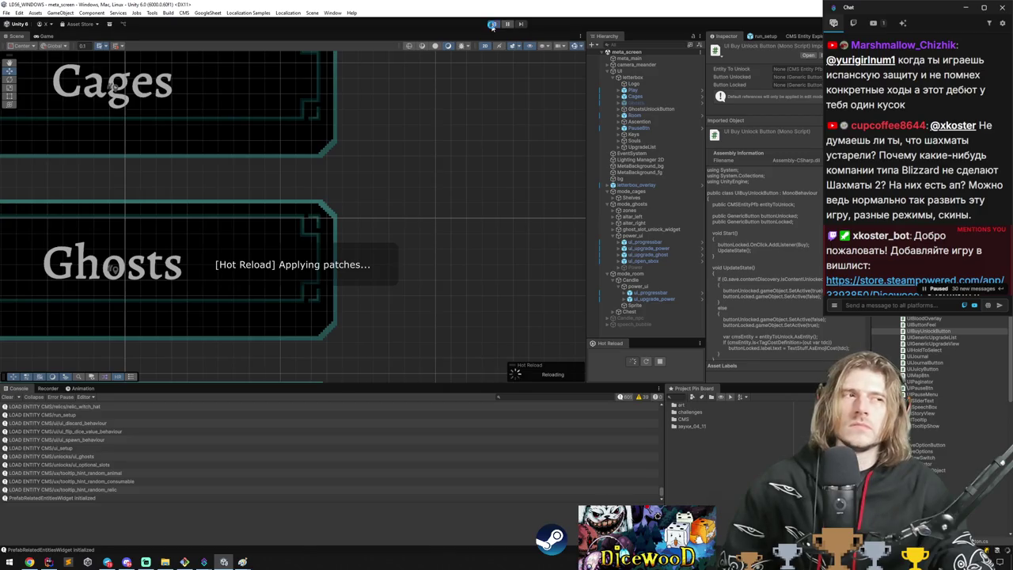
{"action": "key", "text": "super"}
{"action": "type", "text": "sour"}
{"action": "key", "text": "Return"}
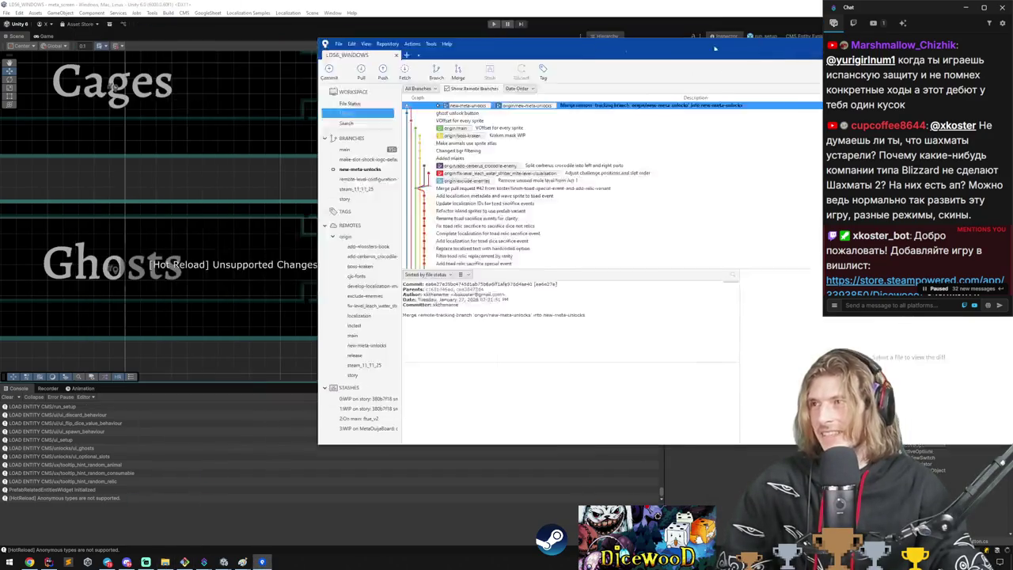
{"action": "left_click_drag", "start_coordinate": [714, 49], "coordinate": [1012, 55]}
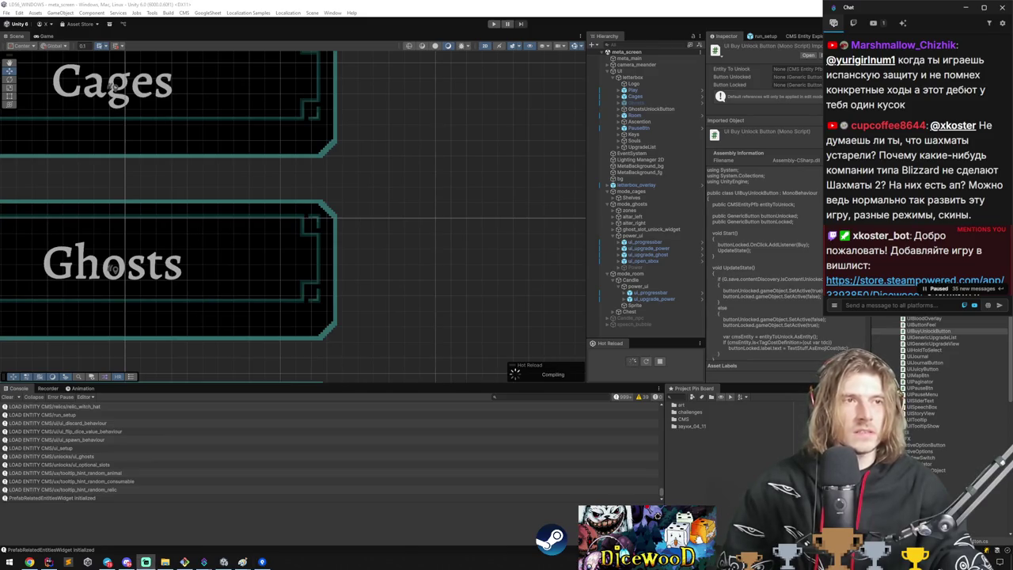
{"action": "key", "text": "ctrl+p"}
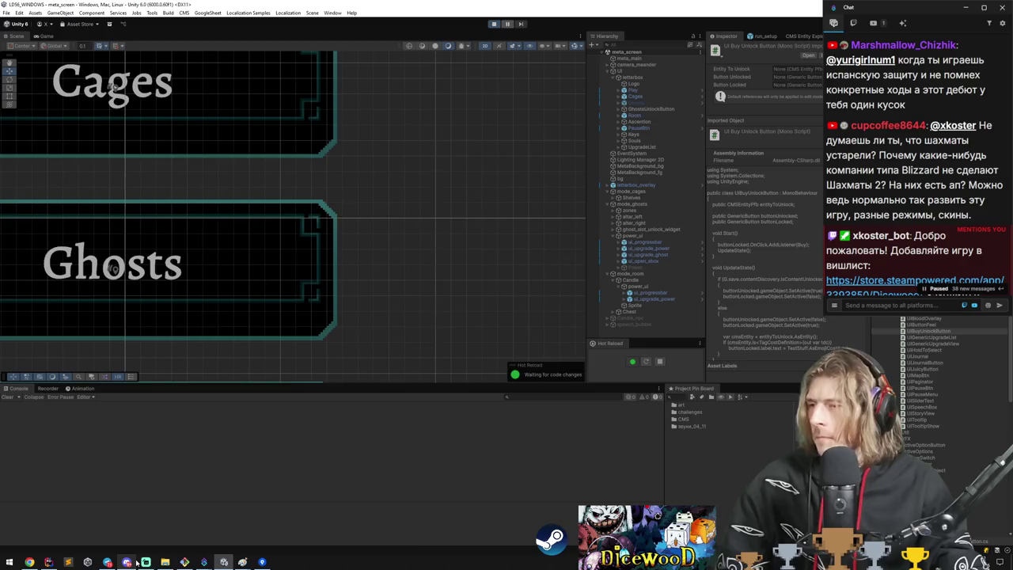
Pop the Game view out into a wider floating window set to Free Aspect.
{"action": "left_click", "coordinate": [127, 562]}
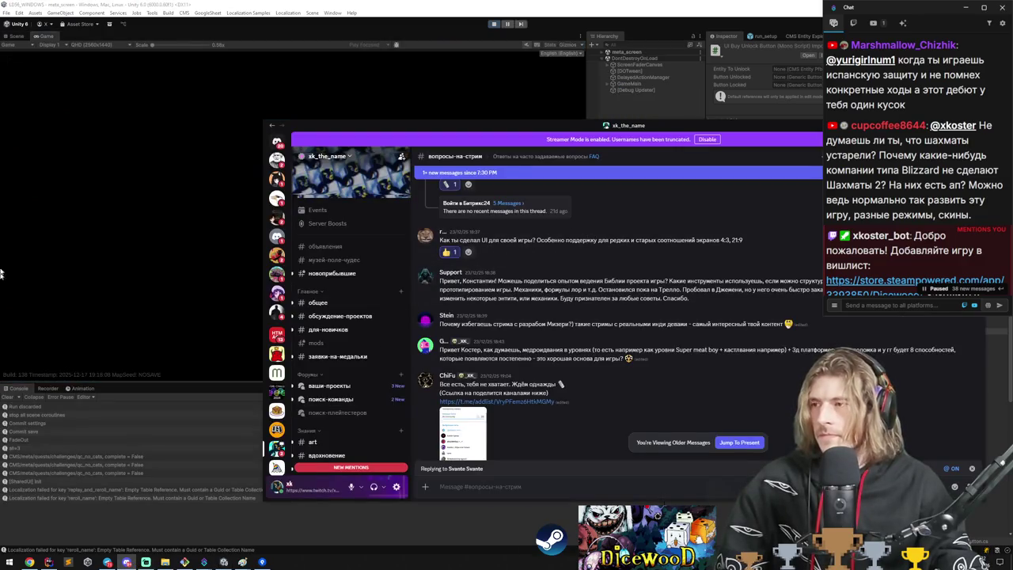
{"action": "left_click", "coordinate": [41, 38]}
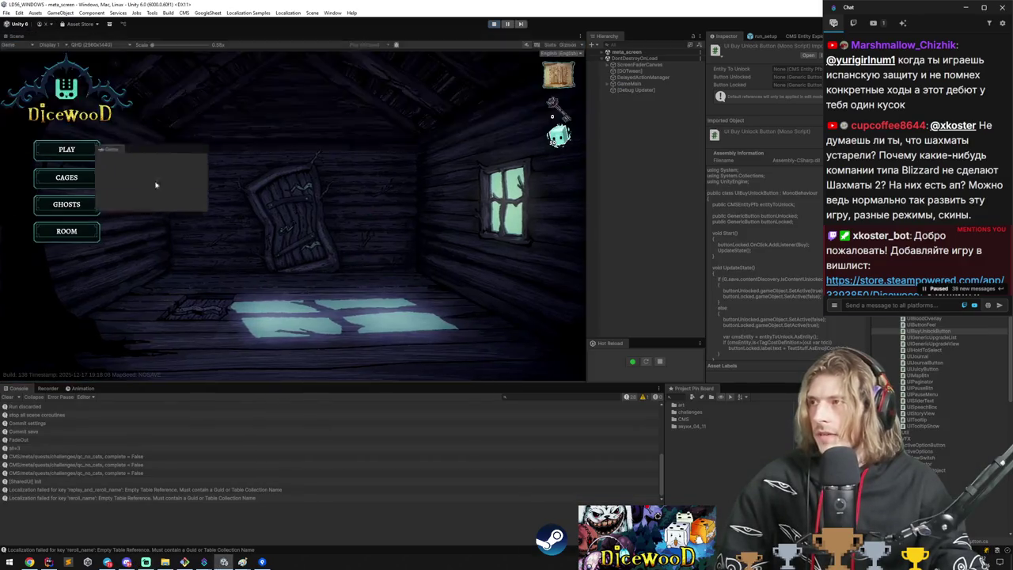
{"action": "left_click_drag", "start_coordinate": [591, 221], "coordinate": [823, 221]}
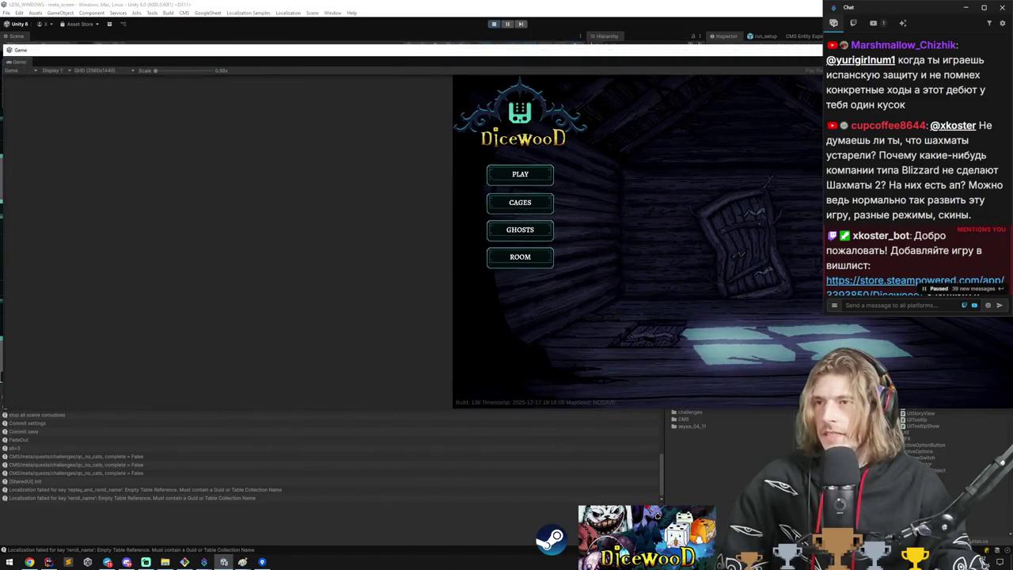
{"action": "left_click", "coordinate": [89, 71]}
{"action": "left_click", "coordinate": [89, 97]}
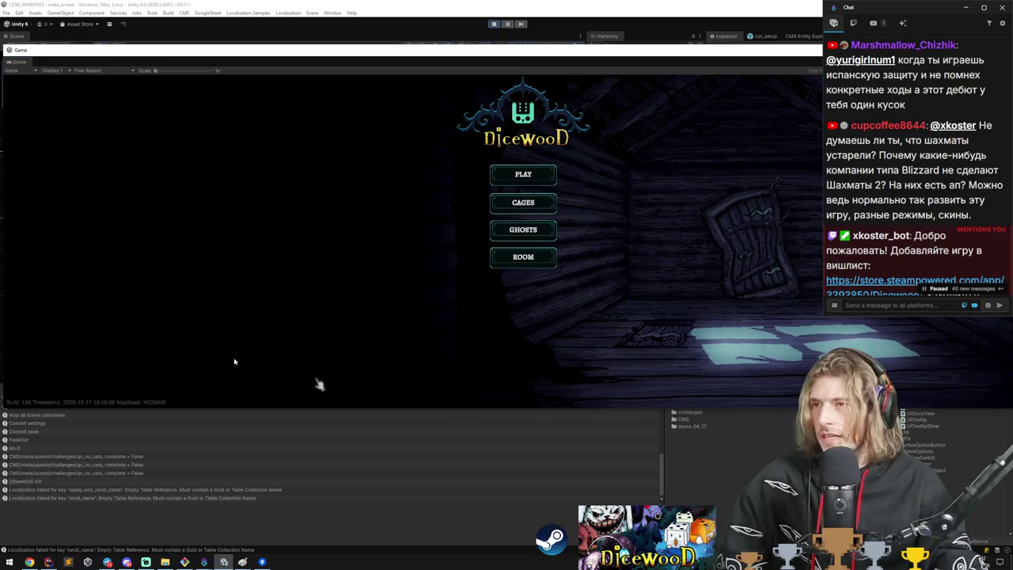
Reposition the black UI panels in the Scene view and check the FadeImage overlay.
{"action": "left_click_drag", "start_coordinate": [294, 50], "coordinate": [758, 153]}
{"action": "scroll", "coordinate": [436, 113], "scroll_direction": "down", "scroll_amount": 6}
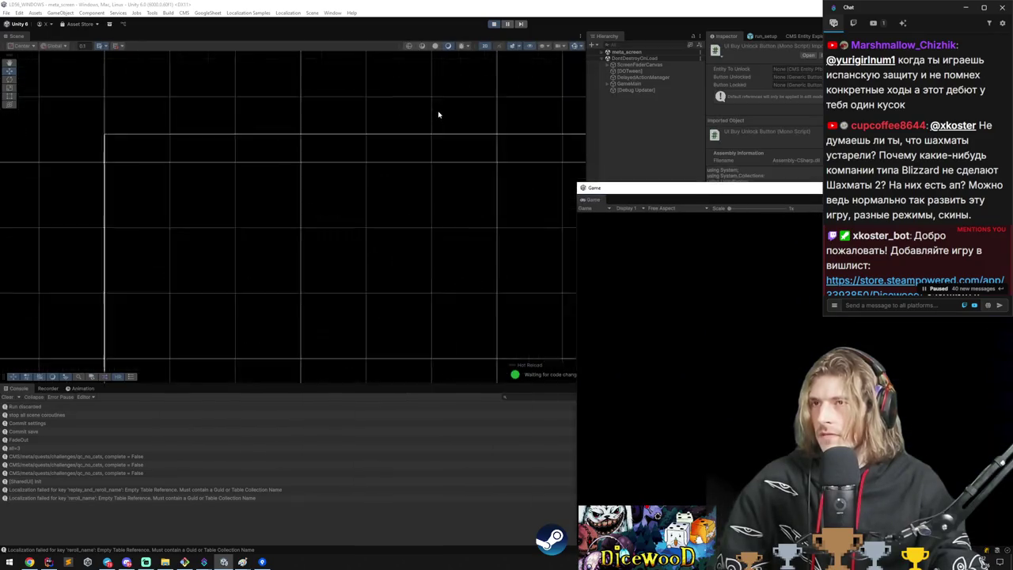
{"action": "left_click", "coordinate": [275, 142]}
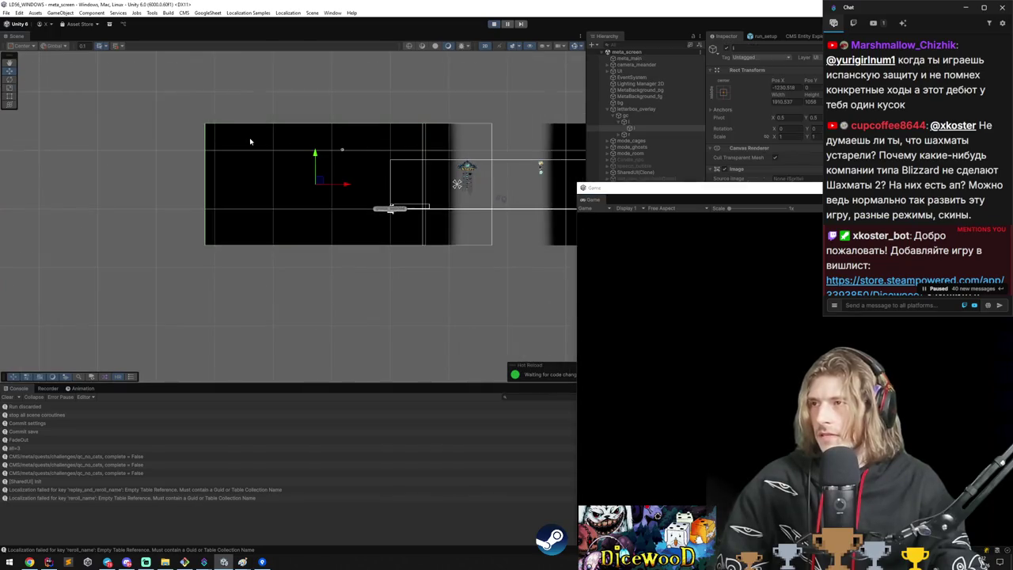
{"action": "left_click_drag", "start_coordinate": [321, 186], "coordinate": [182, 232]}
{"action": "left_click", "coordinate": [433, 134]}
{"action": "left_click", "coordinate": [444, 151]}
{"action": "left_click", "coordinate": [445, 170]}
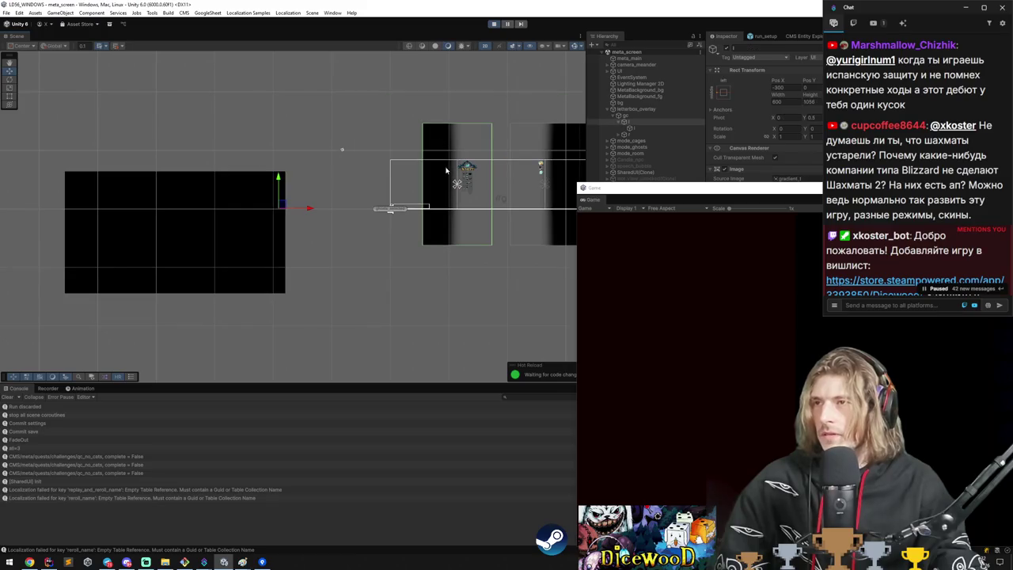
{"action": "left_click_drag", "start_coordinate": [289, 206], "coordinate": [184, 87]}
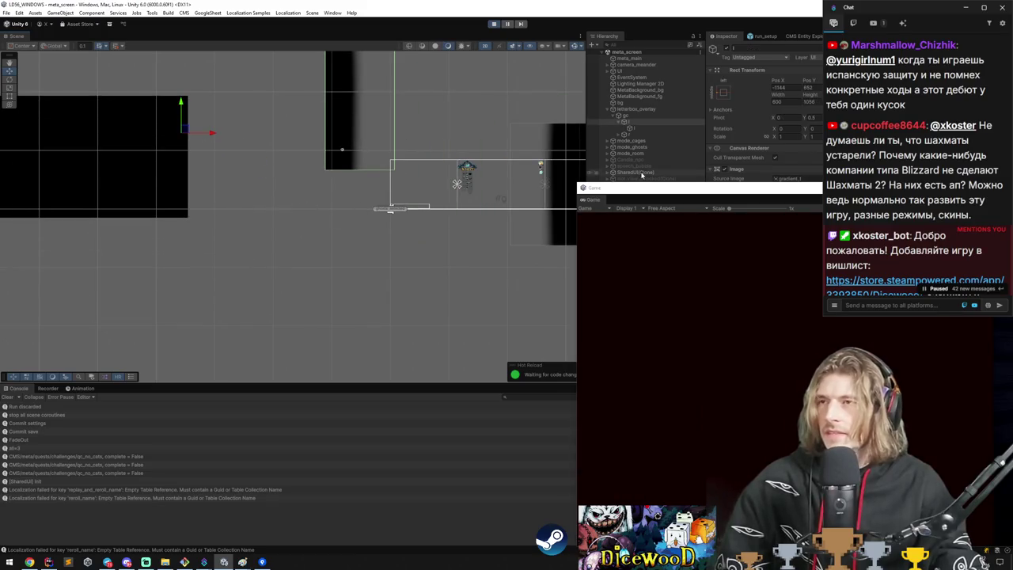
Dock the Game view beside Scene at QHD 2560x1440 and stop Play mode.
{"action": "left_click_drag", "start_coordinate": [640, 190], "coordinate": [112, 125]}
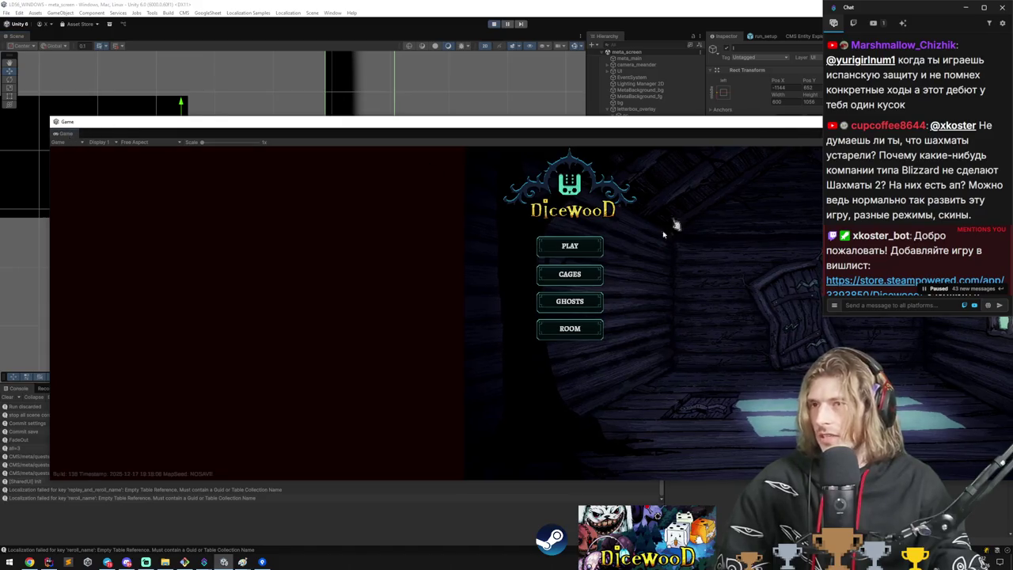
{"action": "left_click_drag", "start_coordinate": [67, 135], "coordinate": [119, 36]}
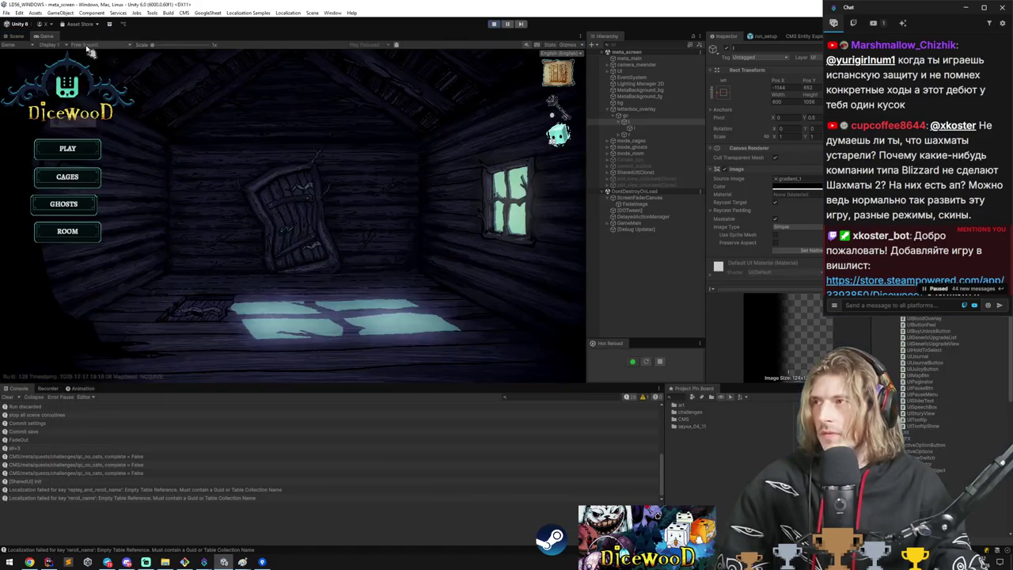
{"action": "left_click", "coordinate": [87, 45]}
{"action": "left_click", "coordinate": [102, 108]}
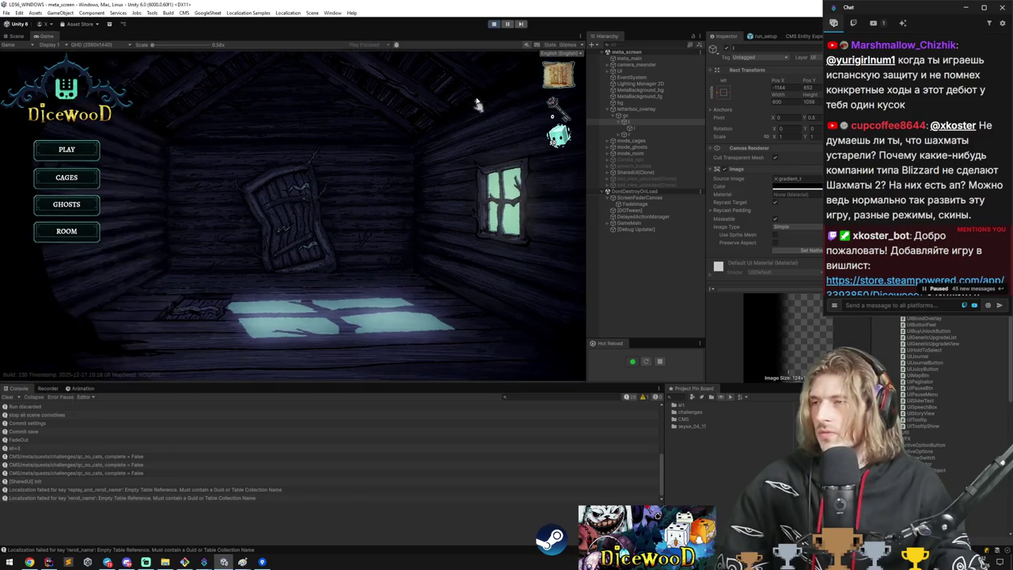
{"action": "left_click", "coordinate": [496, 24]}
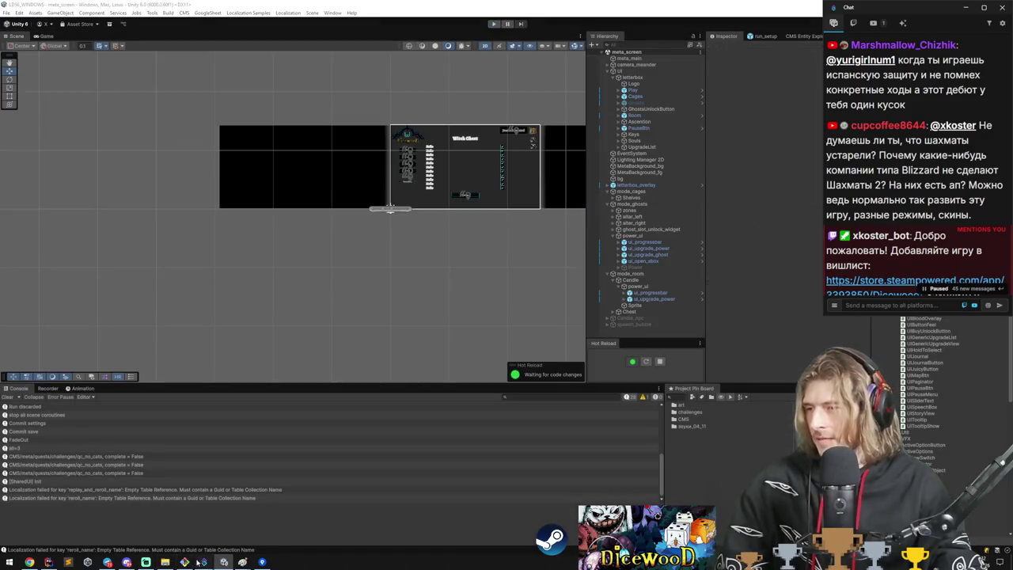
Highlight and then deselect a chess-related chat message, then bring up a blank Paint canvas.
{"action": "scroll", "coordinate": [879, 180], "scroll_direction": "down", "scroll_amount": 5}
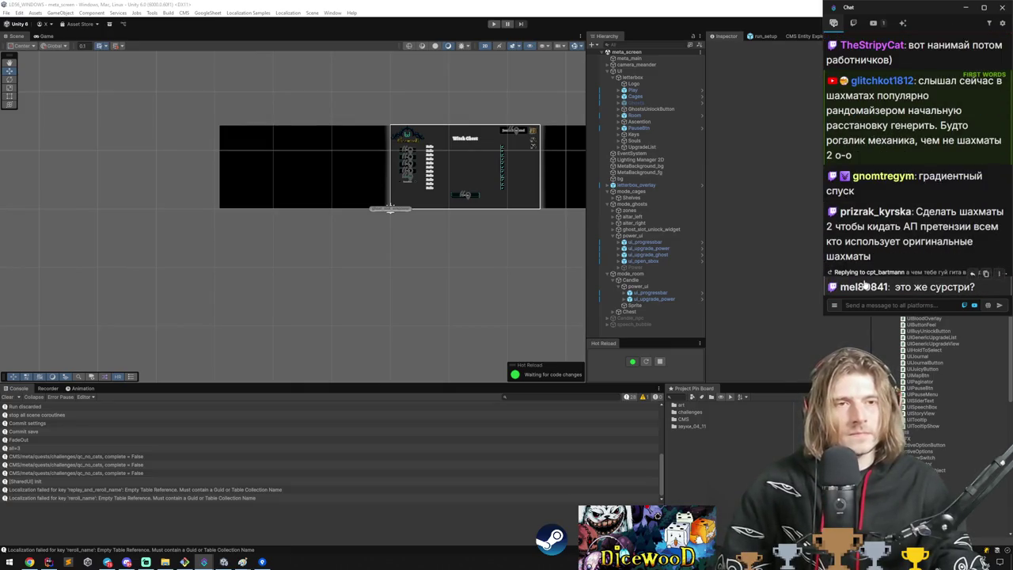
{"action": "scroll", "coordinate": [927, 176], "scroll_direction": "up", "scroll_amount": 3}
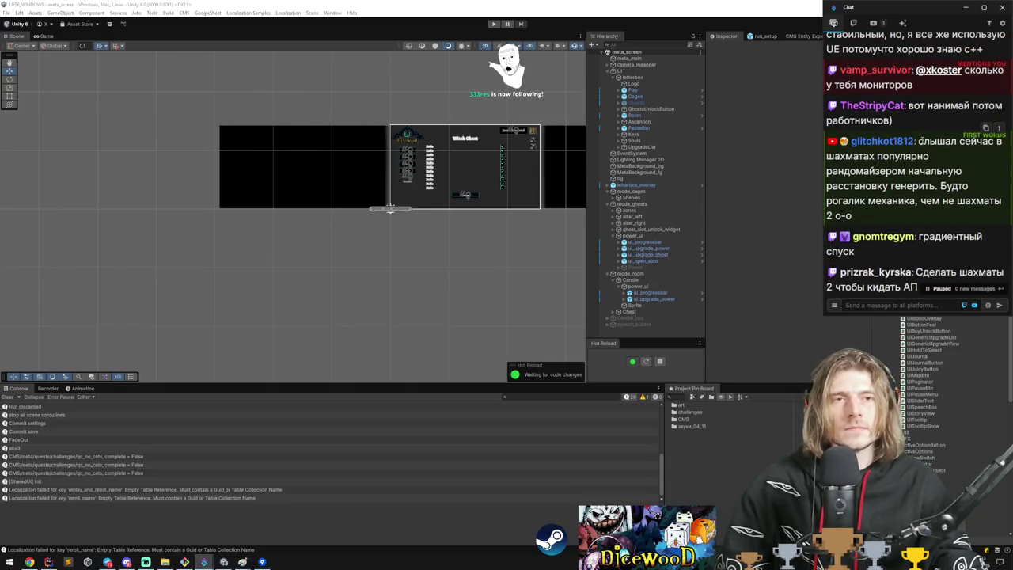
{"action": "left_click_drag", "start_coordinate": [919, 141], "coordinate": [941, 212]}
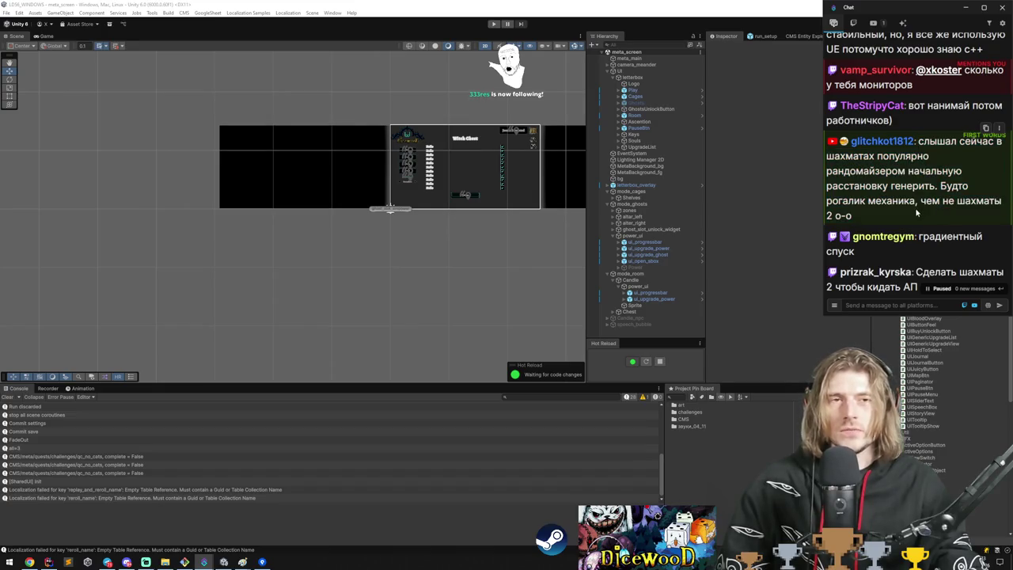
{"action": "left_click", "coordinate": [874, 222]}
{"action": "left_click", "coordinate": [831, 142]}
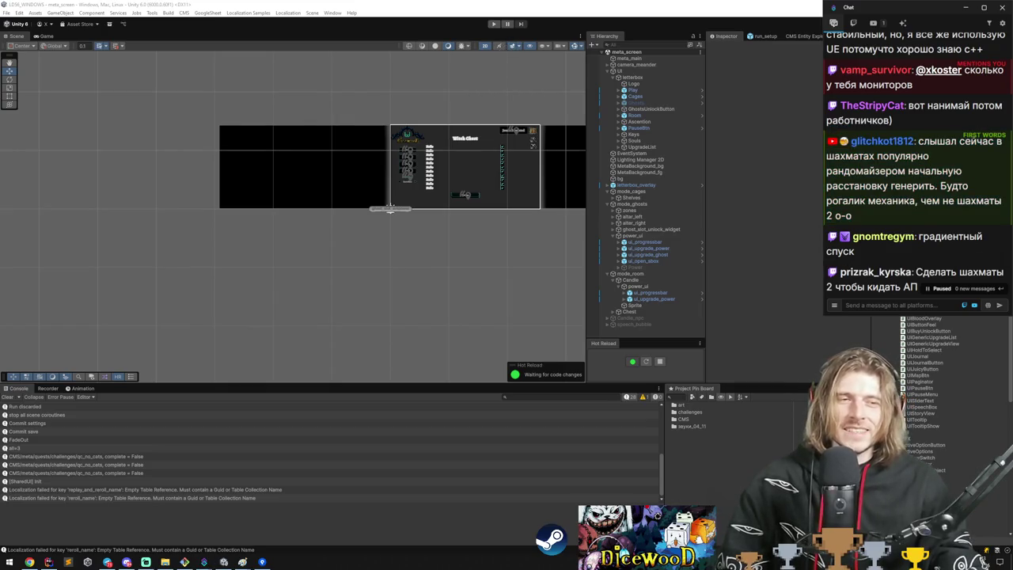
{"action": "key", "text": "alt+Tab"}
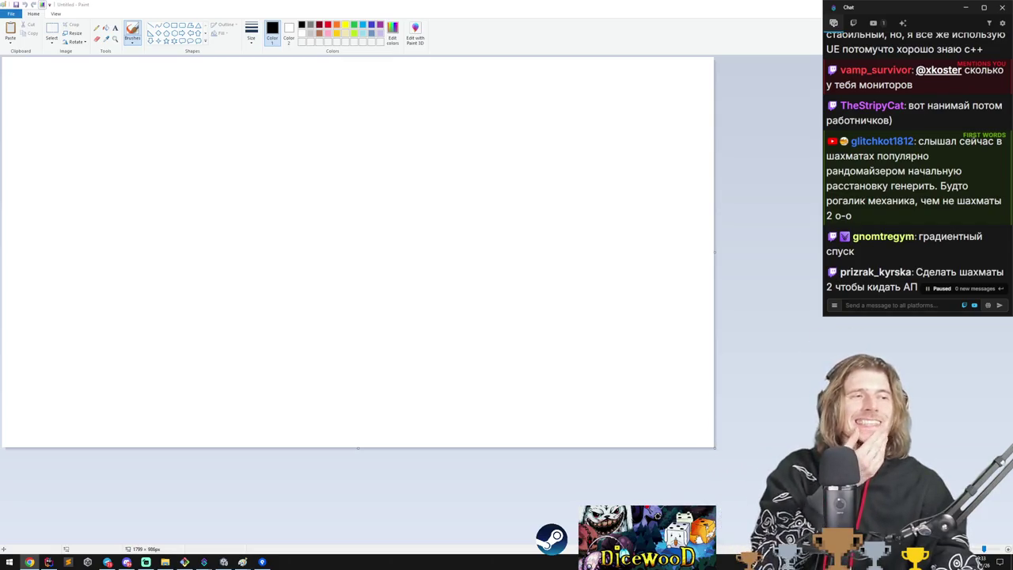
Paste the chessboard image into the canvas centre and label its left side 'chess AI'.
{"action": "key", "text": "ctrl+v"}
{"action": "mouse_move", "coordinate": [210, 269]}
{"action": "left_mouse_down"}
{"action": "mouse_move", "coordinate": [505, 381]}
{"action": "mouse_move", "coordinate": [591, 390]}
{"action": "left_mouse_up"}
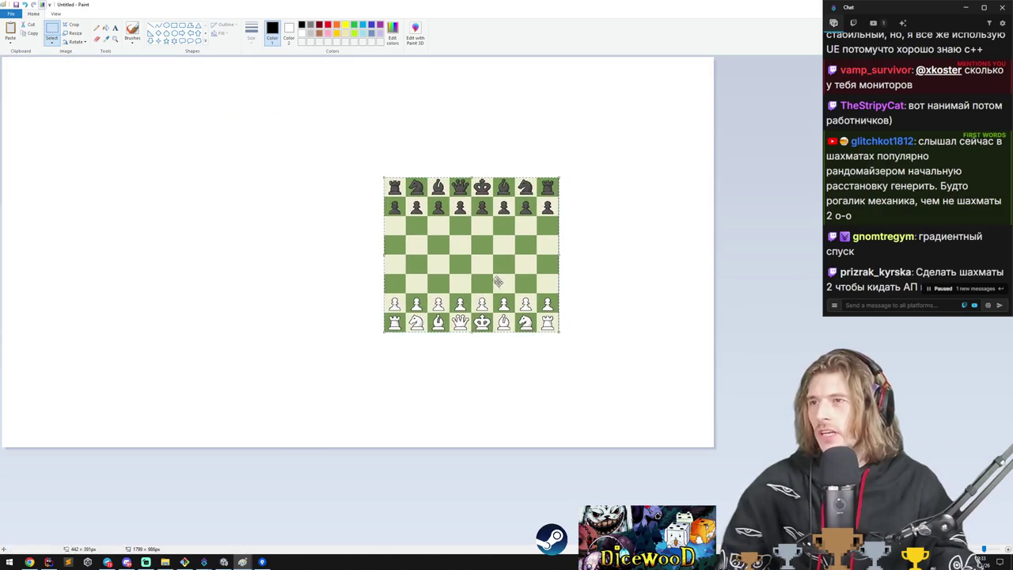
{"action": "left_click", "coordinate": [116, 28]}
{"action": "left_click", "coordinate": [115, 176]}
{"action": "type", "text": "chess AI"}
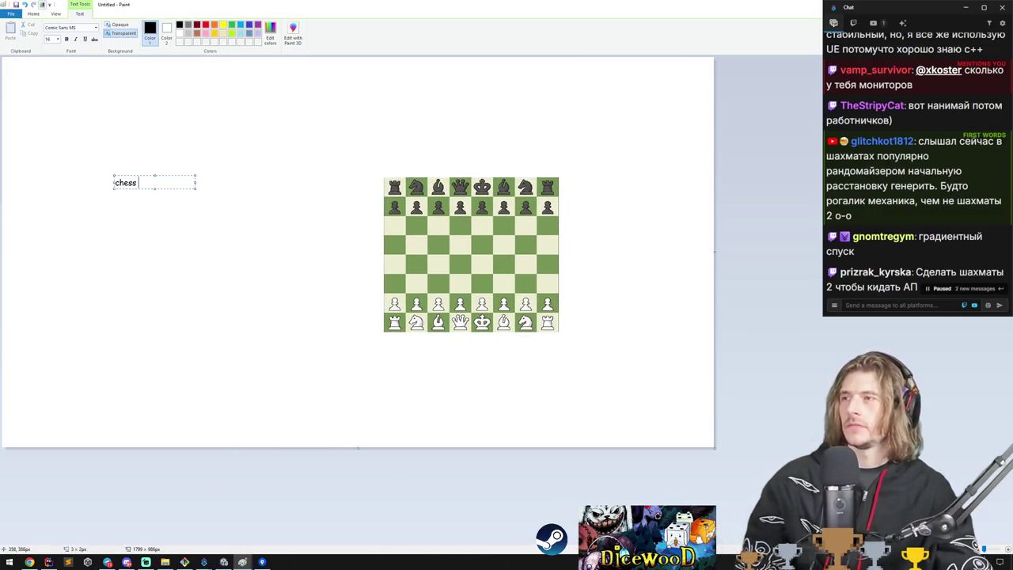
Add the label 'online chess' above the chessboard.
{"action": "left_click", "coordinate": [293, 236]}
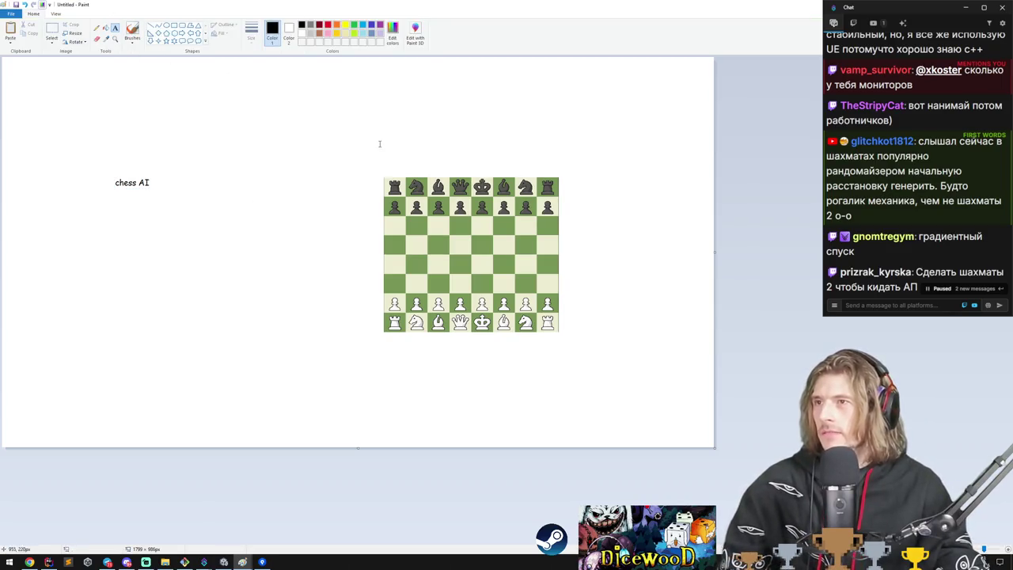
{"action": "left_click", "coordinate": [400, 124]}
{"action": "type", "text": "online chess"}
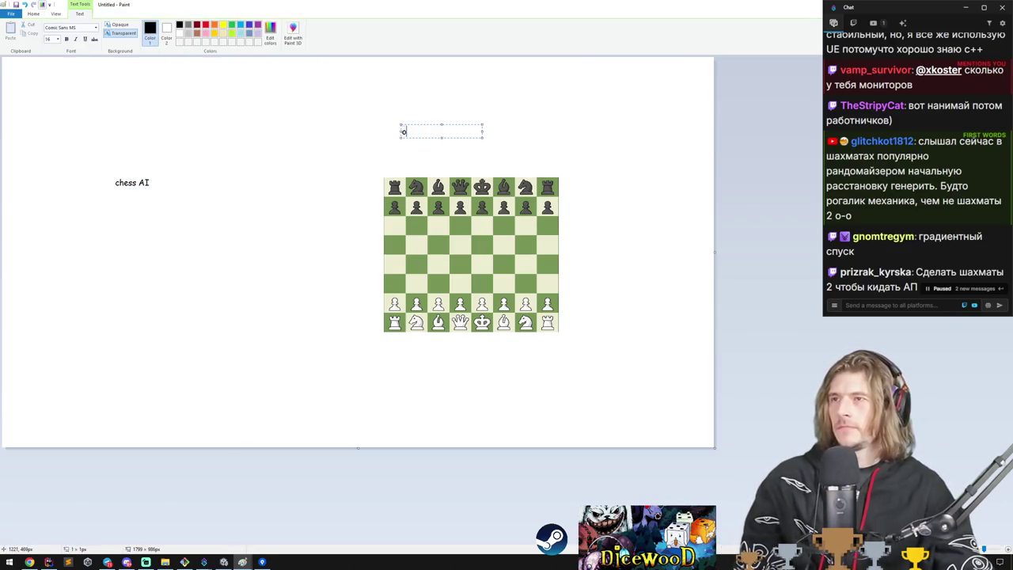
{"action": "left_click", "coordinate": [409, 241]}
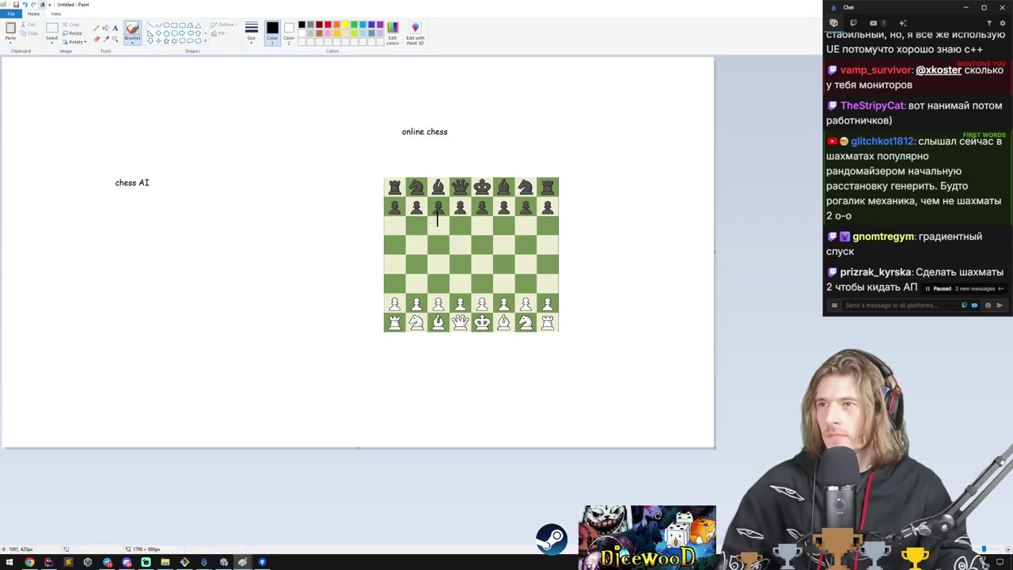
Draw three freehand arrows looping between the chessboard and the 'chess AI' label, then close Paint.
{"action": "mouse_move", "coordinate": [358, 212]}
{"action": "left_mouse_down"}
{"action": "mouse_move", "coordinate": [284, 334]}
{"action": "mouse_move", "coordinate": [170, 332]}
{"action": "mouse_move", "coordinate": [190, 332]}
{"action": "left_mouse_up"}
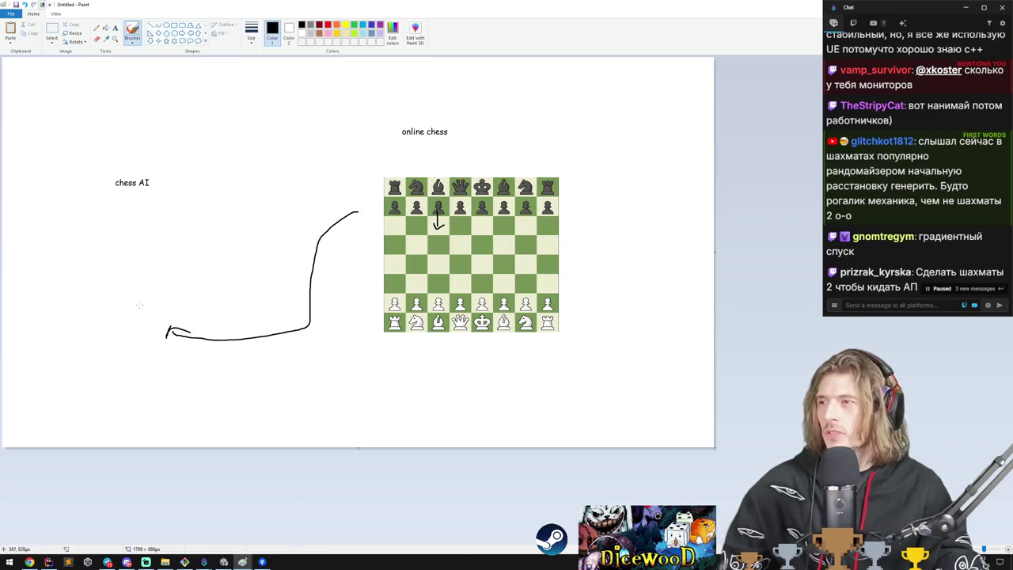
{"action": "mouse_move", "coordinate": [140, 271]}
{"action": "left_mouse_down"}
{"action": "mouse_move", "coordinate": [143, 256]}
{"action": "mouse_move", "coordinate": [149, 265]}
{"action": "left_mouse_up"}
{"action": "mouse_move", "coordinate": [179, 181]}
{"action": "left_mouse_down"}
{"action": "mouse_move", "coordinate": [179, 211]}
{"action": "mouse_move", "coordinate": [185, 199]}
{"action": "mouse_move", "coordinate": [249, 306]}
{"action": "mouse_move", "coordinate": [419, 355]}
{"action": "mouse_move", "coordinate": [424, 336]}
{"action": "mouse_move", "coordinate": [436, 351]}
{"action": "left_mouse_up"}
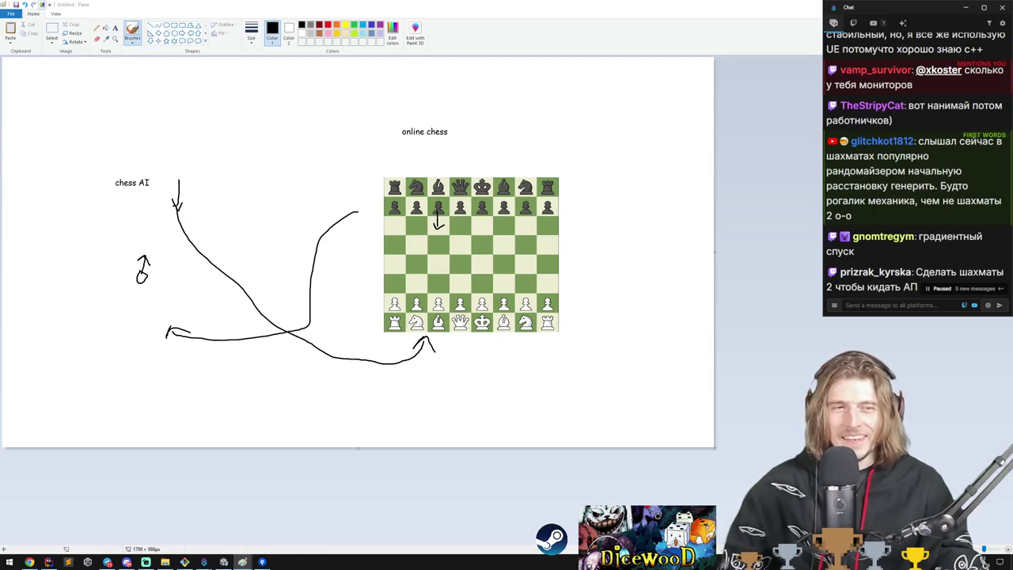
{"action": "left_click", "coordinate": [963, 288]}
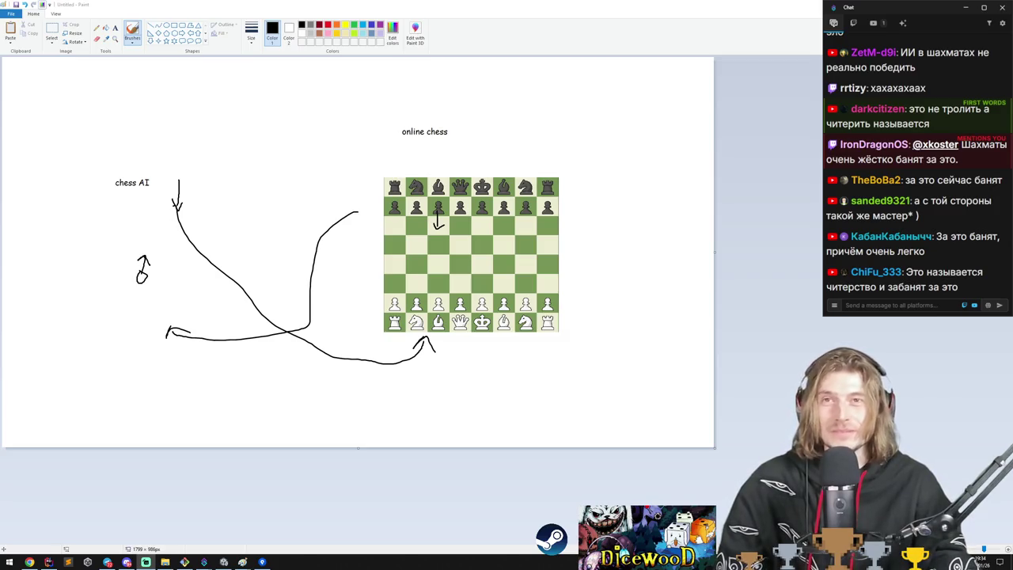
{"action": "key", "text": "alt+F4"}
Discard the Paint sketch unsaved, select Lighting Manager 2D, and bring Discord's stream-questions channel forward.
{"action": "left_click", "coordinate": [528, 283]}
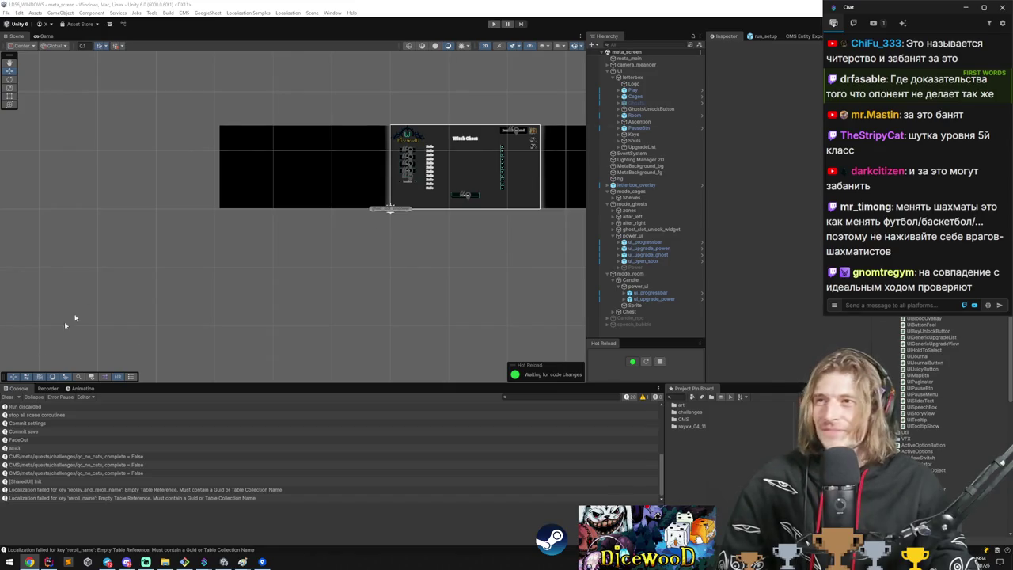
{"action": "scroll", "coordinate": [72, 317], "scroll_direction": "up", "scroll_amount": 3}
{"action": "left_click", "coordinate": [639, 159]}
{"action": "scroll", "coordinate": [455, 302], "scroll_direction": "up", "scroll_amount": 2}
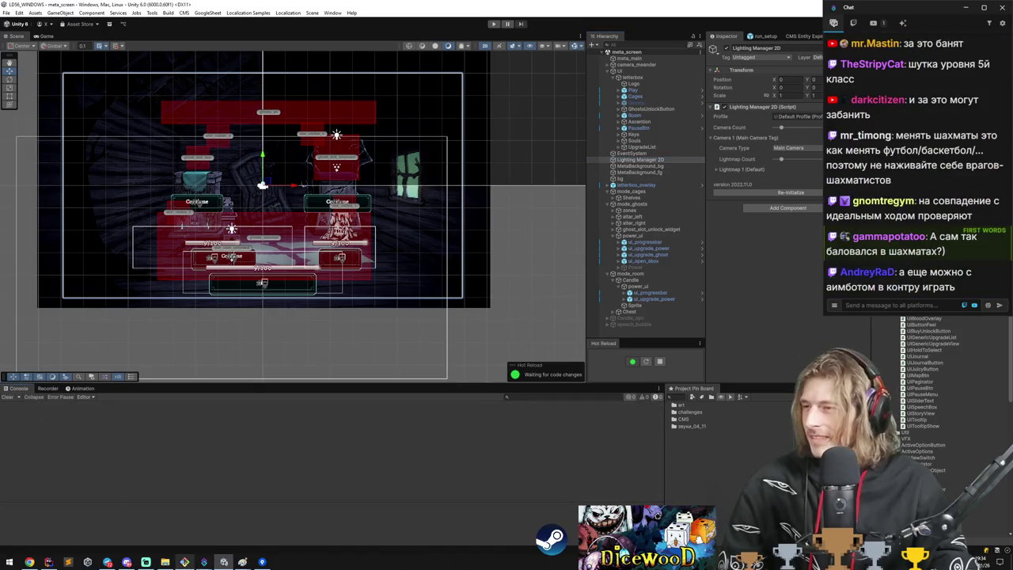
{"action": "left_click", "coordinate": [127, 562]}
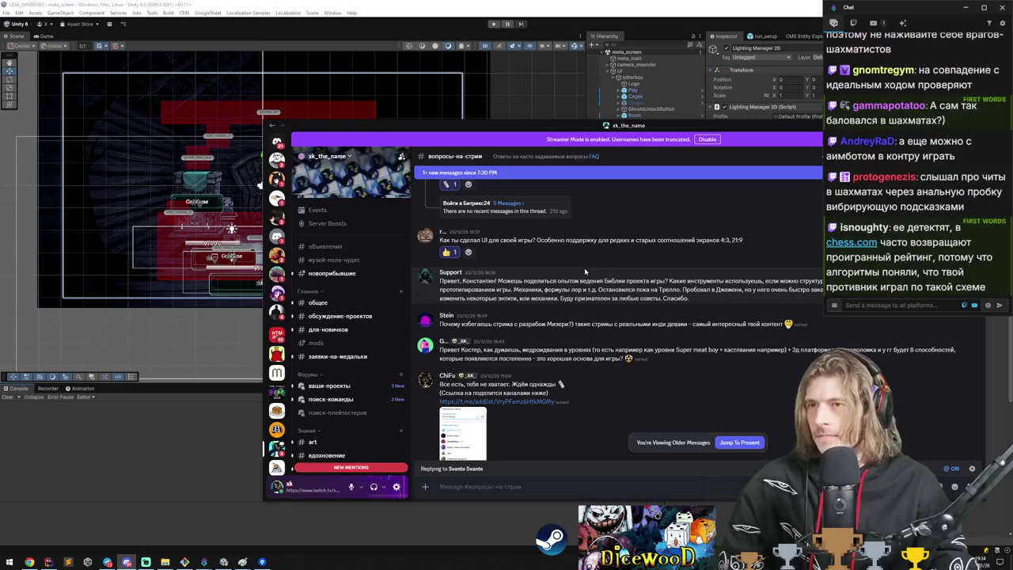
Start a thread on the question about open-source Unity projects.
{"action": "scroll", "coordinate": [584, 267], "scroll_direction": "up", "scroll_amount": 5}
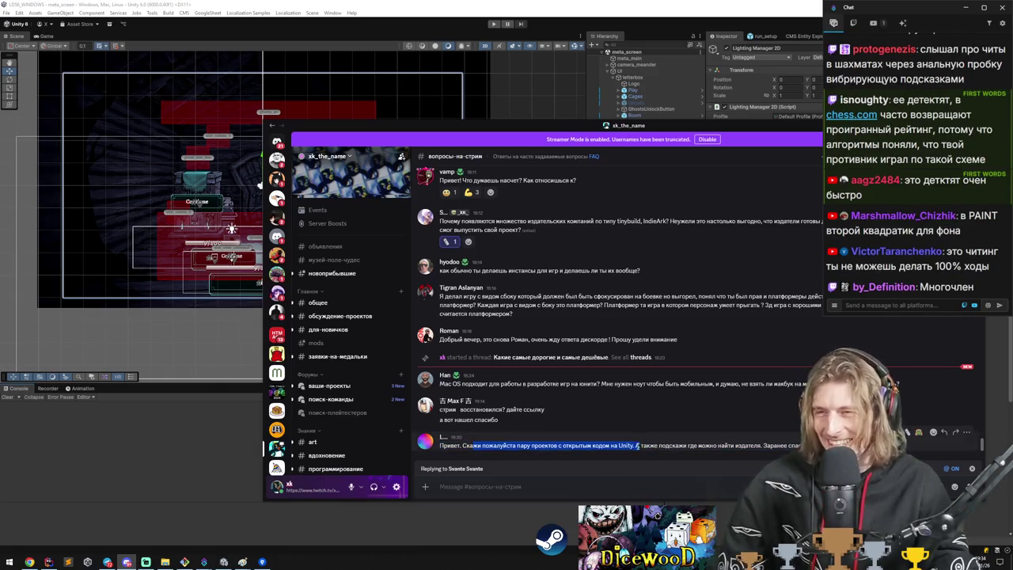
{"action": "mouse_move", "coordinate": [630, 447]}
{"action": "left_mouse_down"}
{"action": "mouse_move", "coordinate": [443, 446]}
{"action": "mouse_move", "coordinate": [723, 446]}
{"action": "mouse_move", "coordinate": [633, 446]}
{"action": "left_mouse_up"}
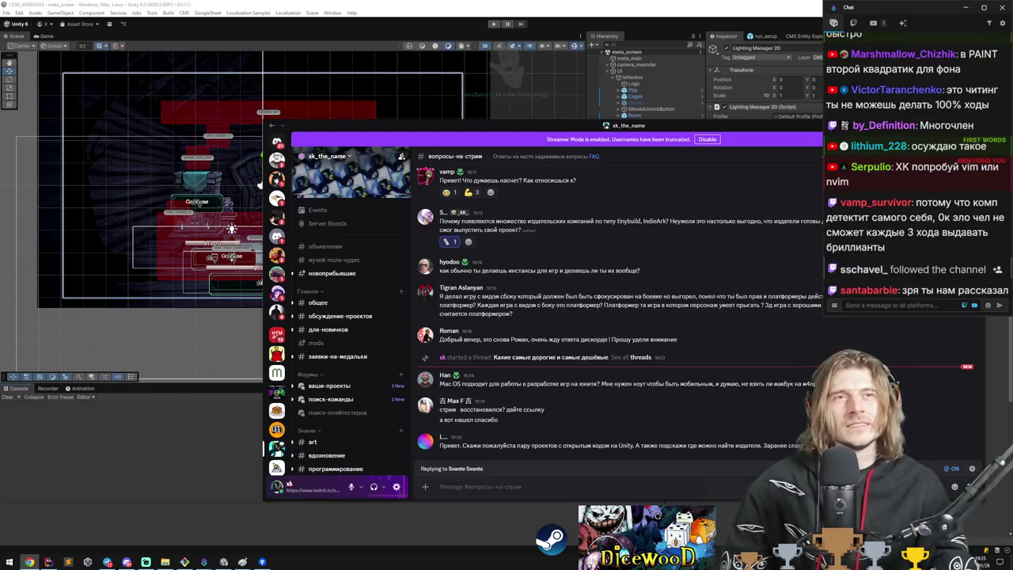
{"action": "scroll", "coordinate": [957, 435], "scroll_direction": "up", "scroll_amount": 10}
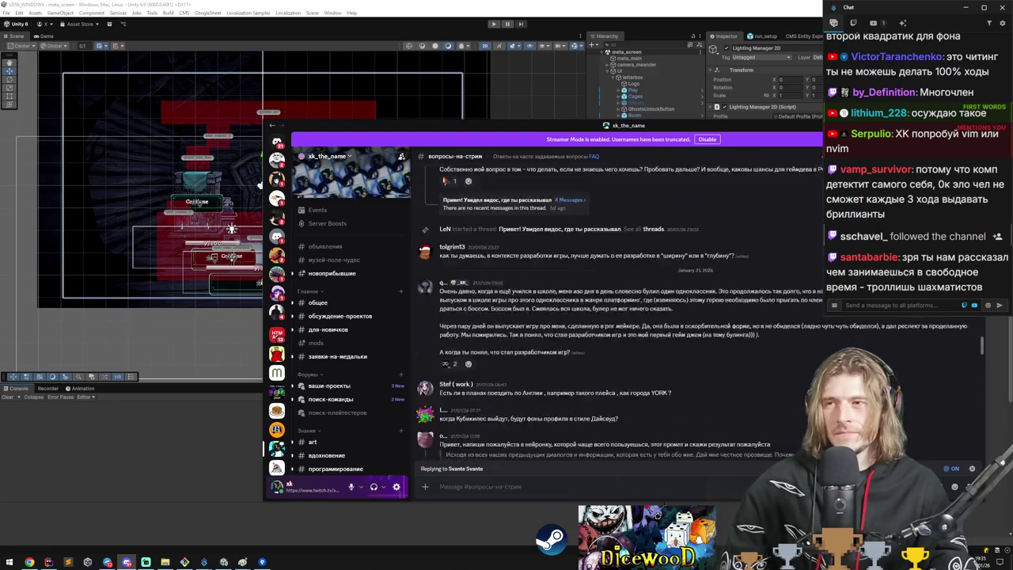
{"action": "left_click", "coordinate": [965, 435]}
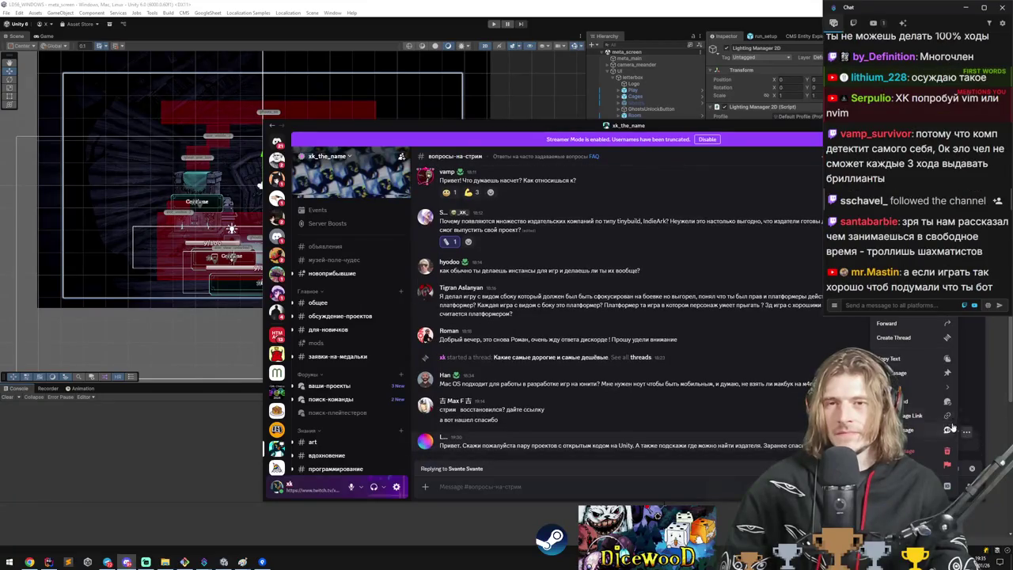
{"action": "left_click", "coordinate": [947, 337]}
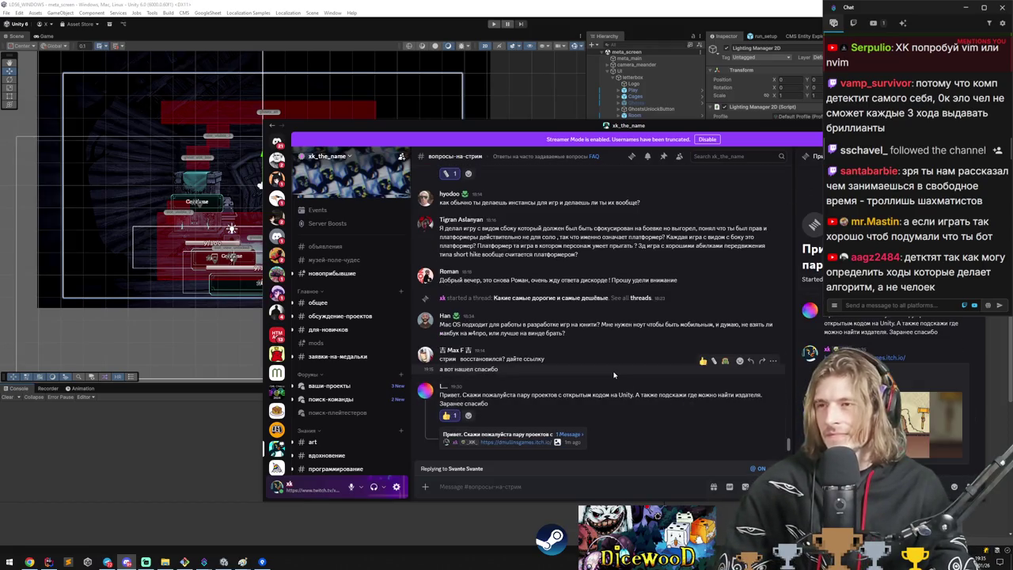
React with an emoji to the question about remote programmers' working hours, then return to Unity.
{"action": "scroll", "coordinate": [613, 374], "scroll_direction": "up", "scroll_amount": 2}
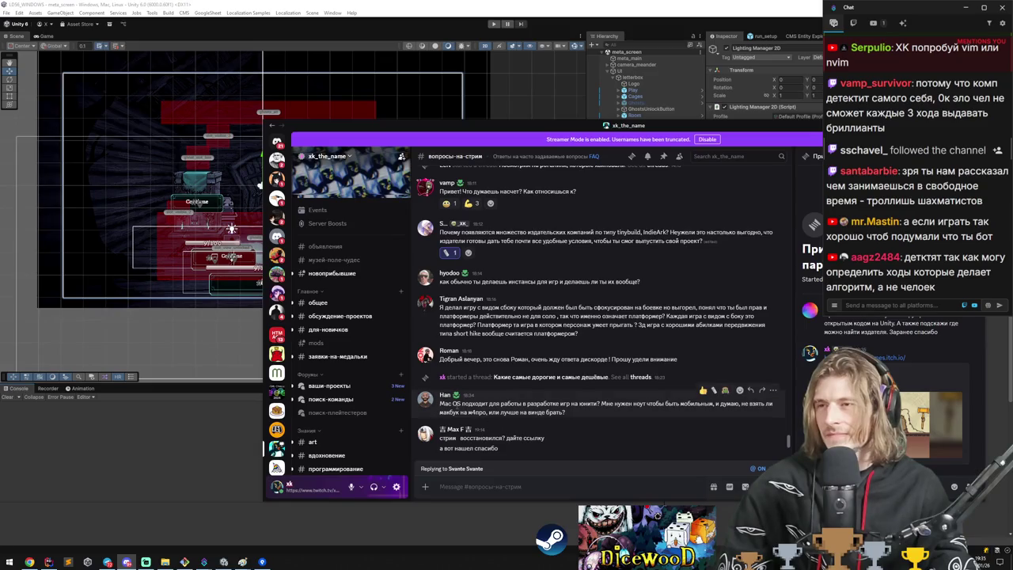
{"action": "left_click_drag", "start_coordinate": [440, 403], "coordinate": [600, 405]}
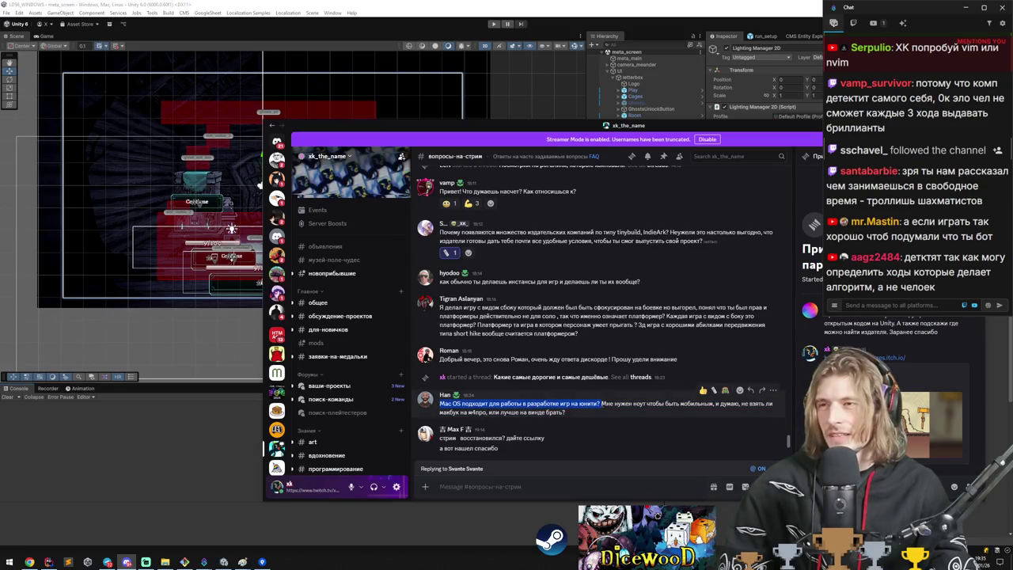
{"action": "scroll", "coordinate": [598, 406], "scroll_direction": "up", "scroll_amount": 2}
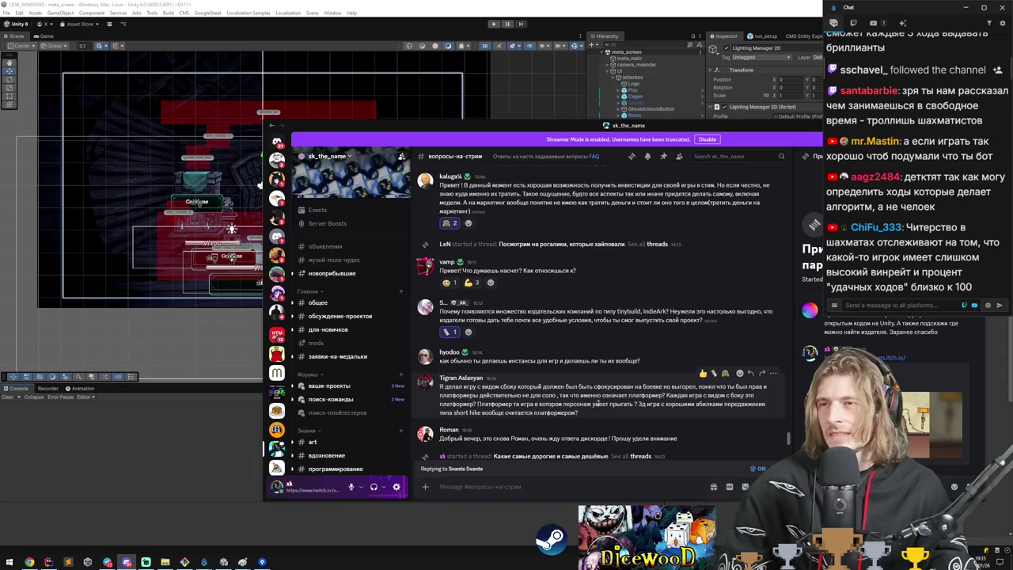
{"action": "scroll", "coordinate": [598, 403], "scroll_direction": "up", "scroll_amount": 5}
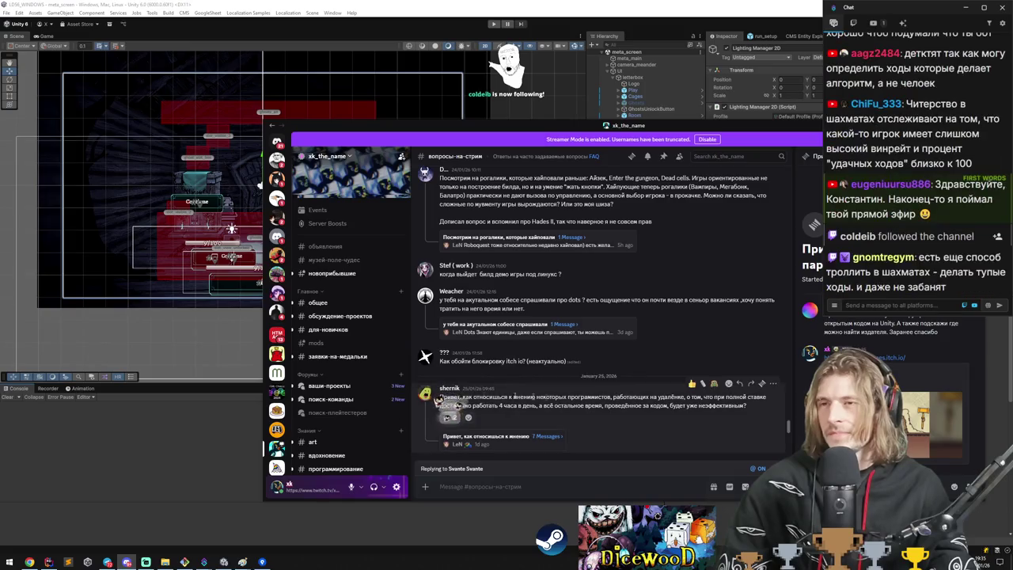
{"action": "mouse_move", "coordinate": [440, 397]}
{"action": "left_mouse_down"}
{"action": "mouse_move", "coordinate": [764, 398]}
{"action": "mouse_move", "coordinate": [755, 407]}
{"action": "mouse_move", "coordinate": [502, 406]}
{"action": "mouse_move", "coordinate": [745, 407]}
{"action": "left_mouse_up"}
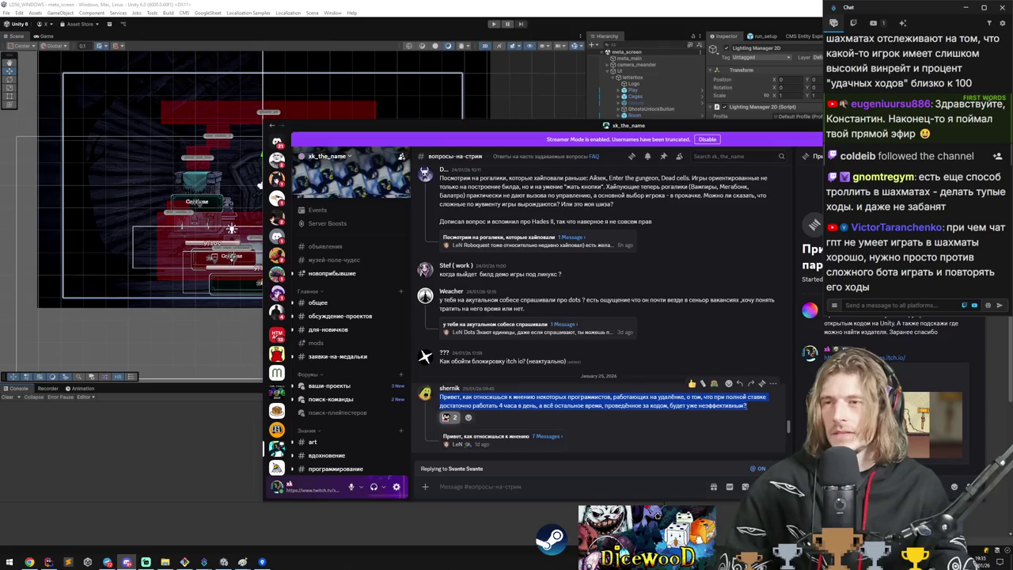
{"action": "left_click", "coordinate": [750, 406]}
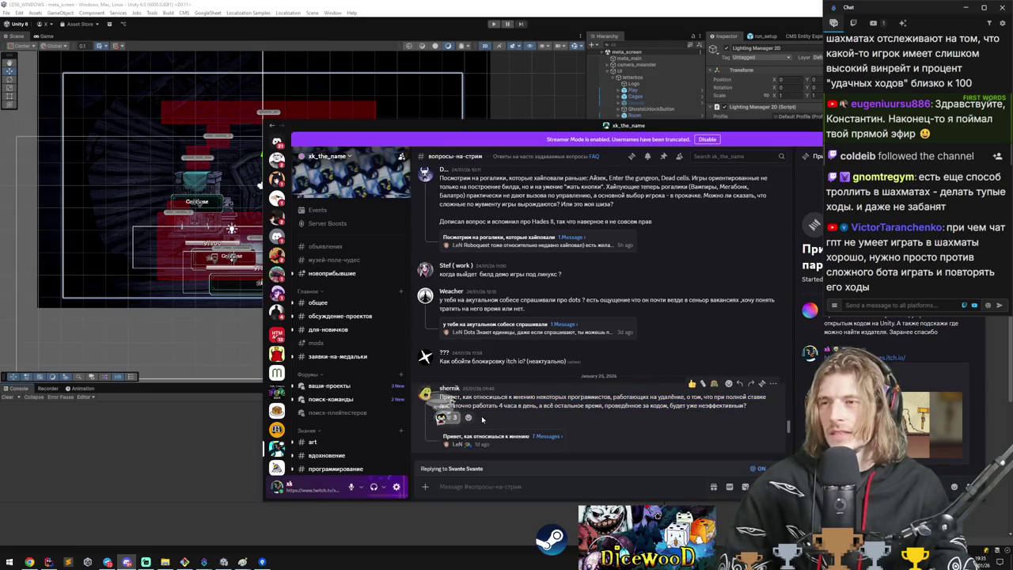
{"action": "left_click", "coordinate": [469, 419]}
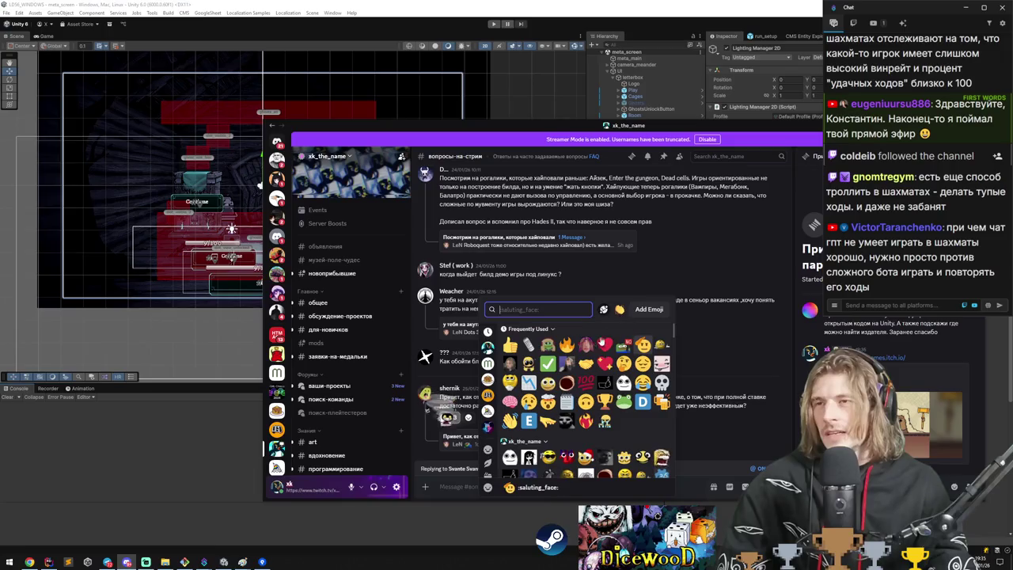
{"action": "left_click", "coordinate": [662, 458]}
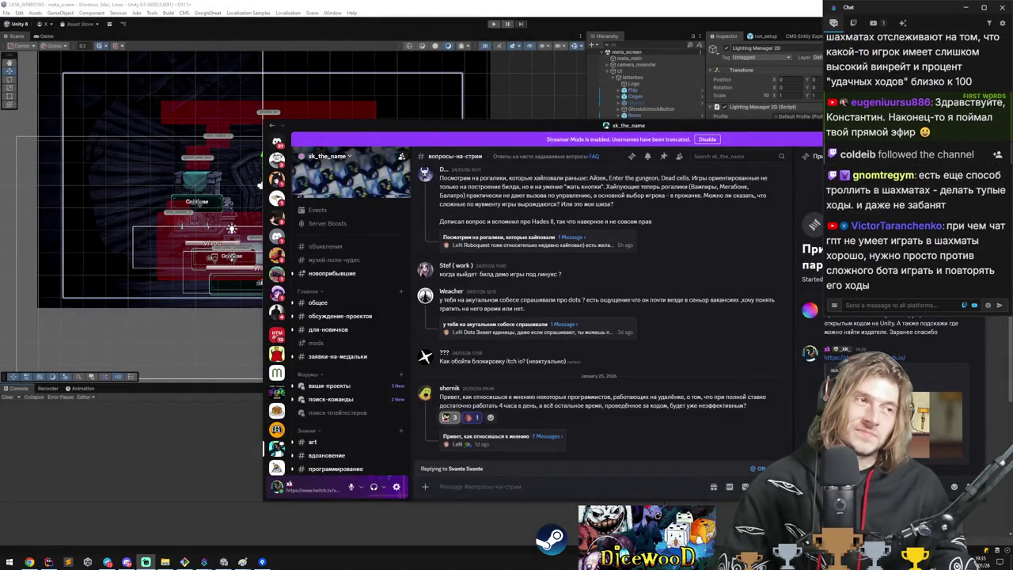
{"action": "key", "text": "alt+Tab"}
{"action": "key", "text": "alt+Tab"}
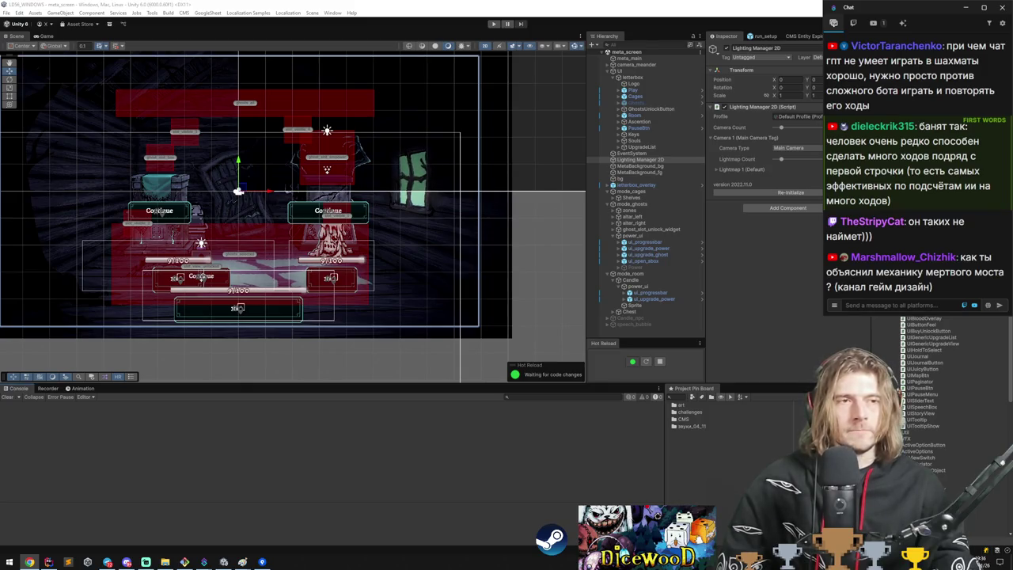
Collapse the letterbox, power_ui and Candle branches in the Hierarchy, then bring up the image search.
{"action": "scroll", "coordinate": [288, 122], "scroll_direction": "up", "scroll_amount": 2}
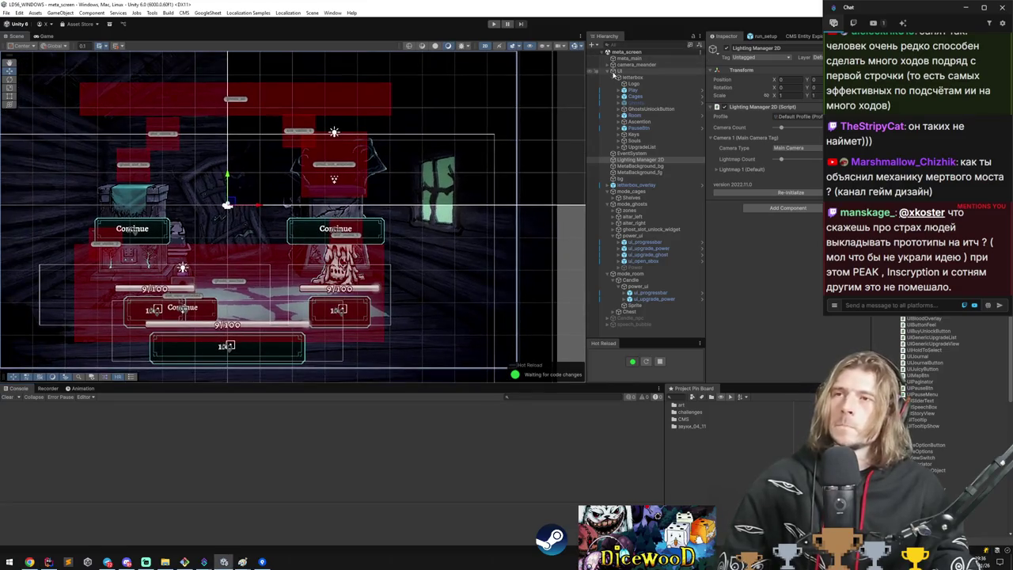
{"action": "left_click", "coordinate": [615, 76]}
{"action": "left_click", "coordinate": [614, 167]}
{"action": "left_click", "coordinate": [614, 178]}
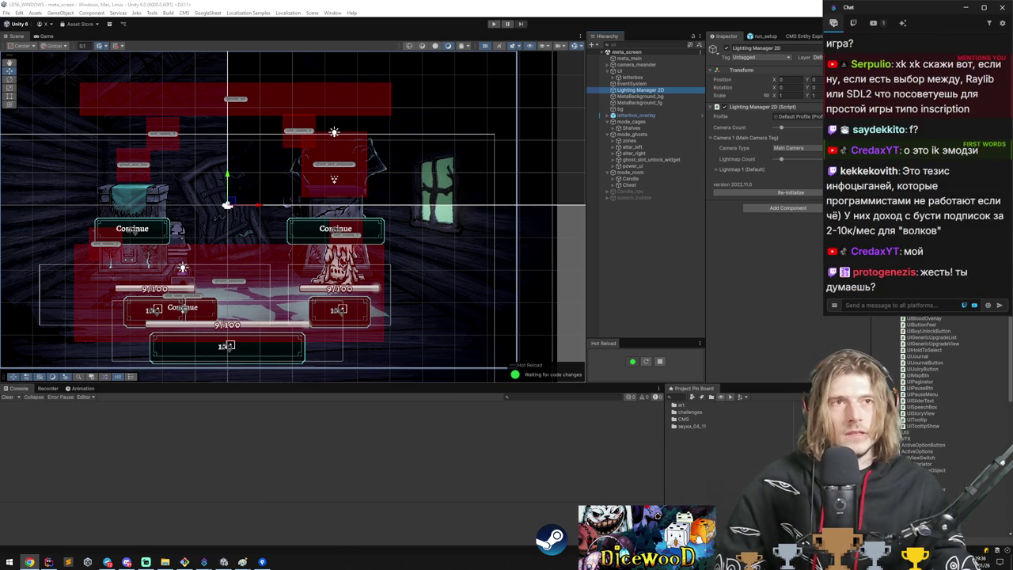
{"action": "key", "text": "alt+Tab"}
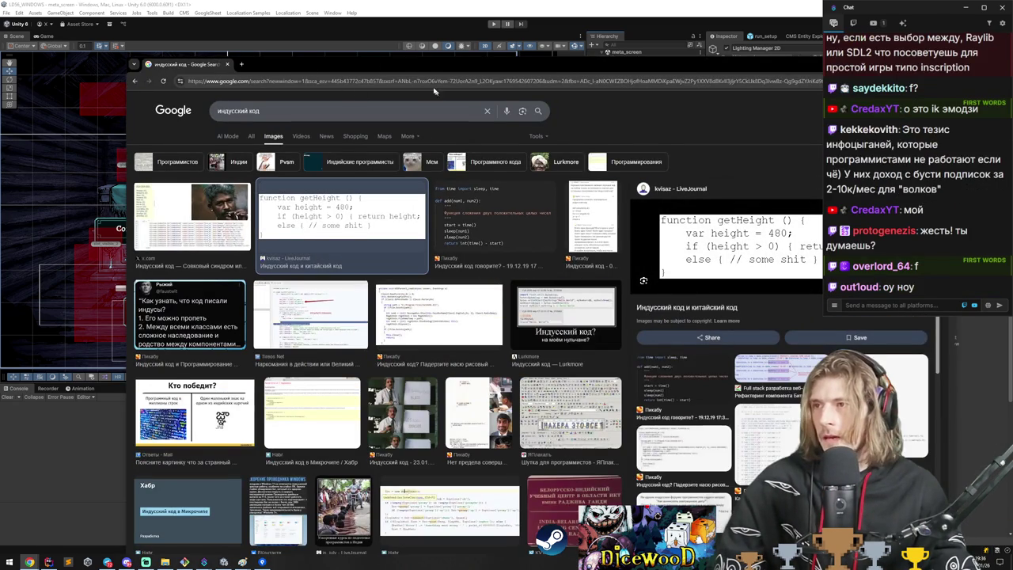
Move the browser left, preview the Python sleep image and expand the 'индусский код' AI overview.
{"action": "left_click_drag", "start_coordinate": [379, 65], "coordinate": [263, 65]}
{"action": "left_click", "coordinate": [371, 212]}
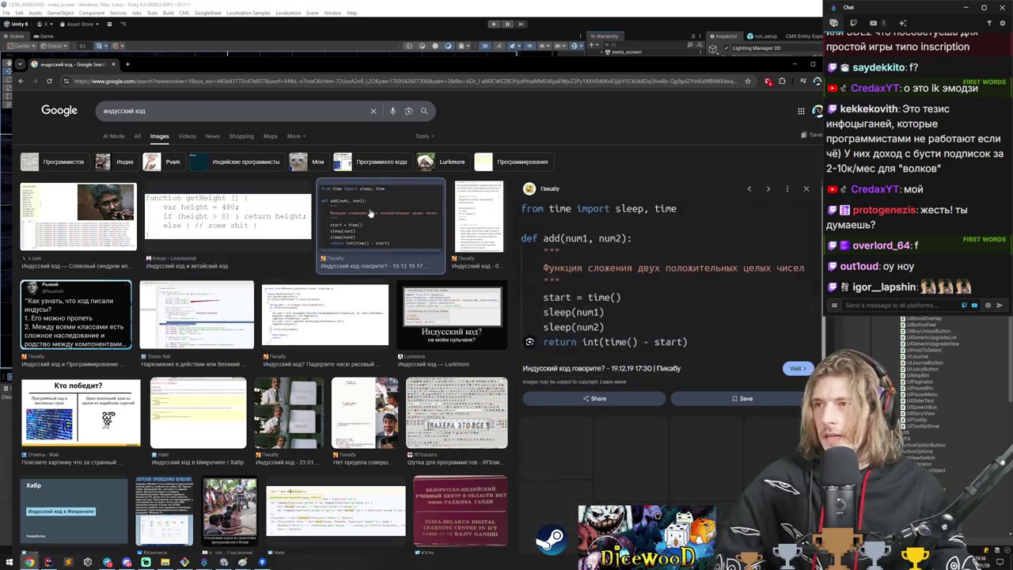
{"action": "left_click", "coordinate": [138, 136]}
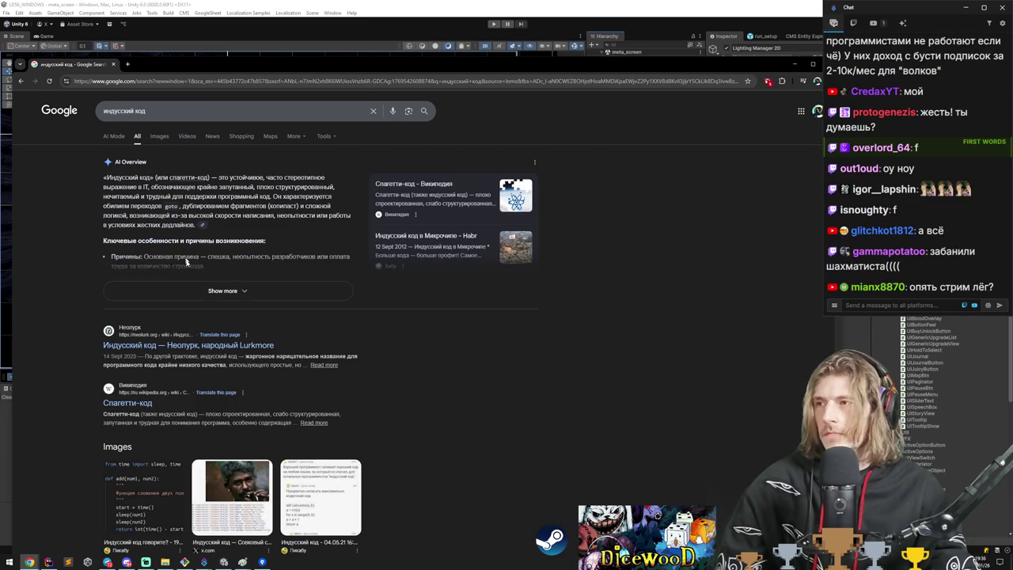
{"action": "left_click", "coordinate": [224, 291]}
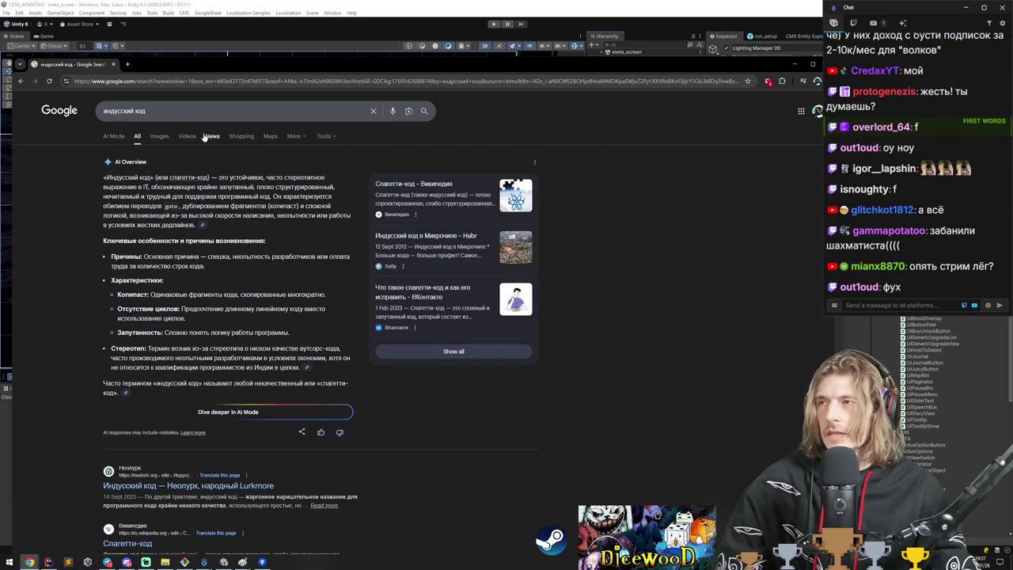
{"action": "left_click", "coordinate": [159, 136]}
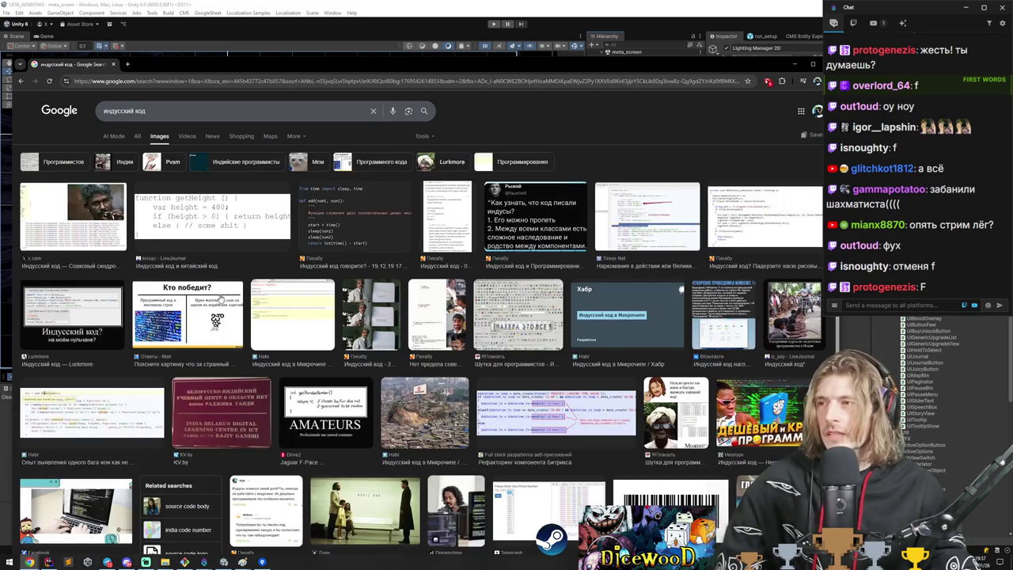
Preview several image results, including the Lurkmore meme and Pikabu code screenshots, then close the browser.
{"action": "left_click", "coordinate": [116, 318]}
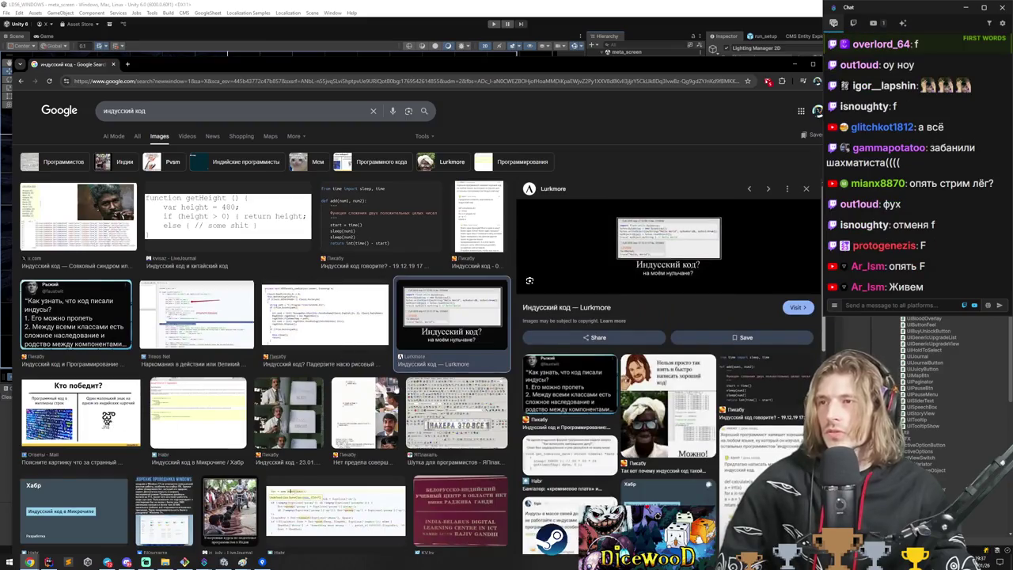
{"action": "left_click", "coordinate": [436, 403]}
{"action": "left_click", "coordinate": [388, 398]}
{"action": "left_click", "coordinate": [340, 334]}
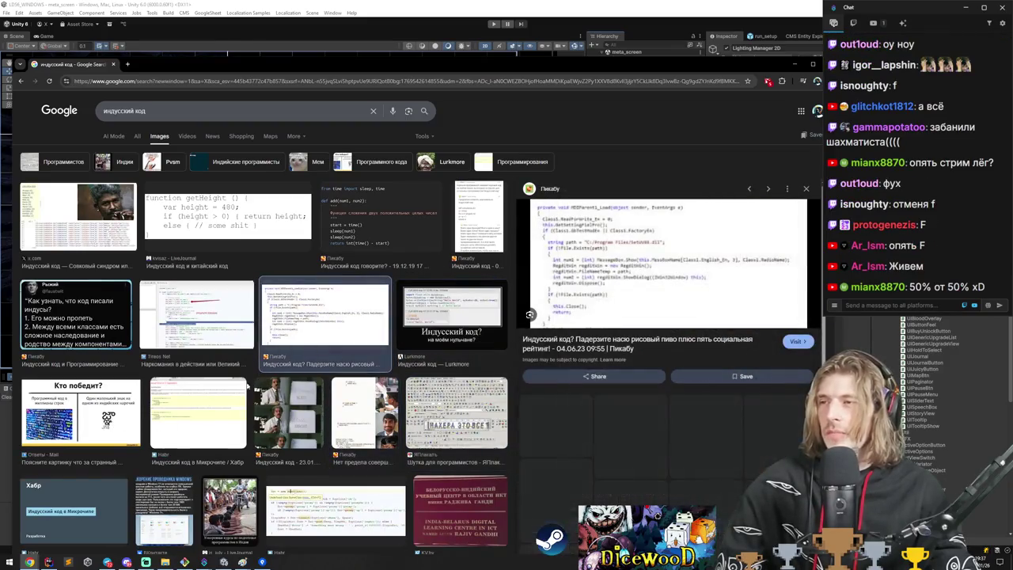
{"action": "left_click", "coordinate": [207, 309]}
{"action": "left_click", "coordinate": [298, 302]}
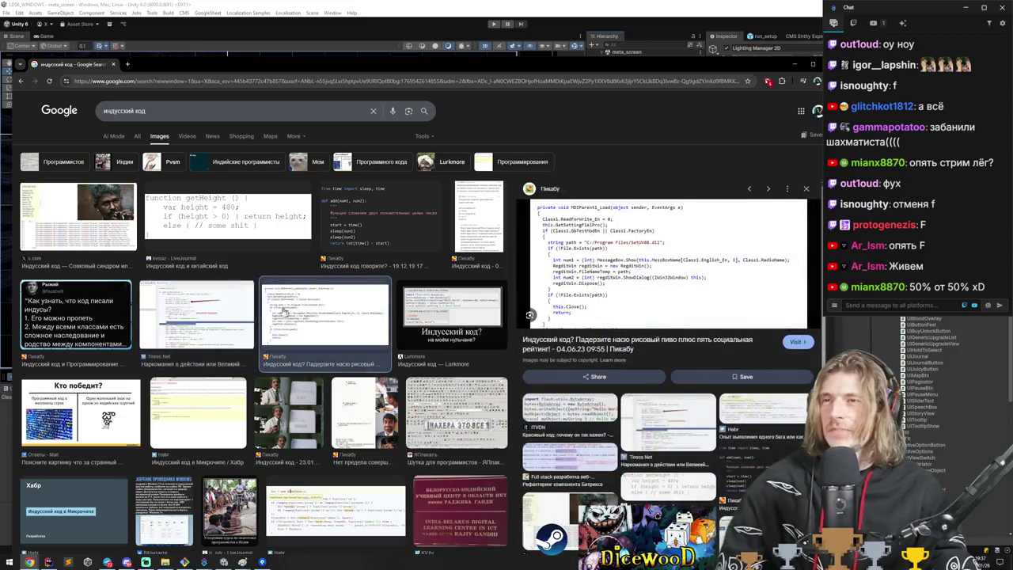
{"action": "left_click", "coordinate": [412, 218]}
{"action": "left_click", "coordinate": [473, 233]}
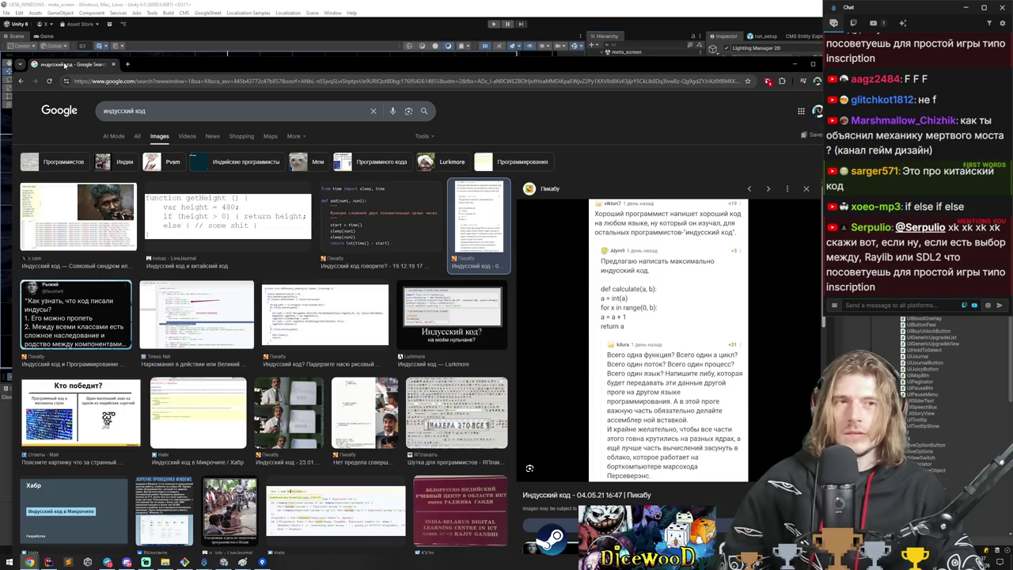
{"action": "left_click", "coordinate": [113, 64]}
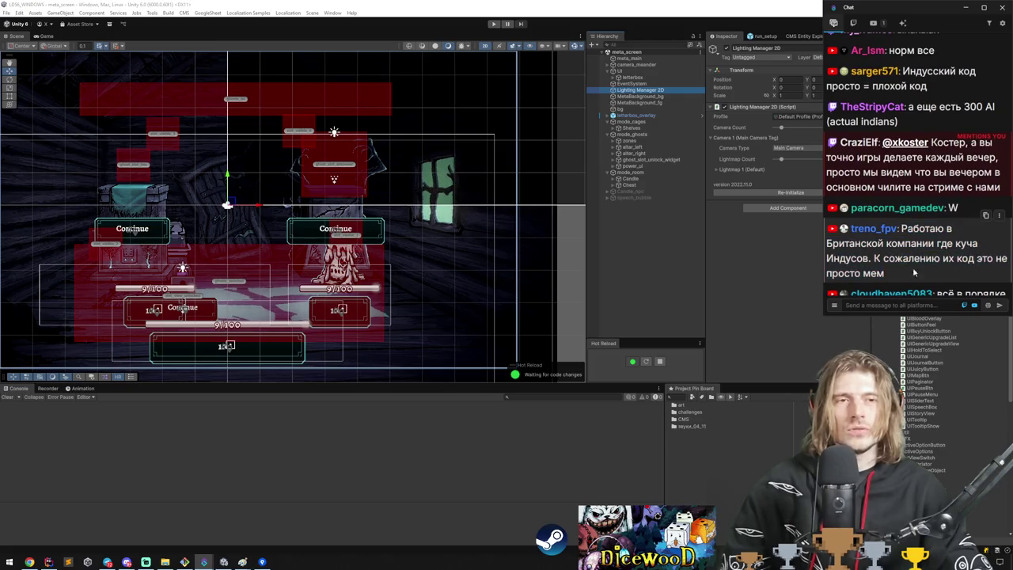
Scroll the stream chat, mark then deselect the Unity game question, and return to Discord.
{"action": "scroll", "coordinate": [936, 247], "scroll_direction": "up", "scroll_amount": 5}
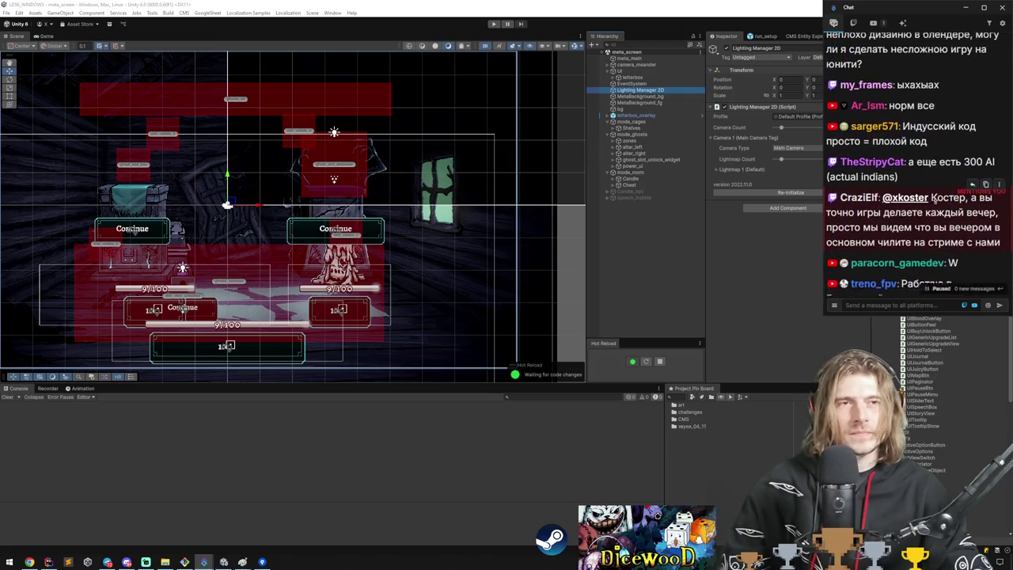
{"action": "scroll", "coordinate": [932, 226], "scroll_direction": "up", "scroll_amount": 3}
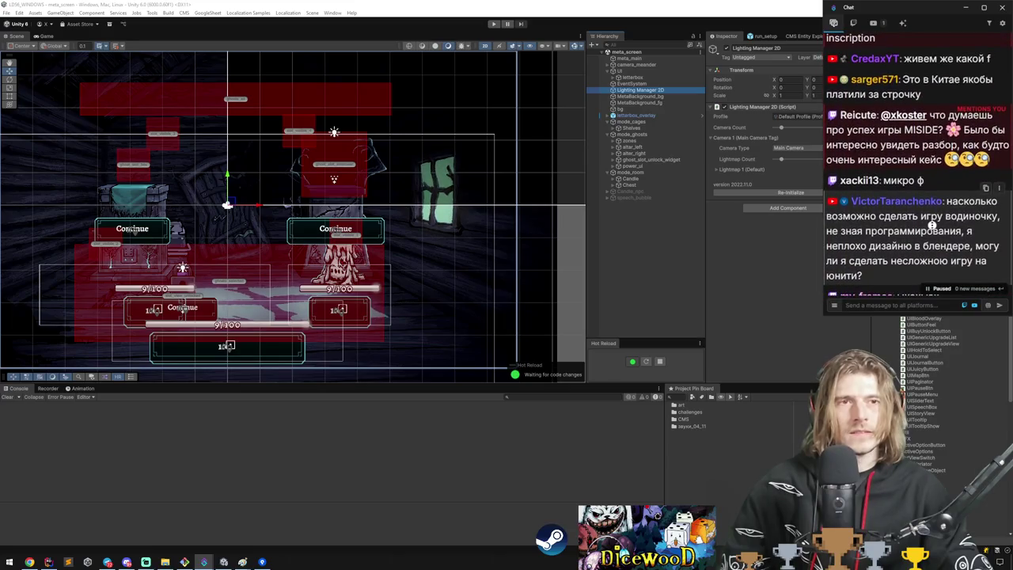
{"action": "scroll", "coordinate": [932, 228], "scroll_direction": "down", "scroll_amount": 1}
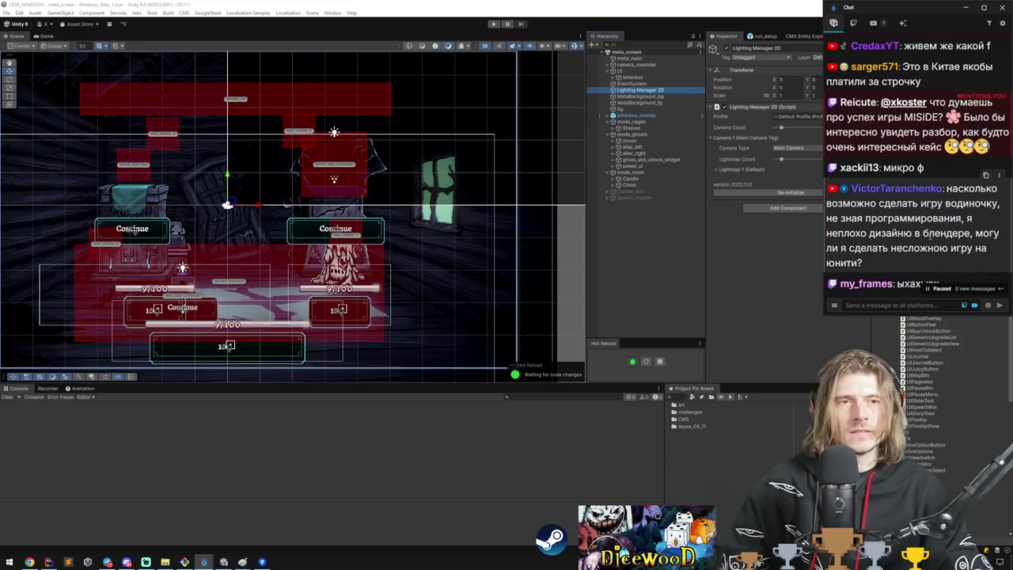
{"action": "mouse_move", "coordinate": [944, 188]}
{"action": "left_mouse_down"}
{"action": "mouse_move", "coordinate": [946, 267]}
{"action": "mouse_move", "coordinate": [937, 258]}
{"action": "mouse_move", "coordinate": [941, 237]}
{"action": "mouse_move", "coordinate": [938, 265]}
{"action": "mouse_move", "coordinate": [910, 287]}
{"action": "left_mouse_up"}
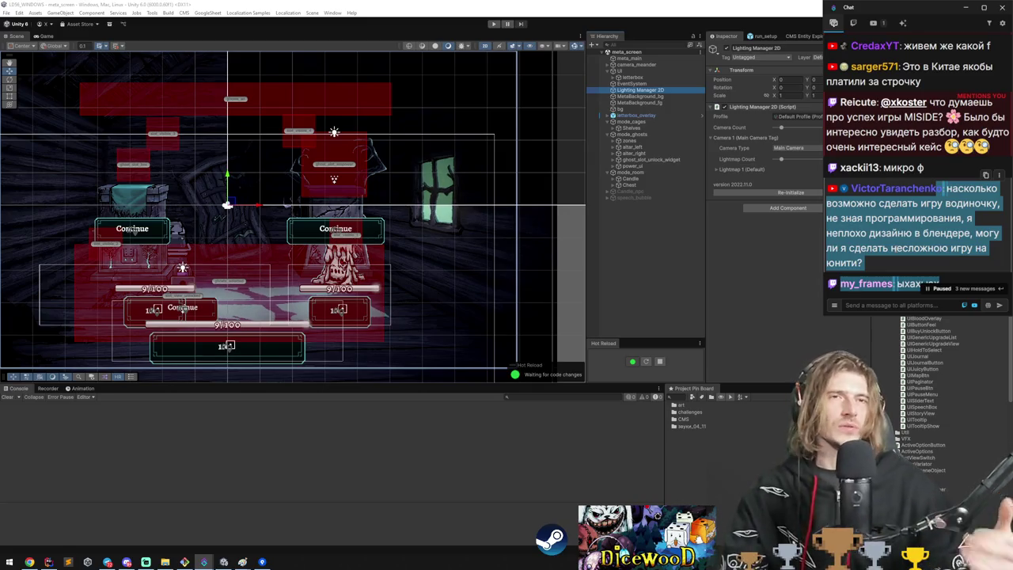
{"action": "scroll", "coordinate": [918, 182], "scroll_direction": "up", "scroll_amount": 2}
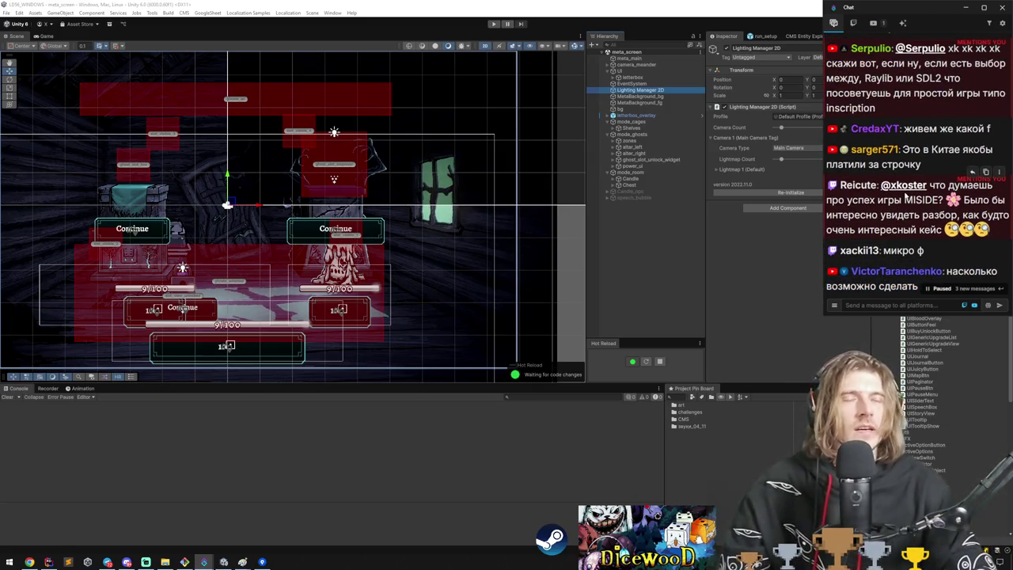
{"action": "scroll", "coordinate": [950, 193], "scroll_direction": "down", "scroll_amount": 2}
{"action": "left_click_drag", "start_coordinate": [863, 262], "coordinate": [835, 247]}
{"action": "left_click", "coordinate": [834, 247]}
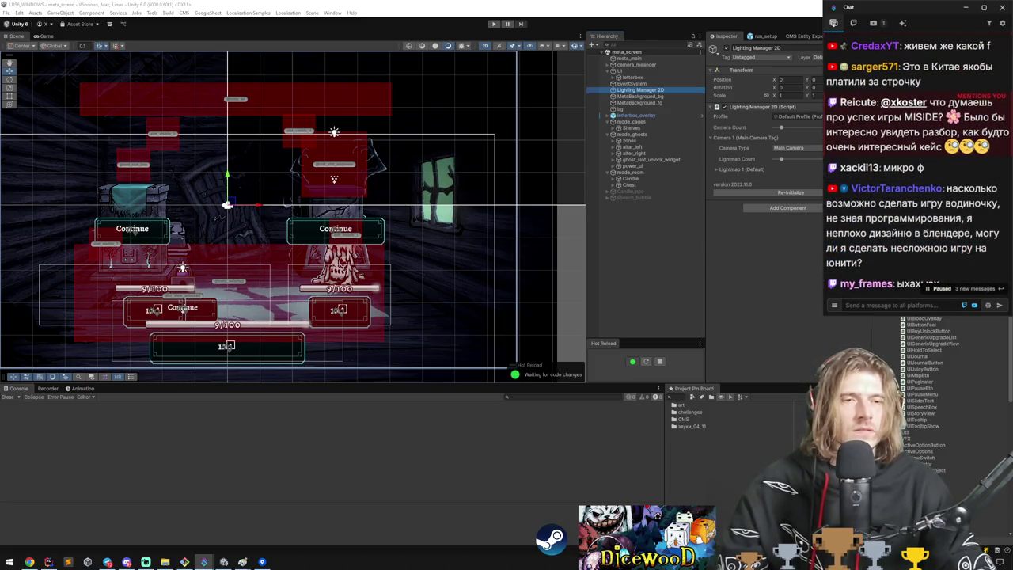
{"action": "key", "text": "alt+Tab"}
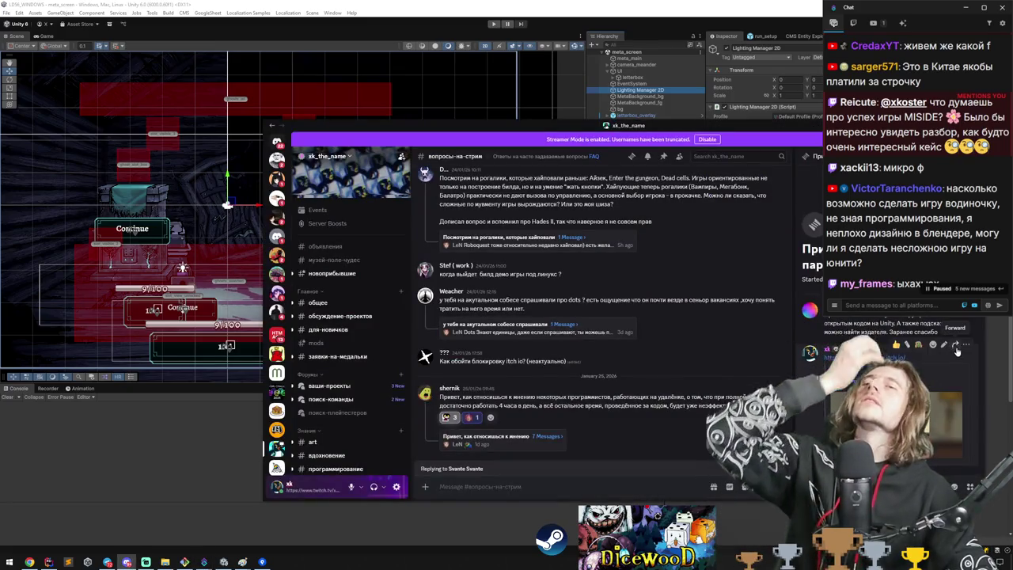
{"action": "scroll", "coordinate": [672, 381], "scroll_direction": "down", "scroll_amount": 10}
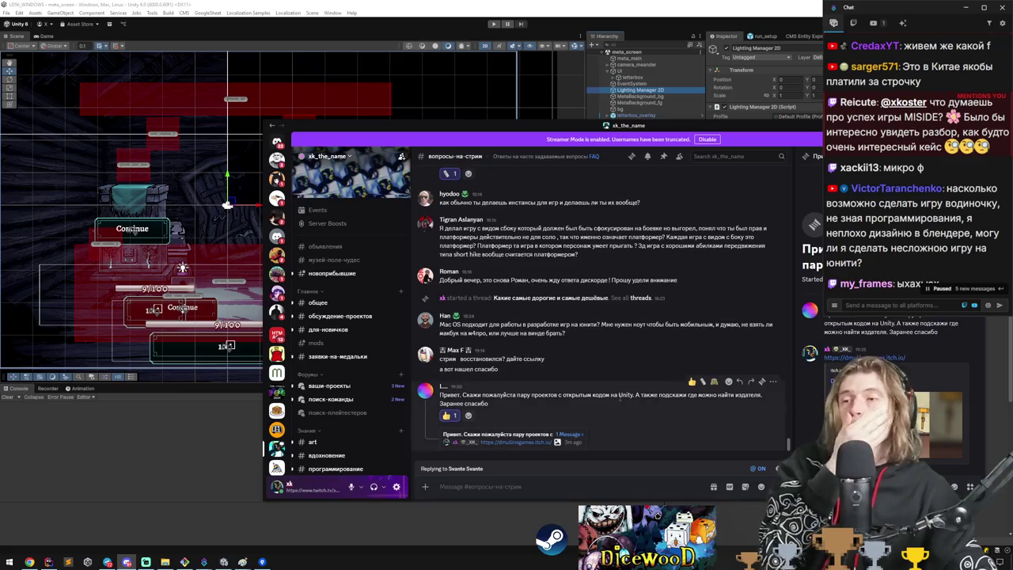
{"action": "scroll", "coordinate": [618, 405], "scroll_direction": "up", "scroll_amount": 10}
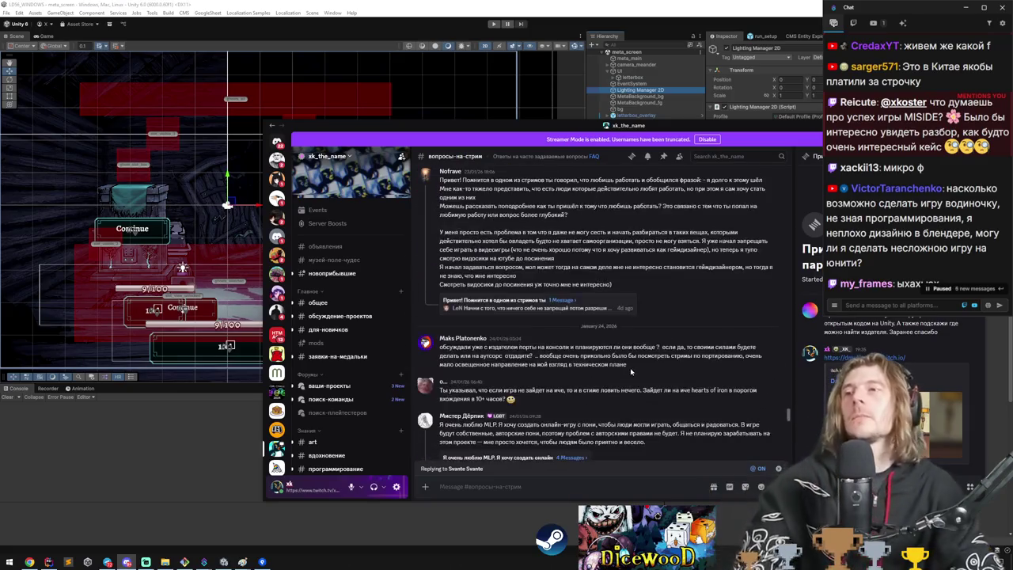
{"action": "scroll", "coordinate": [630, 371], "scroll_direction": "up", "scroll_amount": 10}
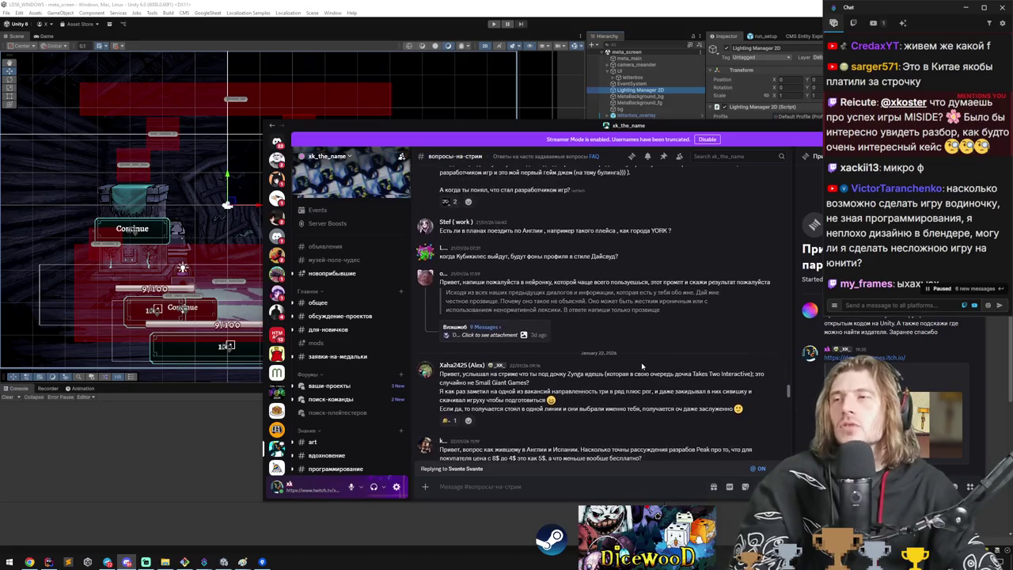
{"action": "scroll", "coordinate": [642, 366], "scroll_direction": "down", "scroll_amount": 4}
{"action": "scroll", "coordinate": [669, 332], "scroll_direction": "up", "scroll_amount": 10}
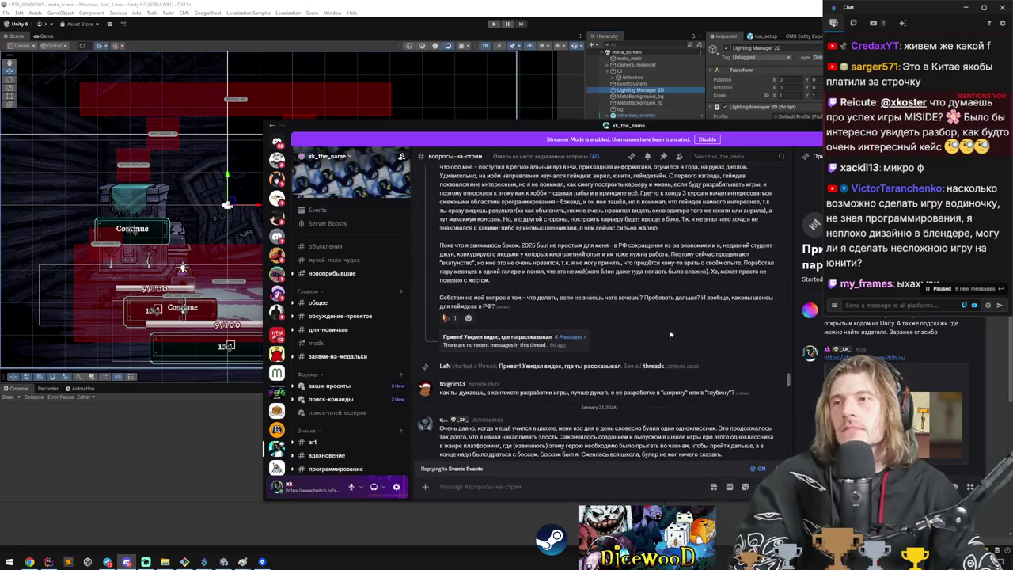
{"action": "scroll", "coordinate": [670, 330], "scroll_direction": "up", "scroll_amount": 10}
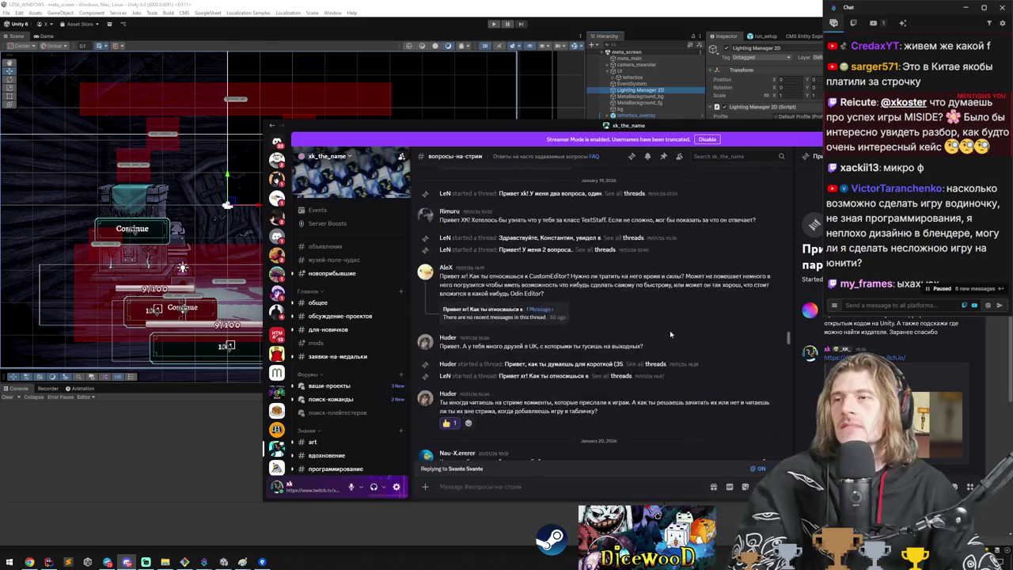
{"action": "scroll", "coordinate": [681, 326], "scroll_direction": "up", "scroll_amount": 10}
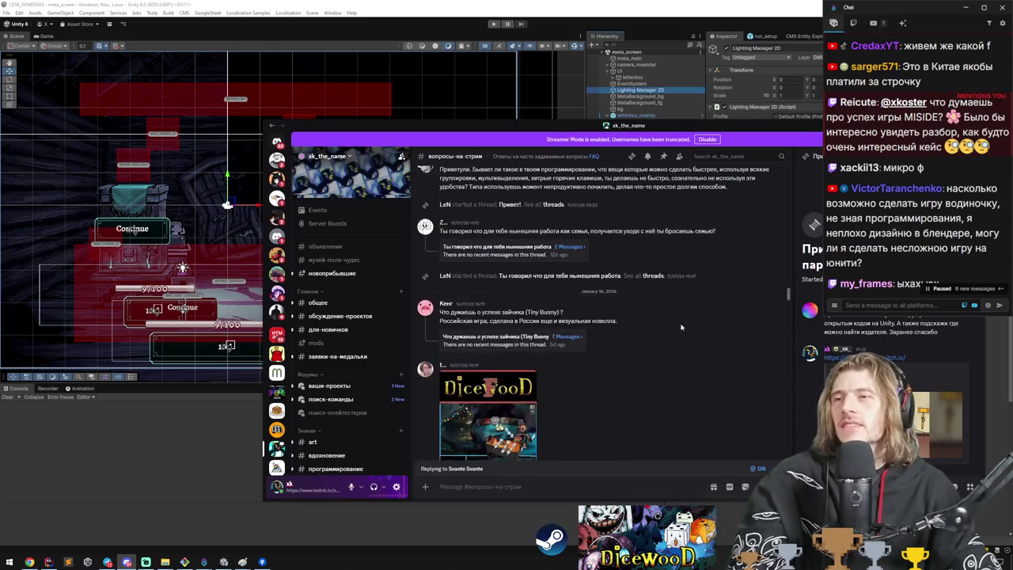
{"action": "scroll", "coordinate": [683, 319], "scroll_direction": "up", "scroll_amount": 10}
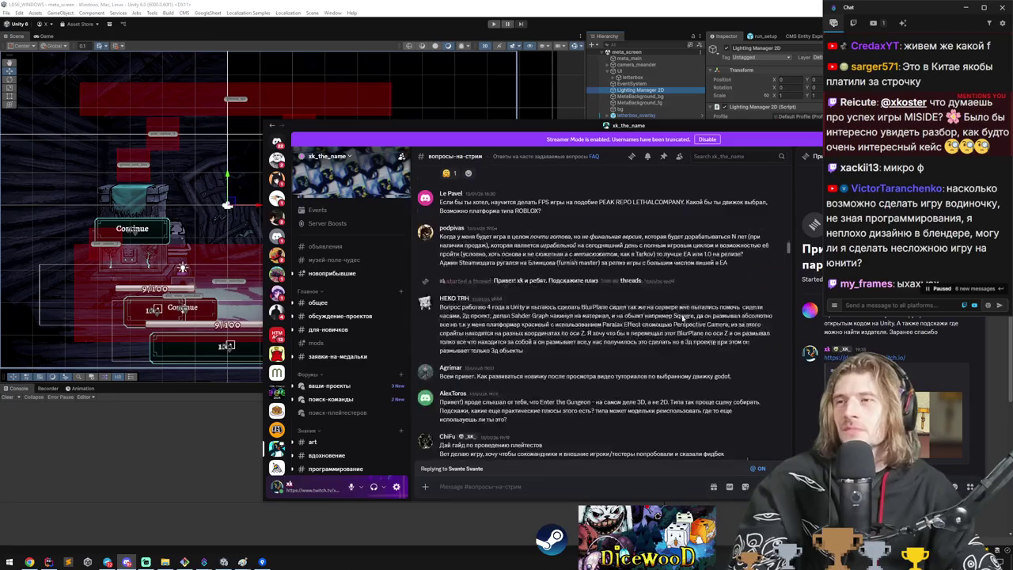
{"action": "scroll", "coordinate": [682, 319], "scroll_direction": "down", "scroll_amount": 2}
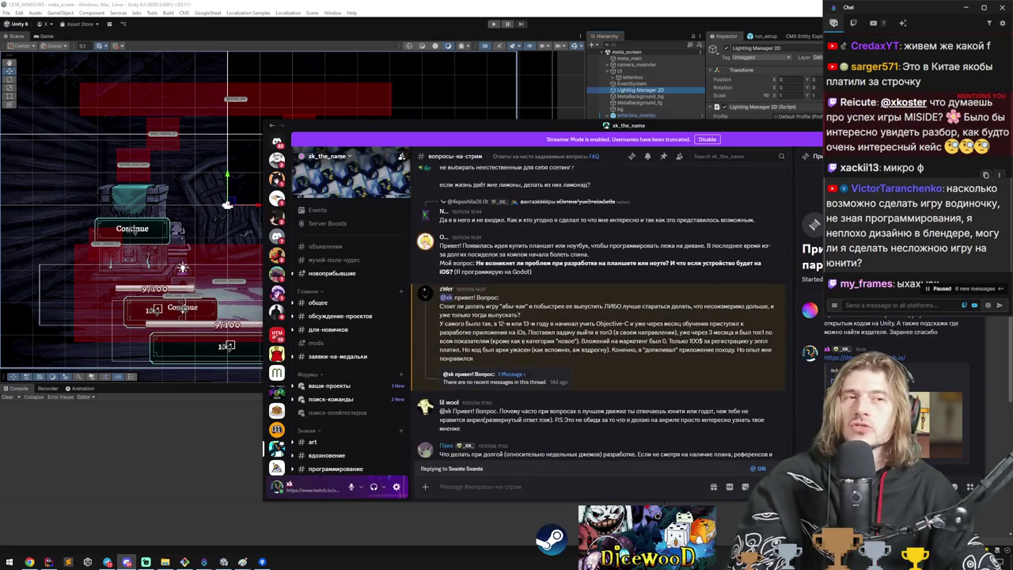
{"action": "left_click_drag", "start_coordinate": [872, 262], "coordinate": [852, 188]}
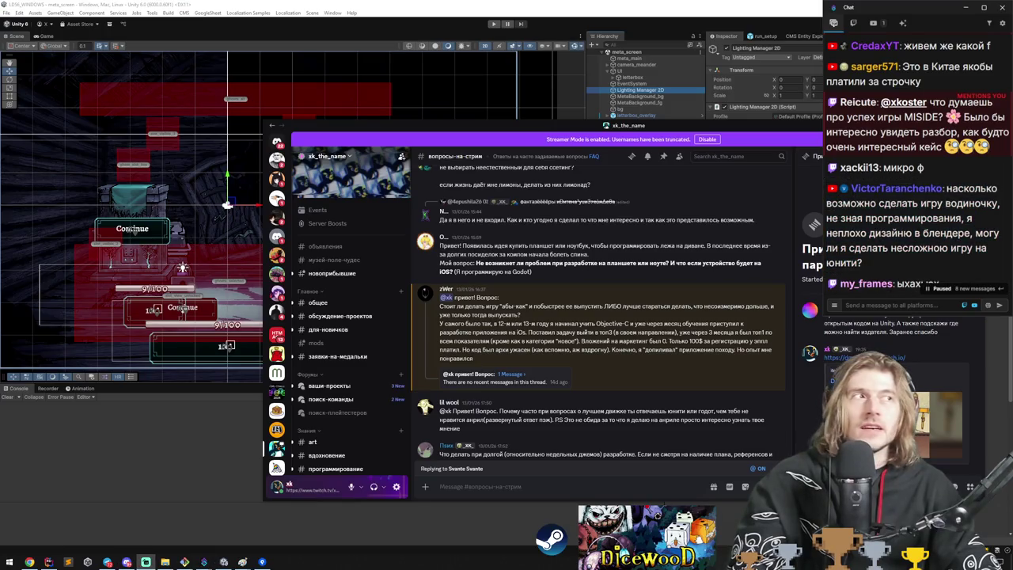
{"action": "scroll", "coordinate": [678, 297], "scroll_direction": "up", "scroll_amount": 5}
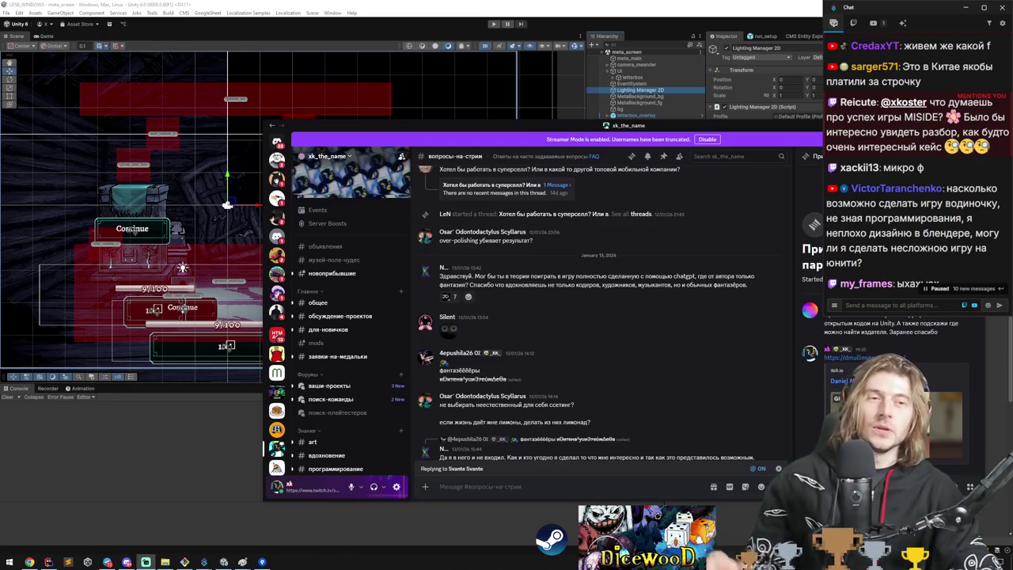
{"action": "scroll", "coordinate": [923, 186], "scroll_direction": "down", "scroll_amount": 5}
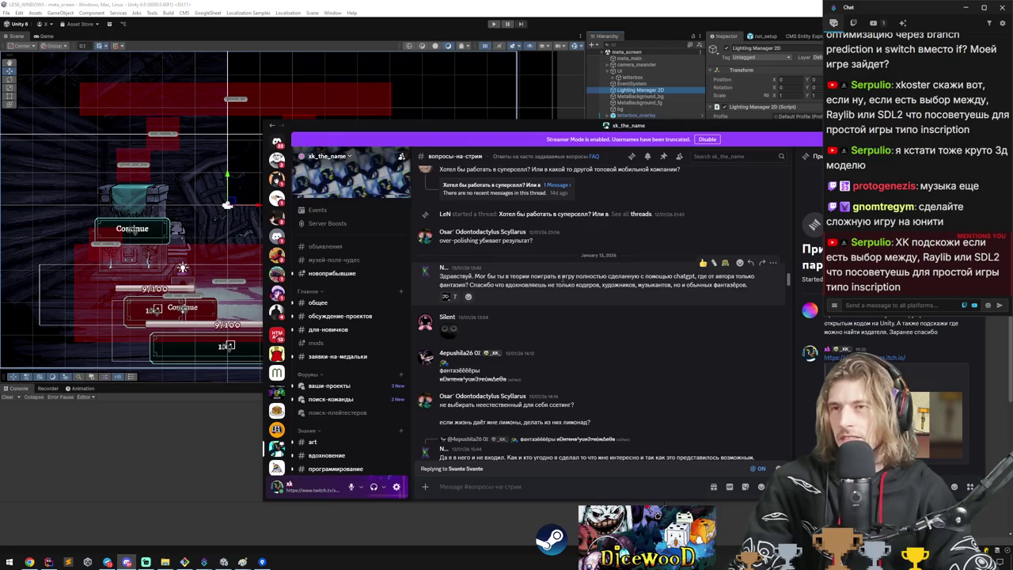
Add a vote to an existing reaction, then open and close the Supercell question's reply thread.
{"action": "left_click", "coordinate": [449, 296]}
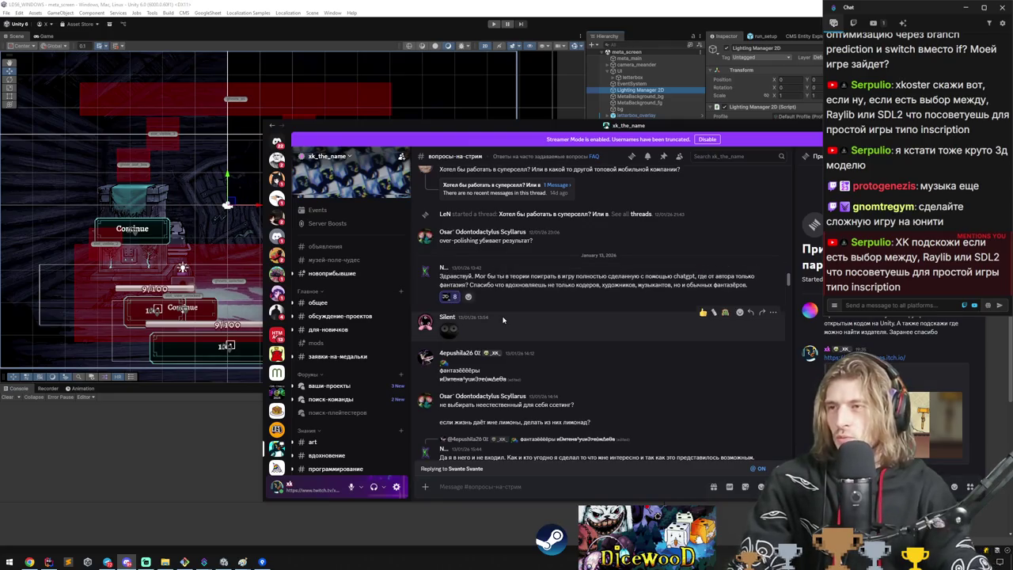
{"action": "scroll", "coordinate": [503, 319], "scroll_direction": "up", "scroll_amount": 4}
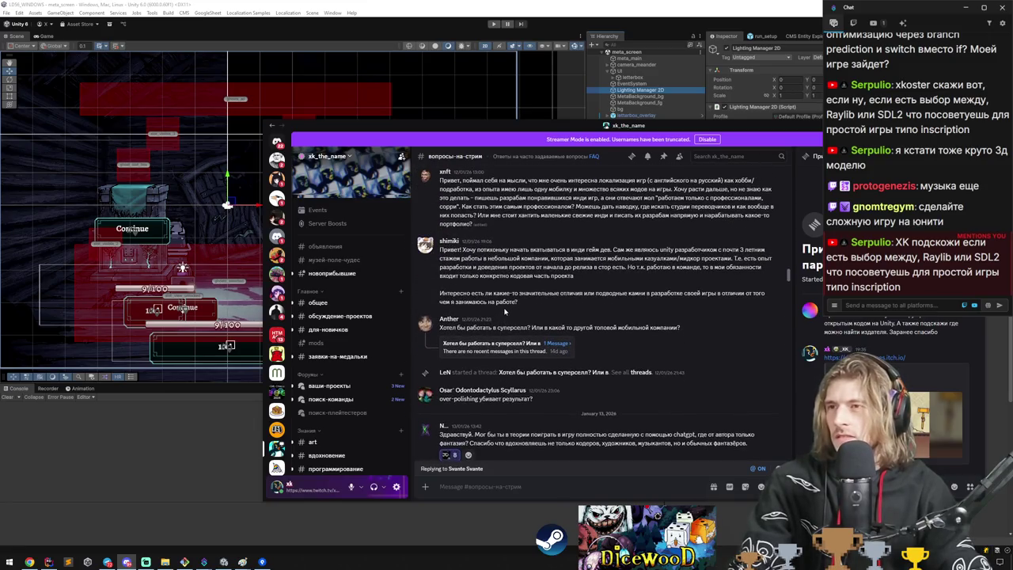
{"action": "left_click_drag", "start_coordinate": [437, 327], "coordinate": [680, 328]}
{"action": "left_click", "coordinate": [681, 337]}
{"action": "left_click", "coordinate": [680, 331]}
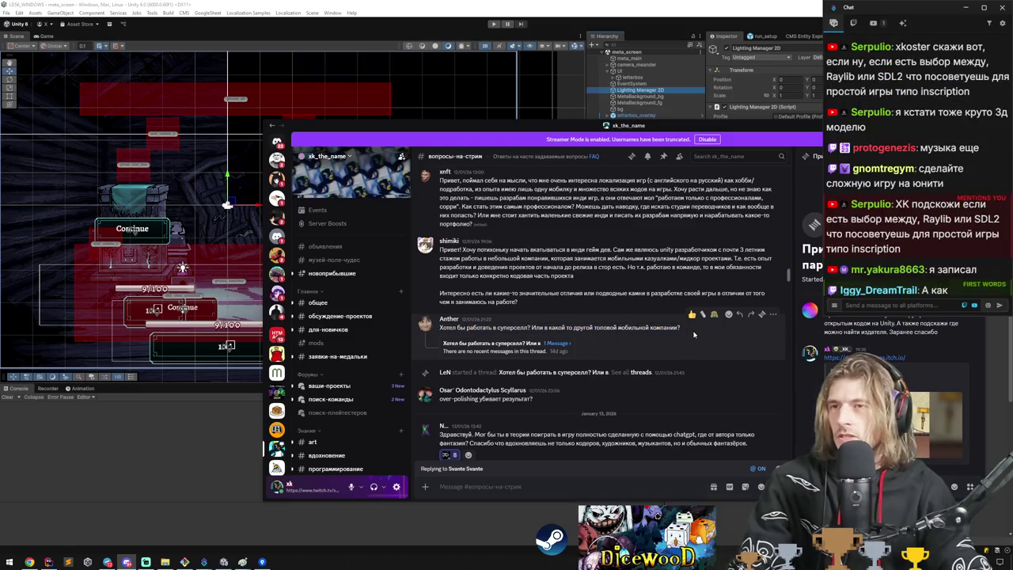
{"action": "scroll", "coordinate": [679, 410], "scroll_direction": "up", "scroll_amount": 2}
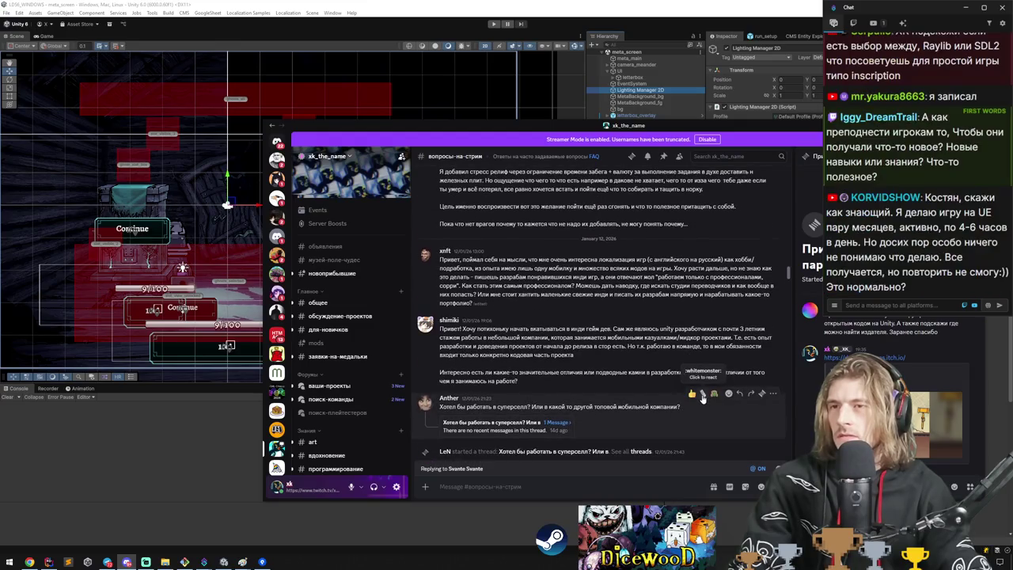
{"action": "left_click", "coordinate": [558, 423]}
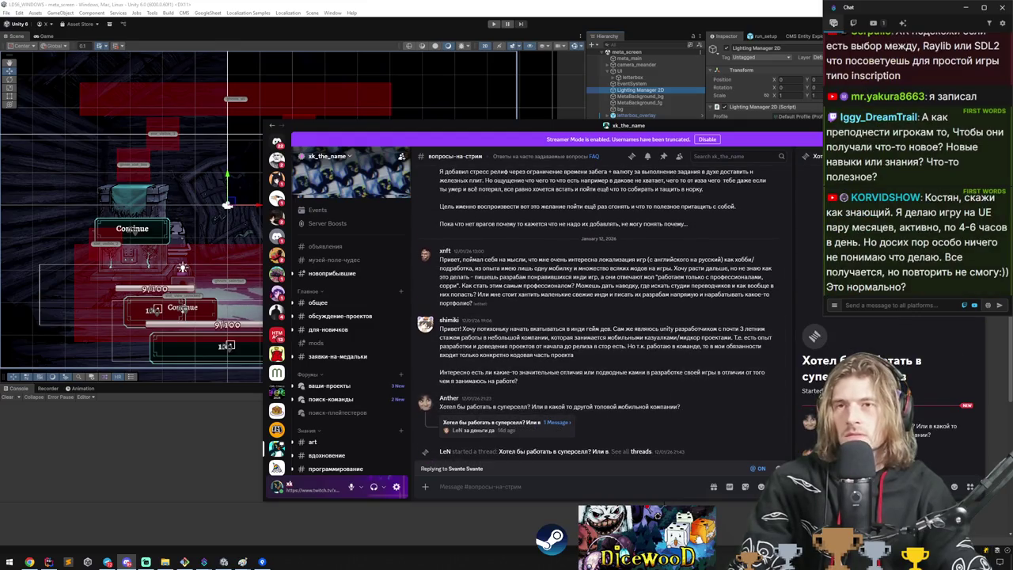
{"action": "key", "text": "Escape"}
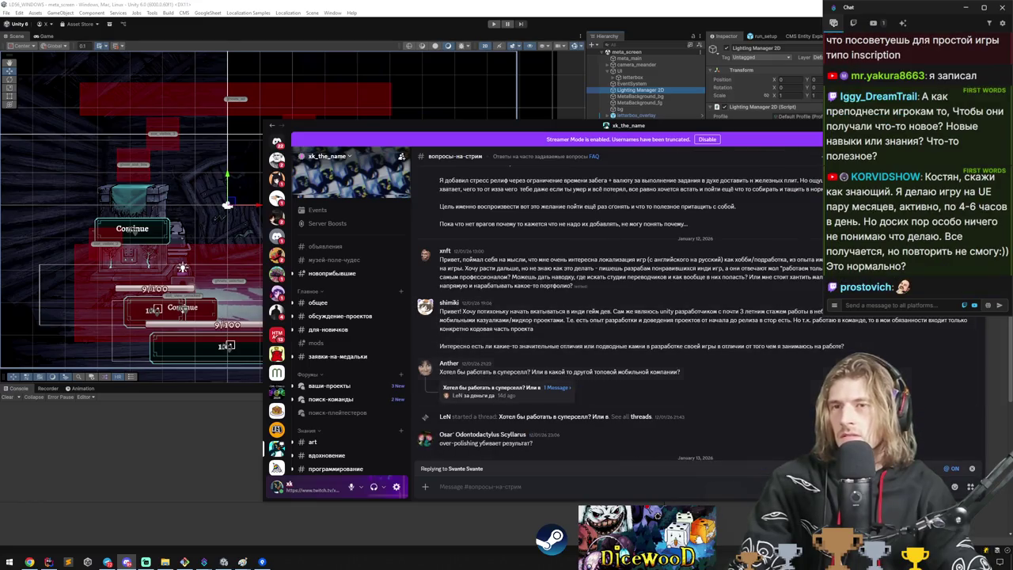
React to the platformer post with a shrug emoji and scroll back up the channel.
{"action": "scroll", "coordinate": [656, 407], "scroll_direction": "up", "scroll_amount": 5}
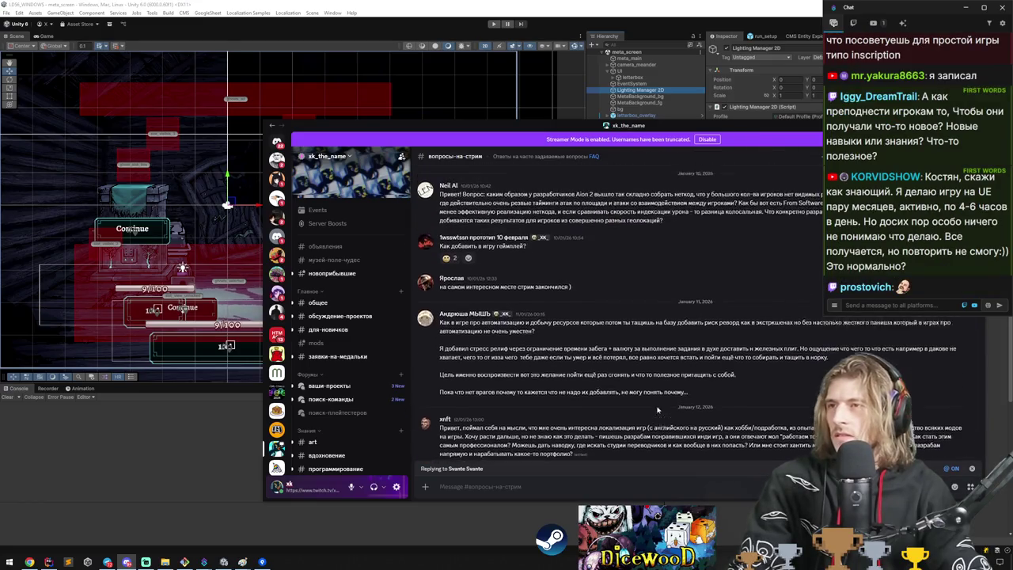
{"action": "scroll", "coordinate": [654, 402], "scroll_direction": "down", "scroll_amount": 6}
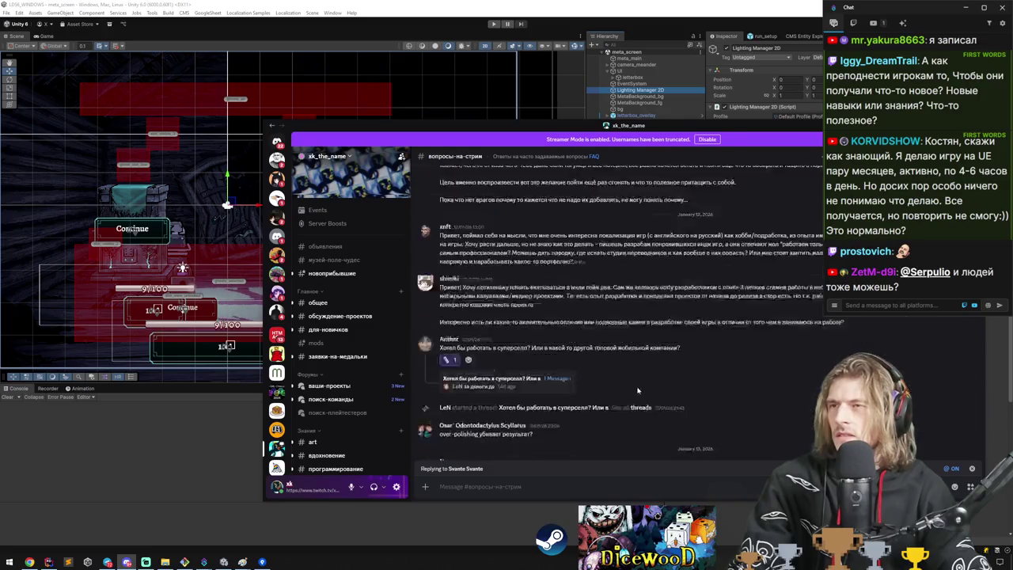
{"action": "scroll", "coordinate": [633, 391], "scroll_direction": "up", "scroll_amount": 5}
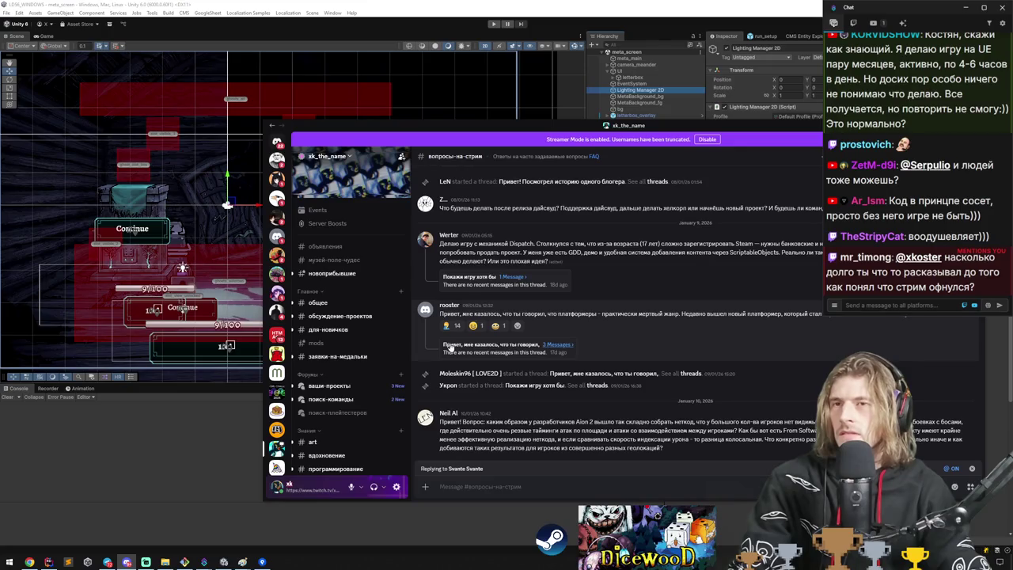
{"action": "left_click", "coordinate": [518, 325]}
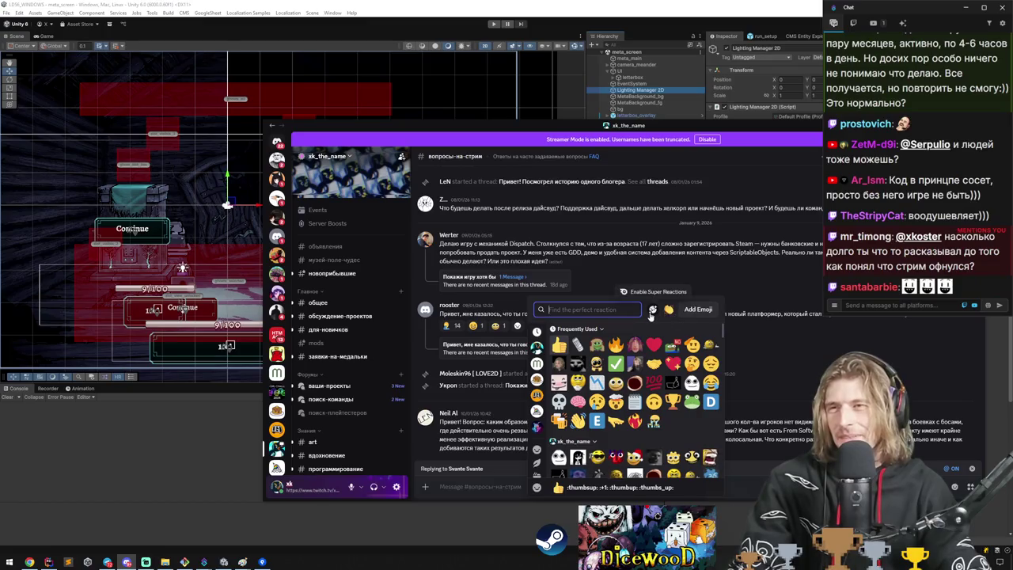
{"action": "left_click", "coordinate": [708, 346]}
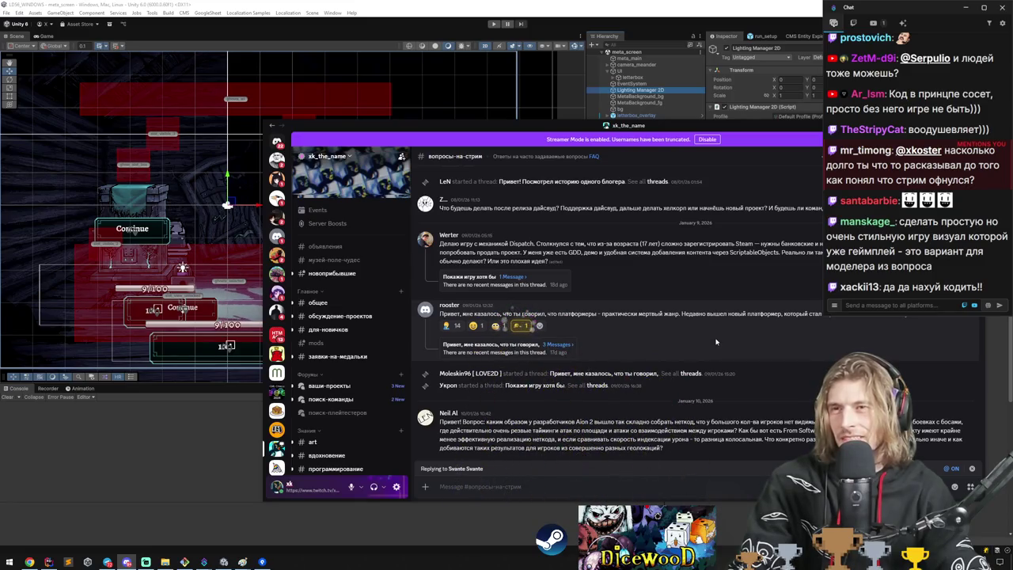
{"action": "scroll", "coordinate": [716, 342], "scroll_direction": "up", "scroll_amount": 5}
{"action": "scroll", "coordinate": [714, 338], "scroll_direction": "up", "scroll_amount": 10}
{"action": "scroll", "coordinate": [715, 338], "scroll_direction": "up", "scroll_amount": 10}
{"action": "scroll", "coordinate": [715, 338], "scroll_direction": "up", "scroll_amount": 10}
{"action": "scroll", "coordinate": [715, 338], "scroll_direction": "up", "scroll_amount": 10}
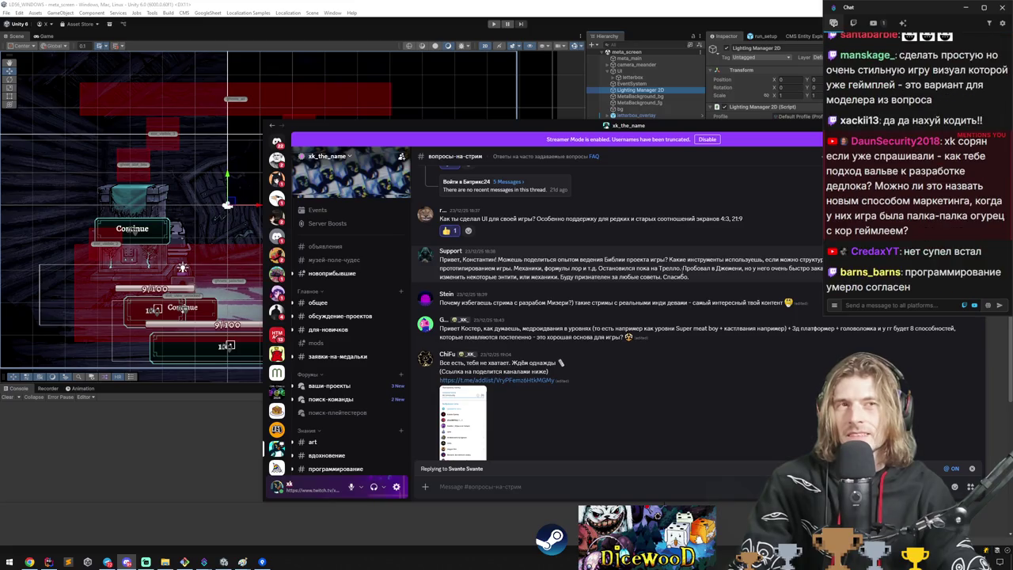
{"action": "scroll", "coordinate": [916, 198], "scroll_direction": "up", "scroll_amount": 2}
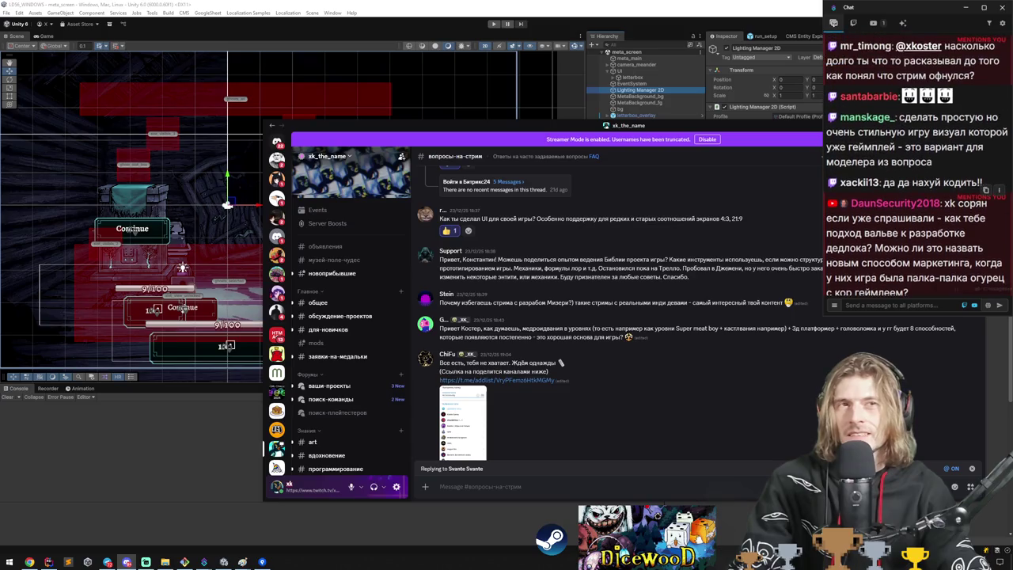
{"action": "scroll", "coordinate": [916, 198], "scroll_direction": "up", "scroll_amount": 1}
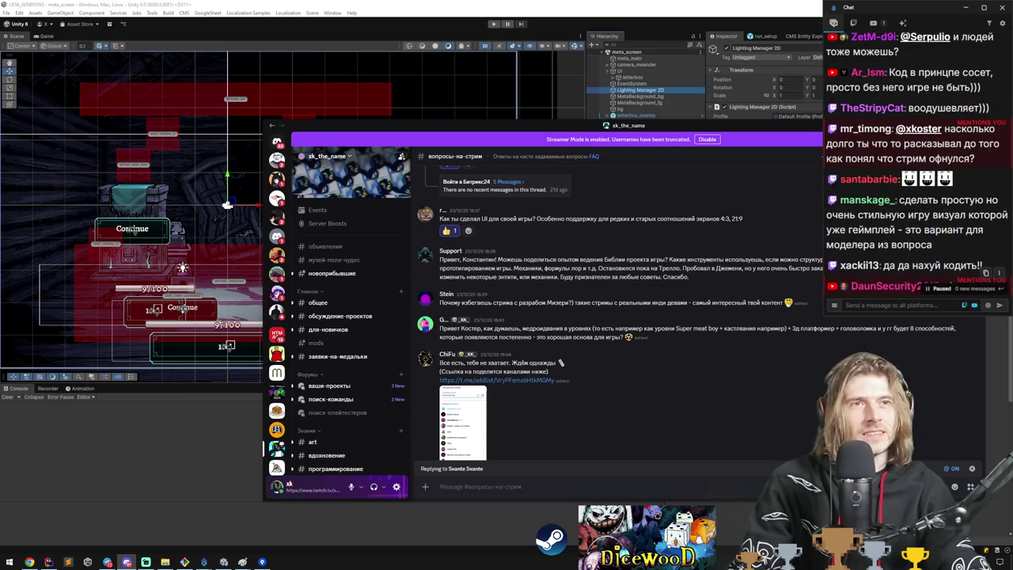
{"action": "scroll", "coordinate": [985, 172], "scroll_direction": "up", "scroll_amount": 2}
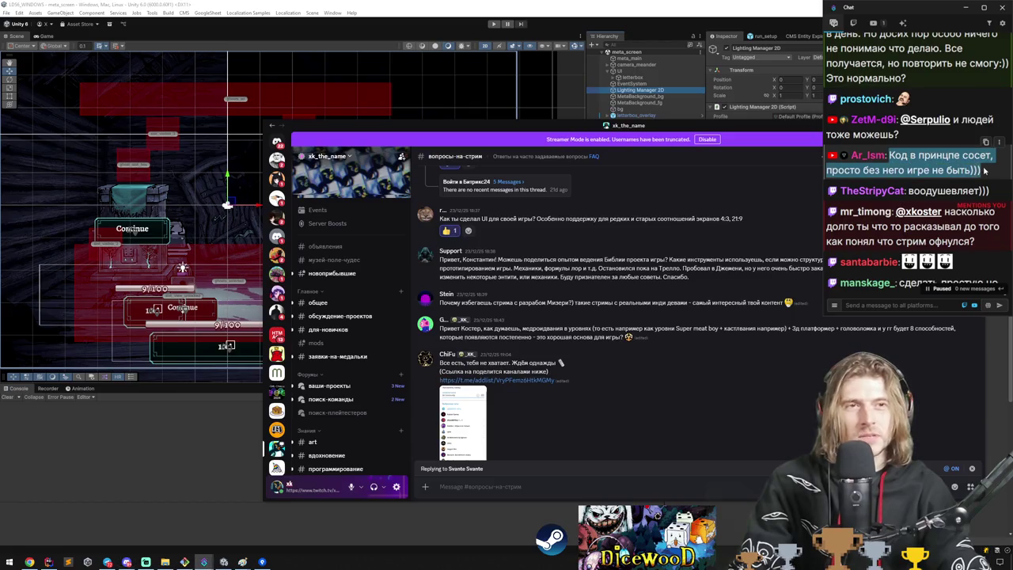
{"action": "scroll", "coordinate": [985, 171], "scroll_direction": "down", "scroll_amount": 2}
{"action": "scroll", "coordinate": [985, 172], "scroll_direction": "up", "scroll_amount": 4}
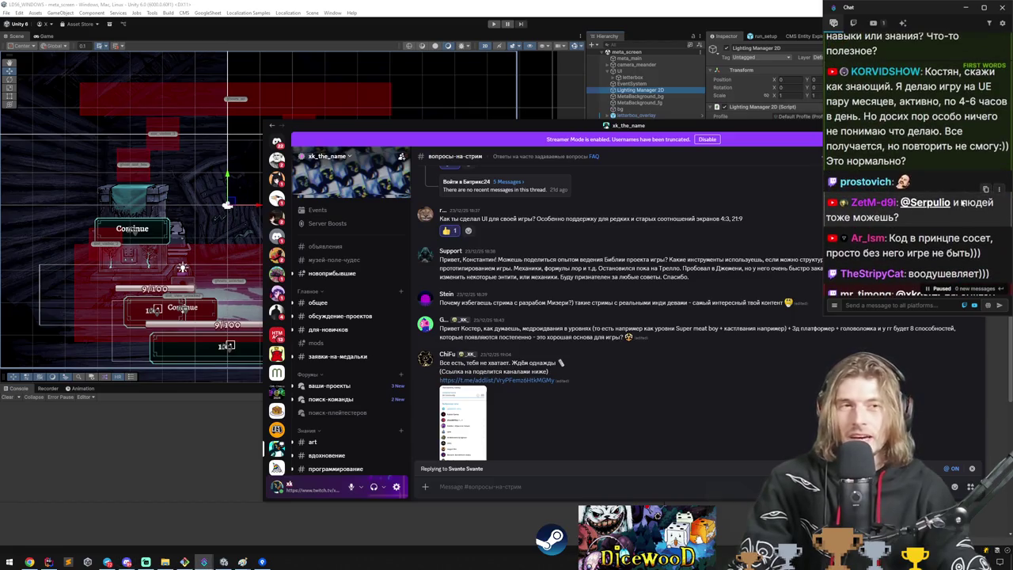
{"action": "scroll", "coordinate": [985, 182], "scroll_direction": "down", "scroll_amount": 2}
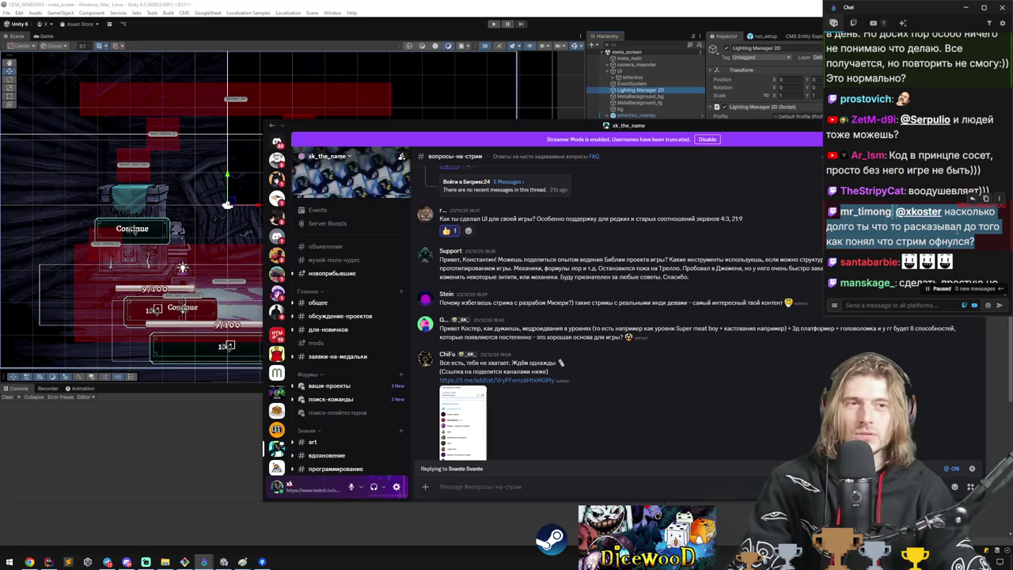
{"action": "scroll", "coordinate": [977, 239], "scroll_direction": "down", "scroll_amount": 5}
{"action": "scroll", "coordinate": [977, 239], "scroll_direction": "down", "scroll_amount": 2}
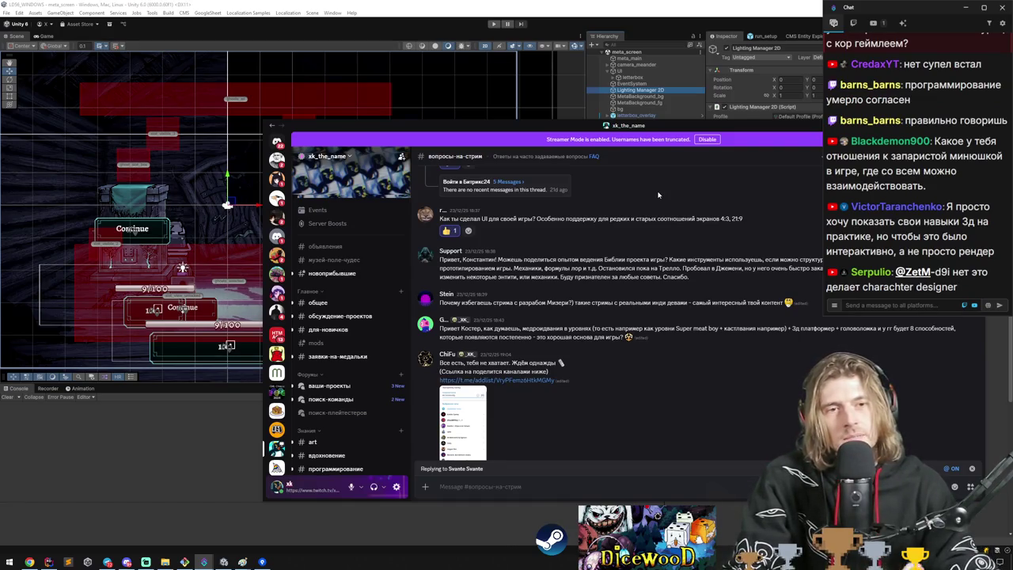
{"action": "key", "text": "alt+Tab"}
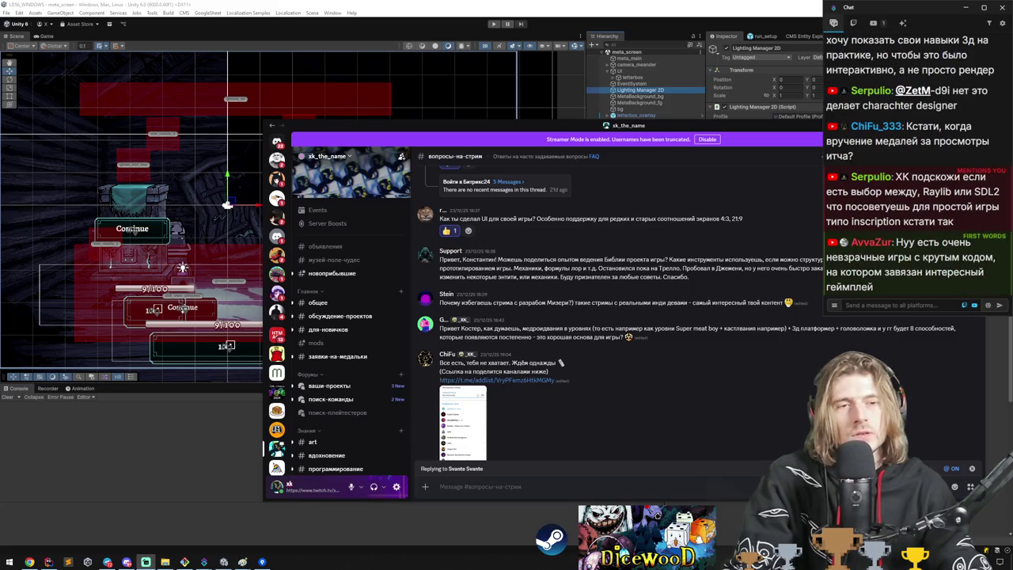
{"action": "key", "text": "alt+Tab"}
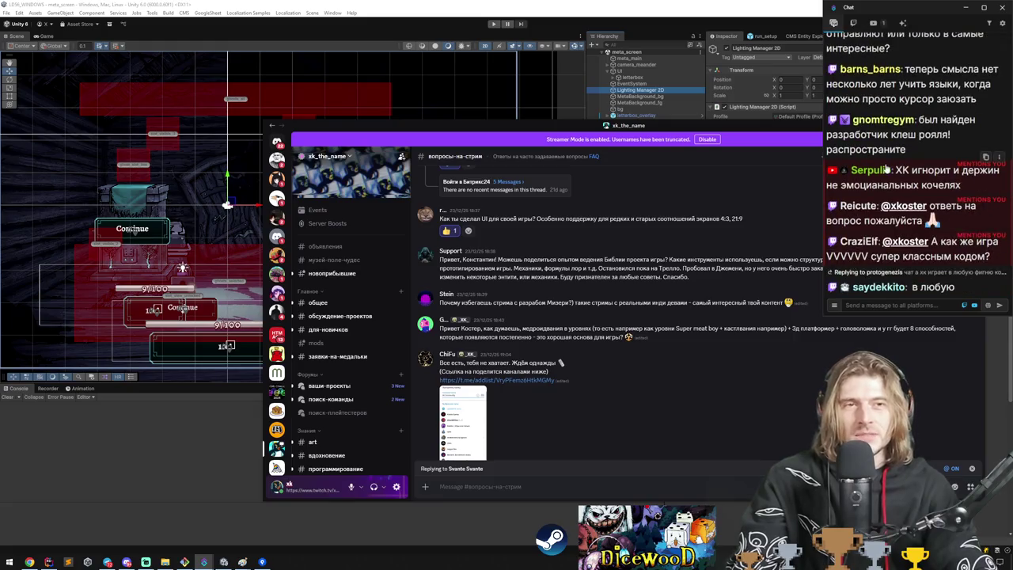
Check the viewer's message history, then search the word 'Raylib' and open raylib.com.
{"action": "left_click", "coordinate": [877, 169]}
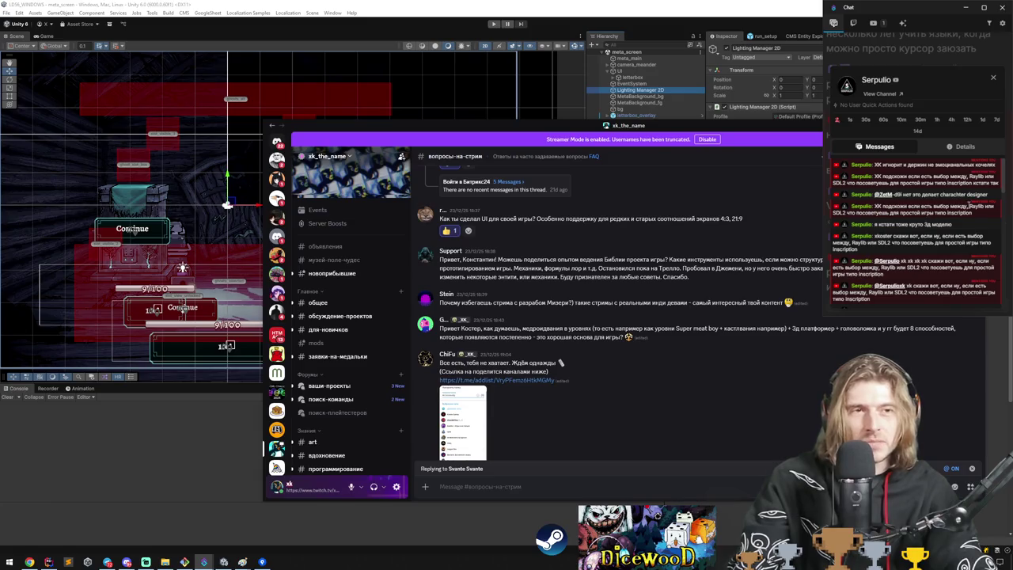
{"action": "mouse_move", "coordinate": [977, 214]}
{"action": "left_mouse_down"}
{"action": "mouse_move", "coordinate": [841, 212]}
{"action": "mouse_move", "coordinate": [974, 212]}
{"action": "left_mouse_up"}
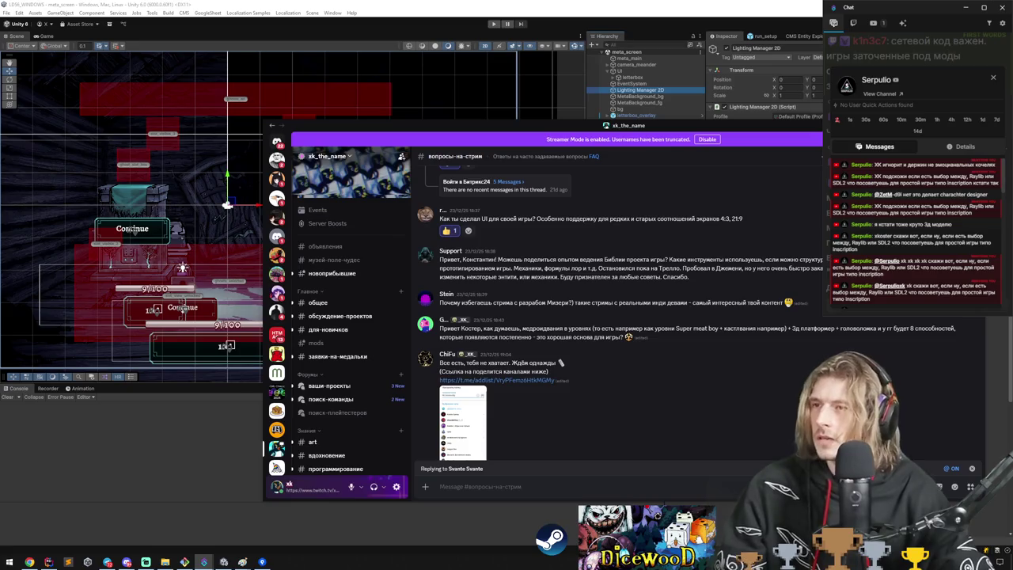
{"action": "left_click", "coordinate": [993, 78]}
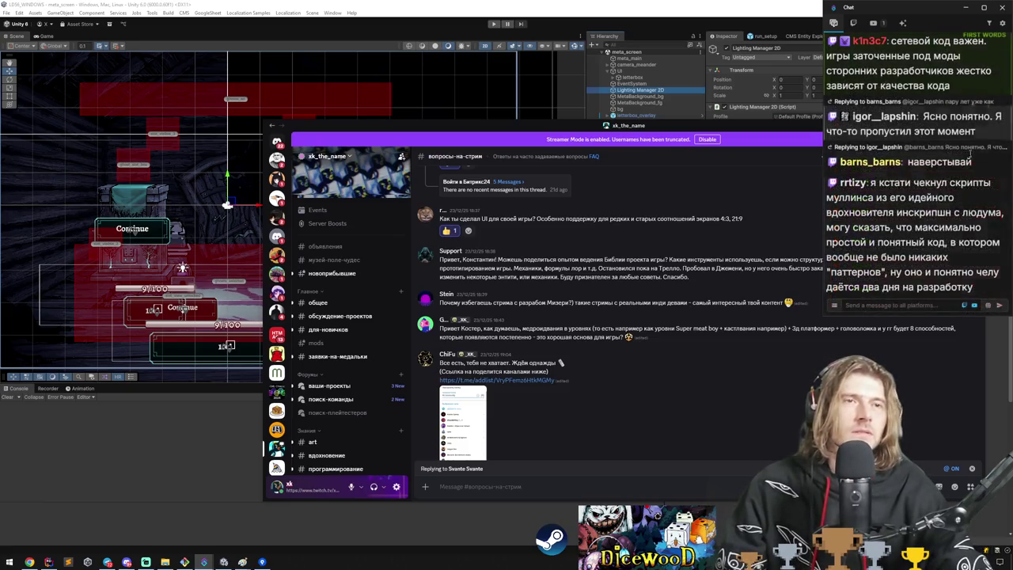
{"action": "scroll", "coordinate": [948, 254], "scroll_direction": "up", "scroll_amount": 5}
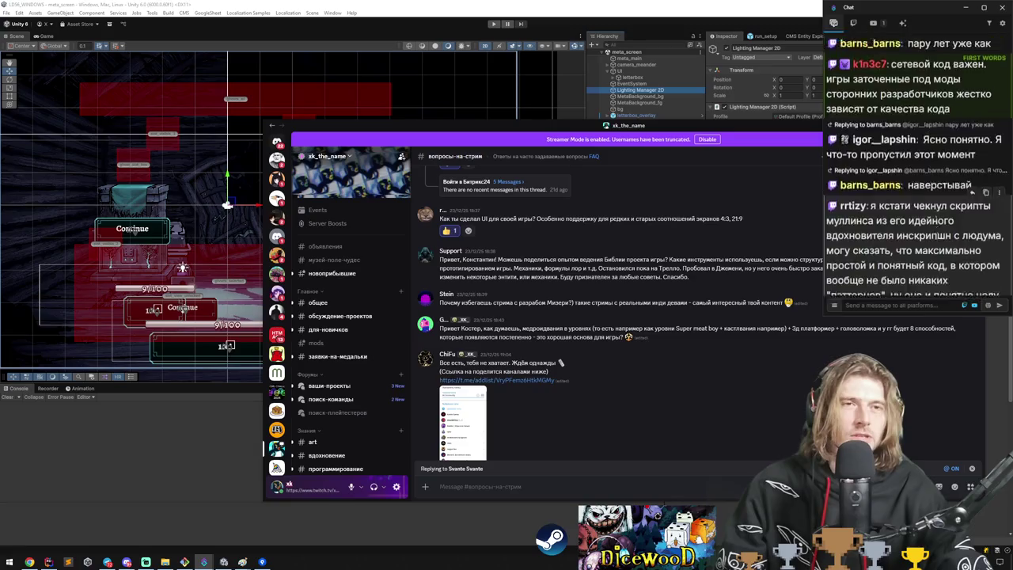
{"action": "scroll", "coordinate": [933, 214], "scroll_direction": "up", "scroll_amount": 5}
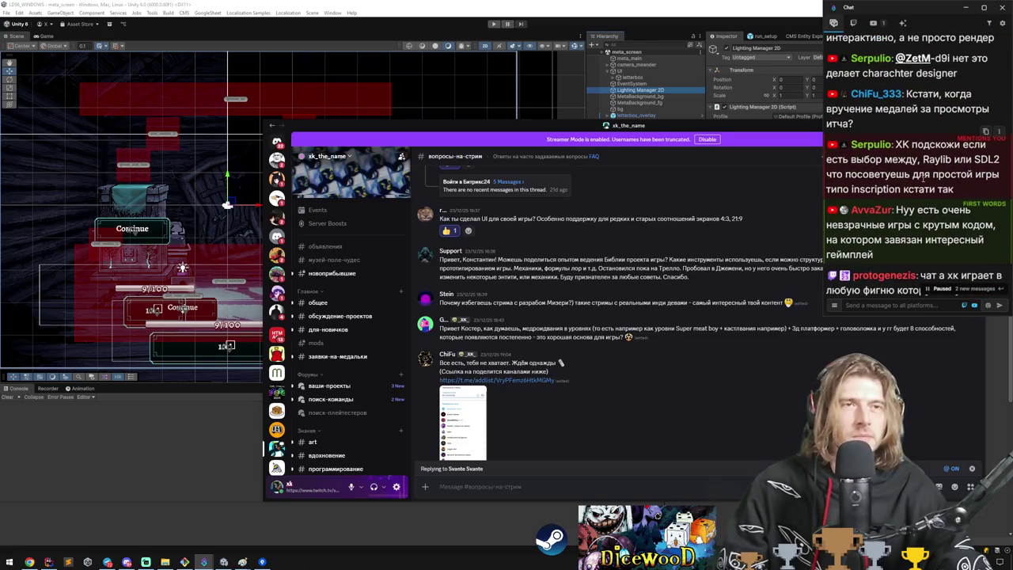
{"action": "double_click", "coordinate": [936, 242]}
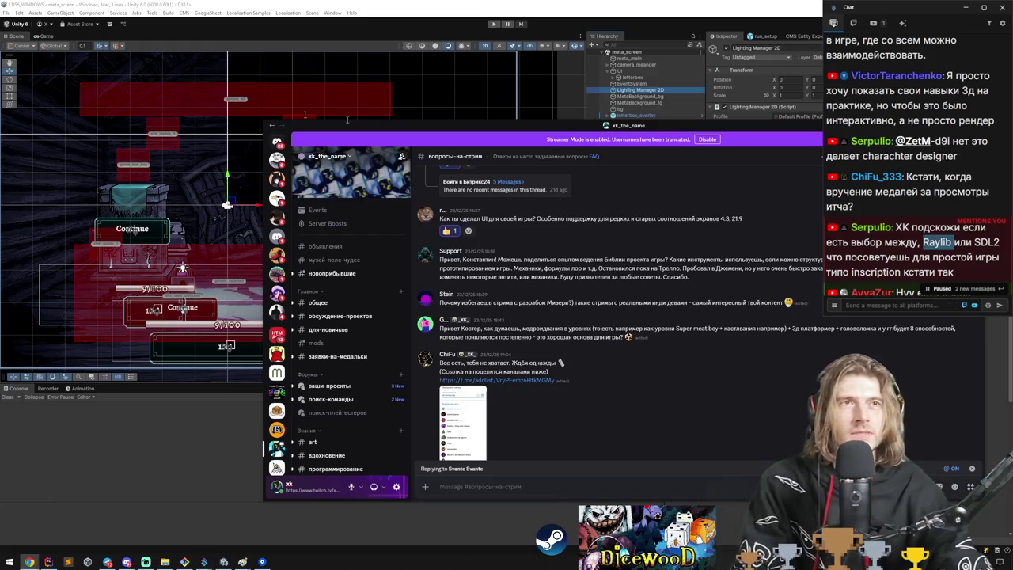
{"action": "key", "text": "alt+Tab"}
{"action": "left_click", "coordinate": [237, 197]}
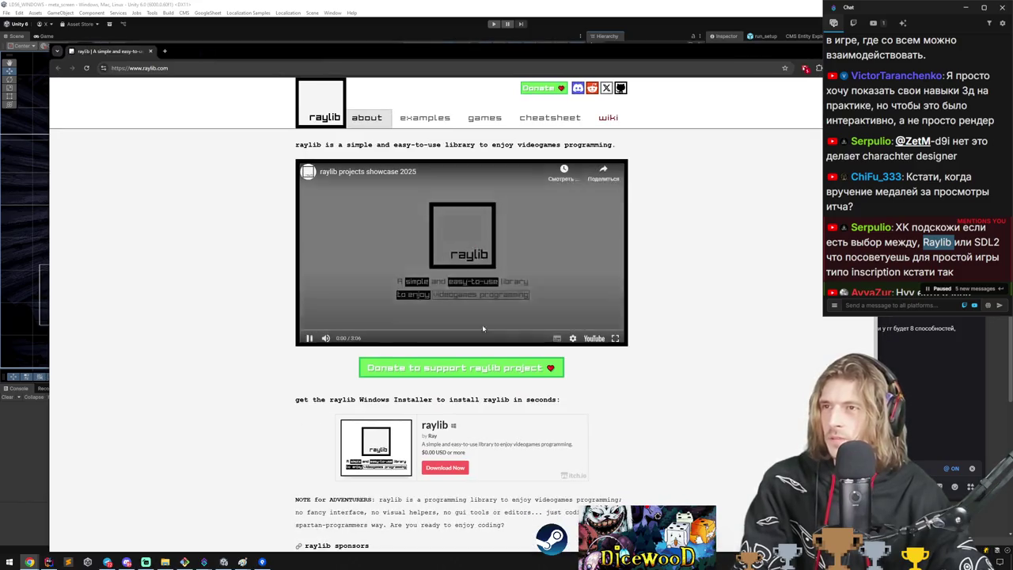
Skip raylib.com's showcase video to 1:00, then view its examples and games pages.
{"action": "left_click", "coordinate": [406, 329]}
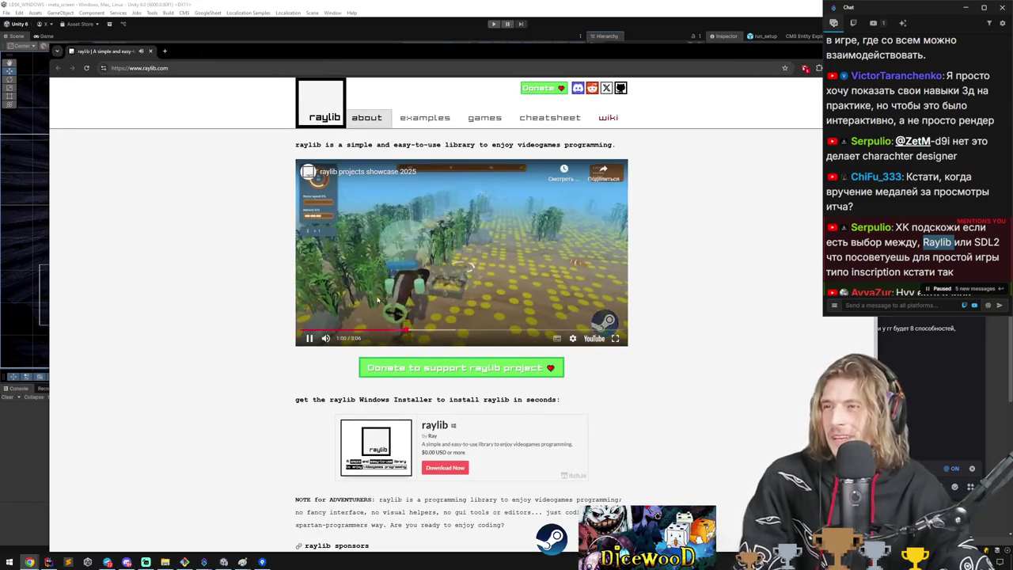
{"action": "left_click", "coordinate": [415, 126]}
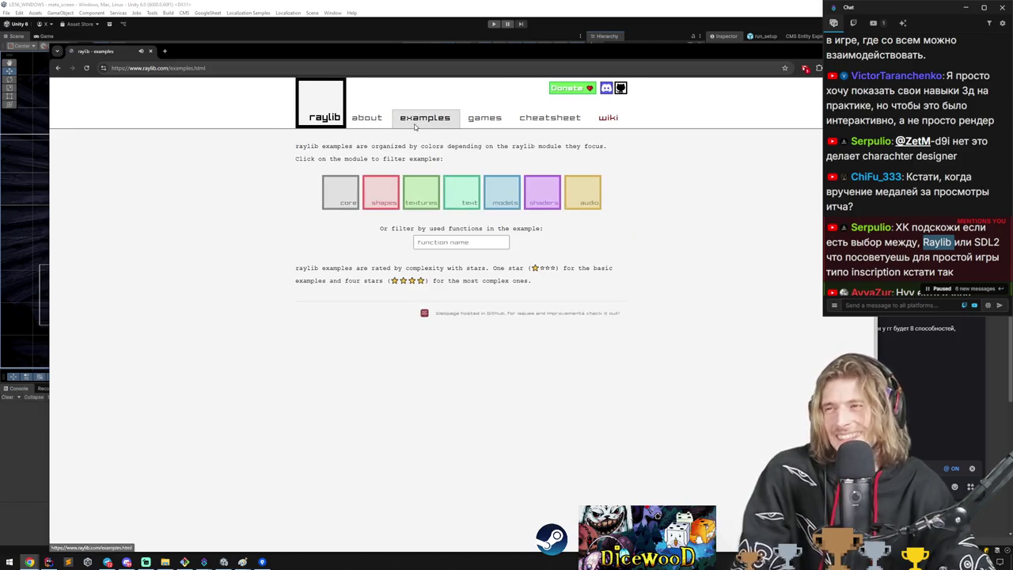
{"action": "scroll", "coordinate": [538, 237], "scroll_direction": "down", "scroll_amount": 3}
{"action": "scroll", "coordinate": [538, 238], "scroll_direction": "up", "scroll_amount": 3}
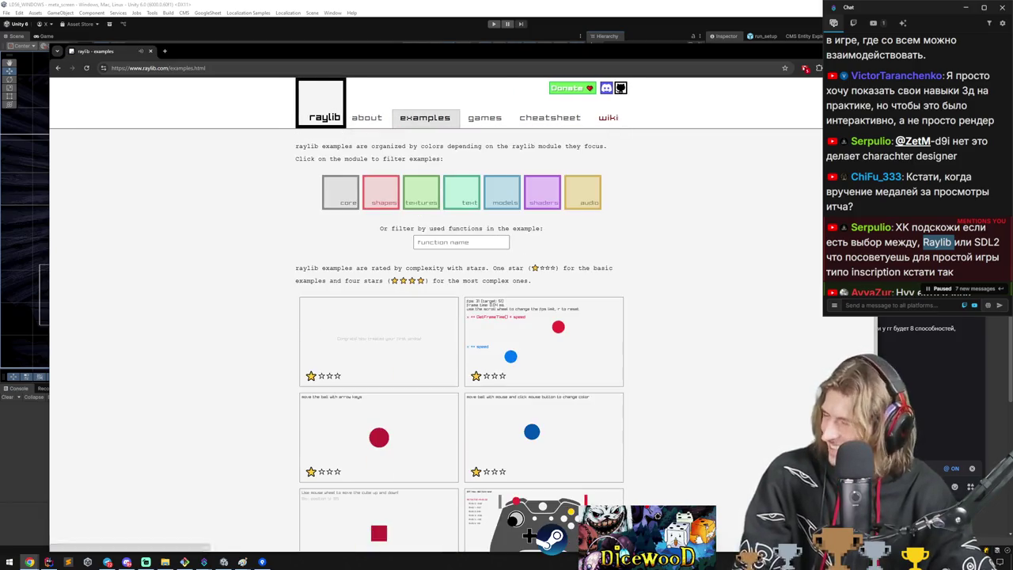
{"action": "left_click", "coordinate": [484, 118]}
Search for 'sdl' and open the Simple DirectMedia Layer homepage on libsdl.org.
{"action": "left_click", "coordinate": [328, 67]}
{"action": "type", "text": "sdl"}
{"action": "key", "text": "Return"}
{"action": "left_click", "coordinate": [206, 172]}
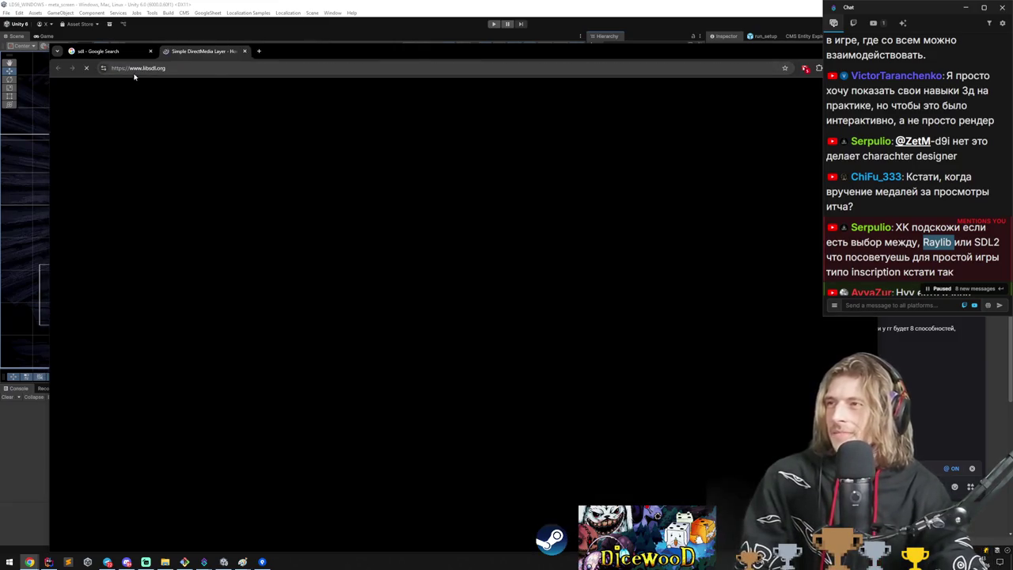
{"action": "left_click_drag", "start_coordinate": [284, 51], "coordinate": [108, 45]}
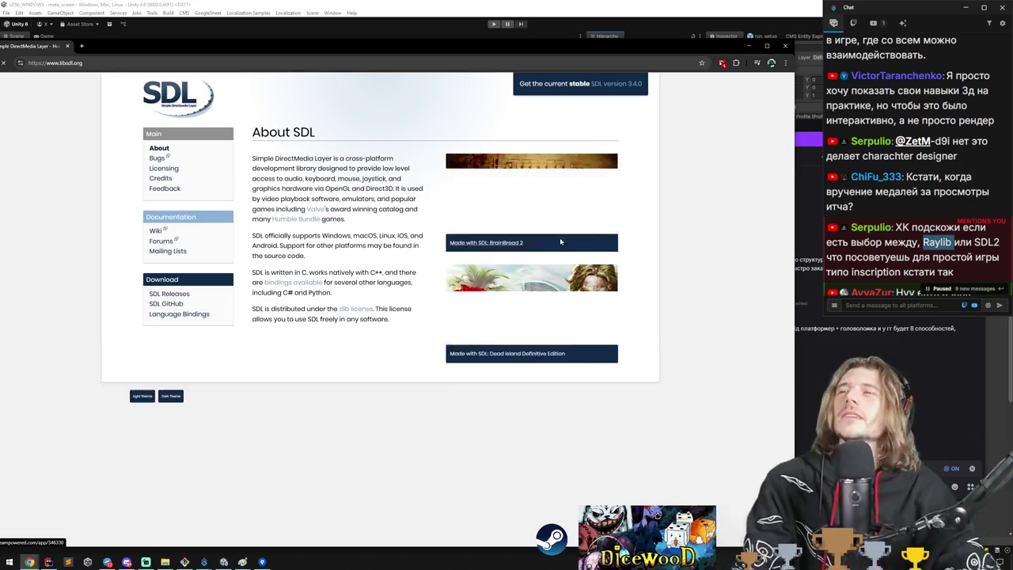
Toggle DevTools on the libsdl.org page, then bring the Discord Q&A window forward.
{"action": "key", "text": "F12"}
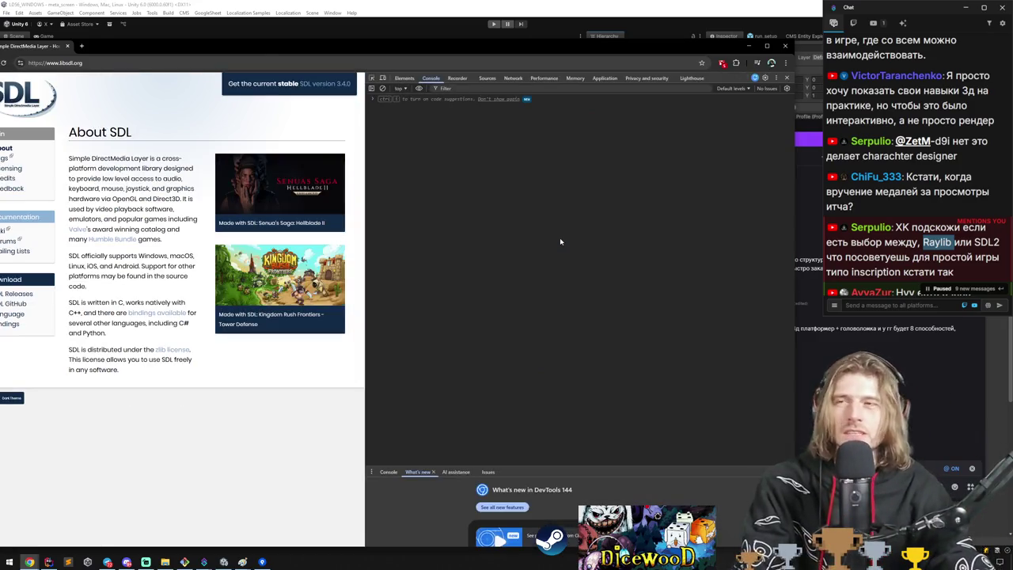
{"action": "key", "text": "F12"}
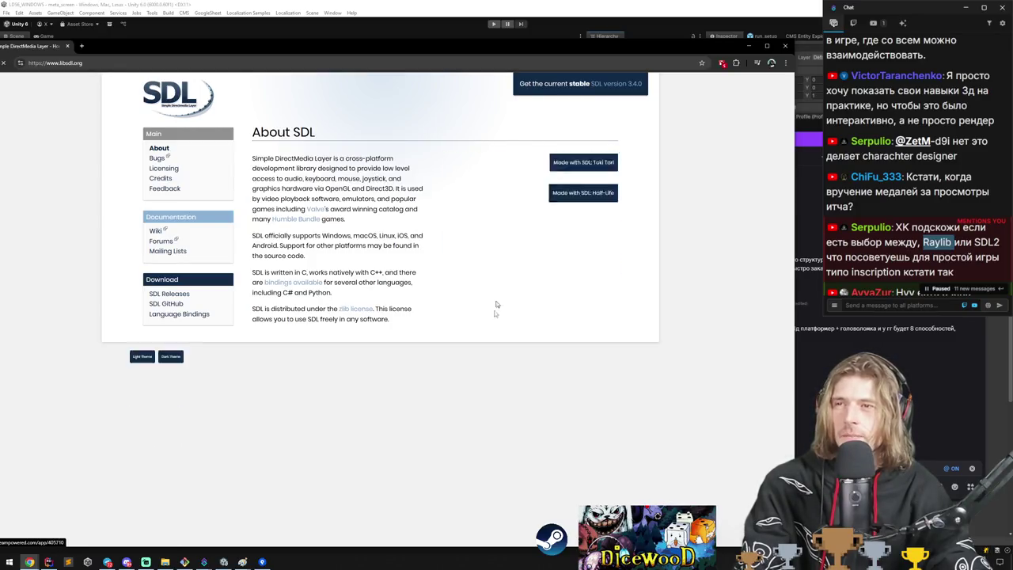
{"action": "key", "text": "alt+Tab"}
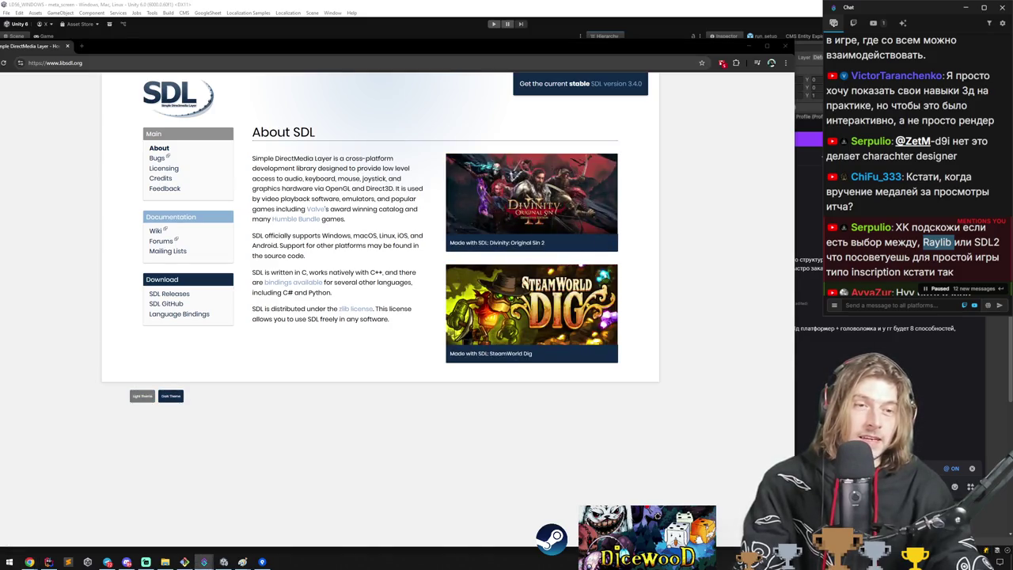
{"action": "key", "text": "alt+Tab"}
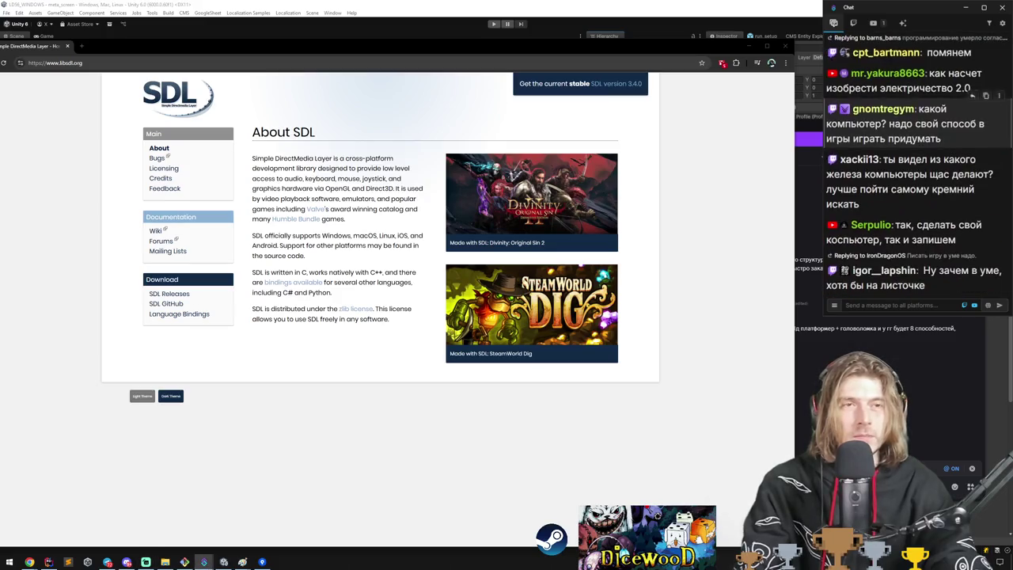
{"action": "key", "text": "alt+Tab"}
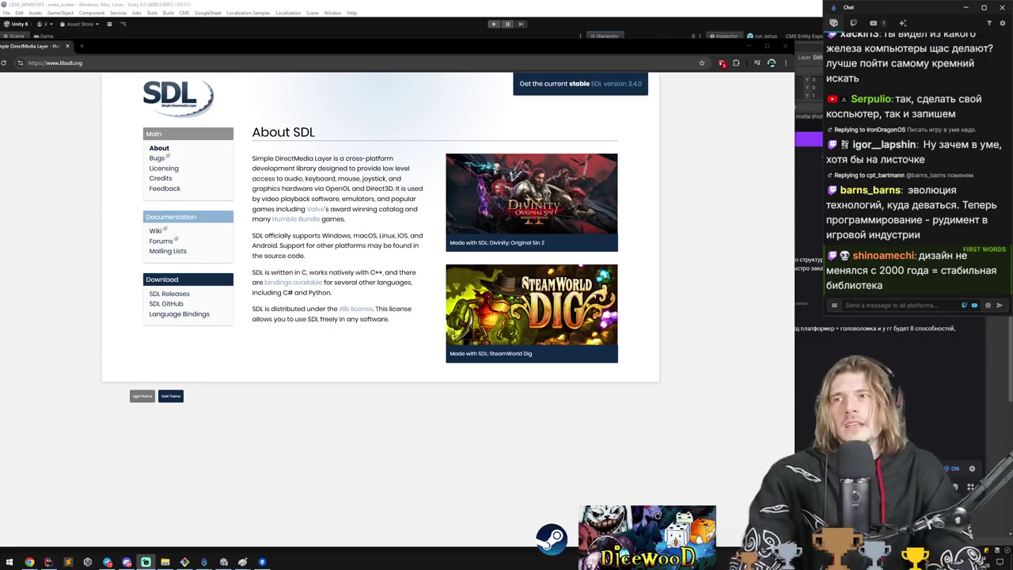
{"action": "left_click", "coordinate": [426, 434]}
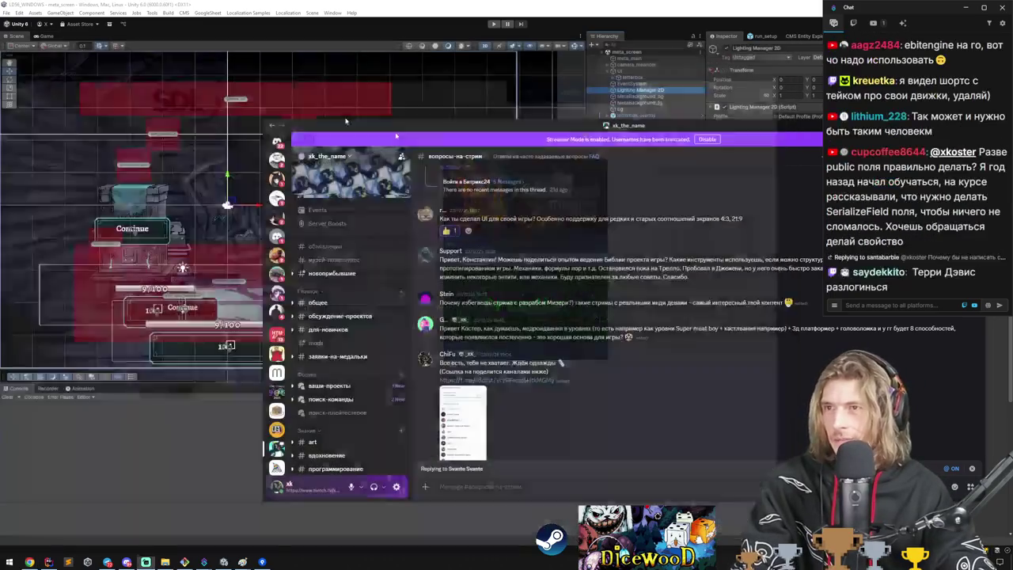
{"action": "left_click", "coordinate": [127, 562]}
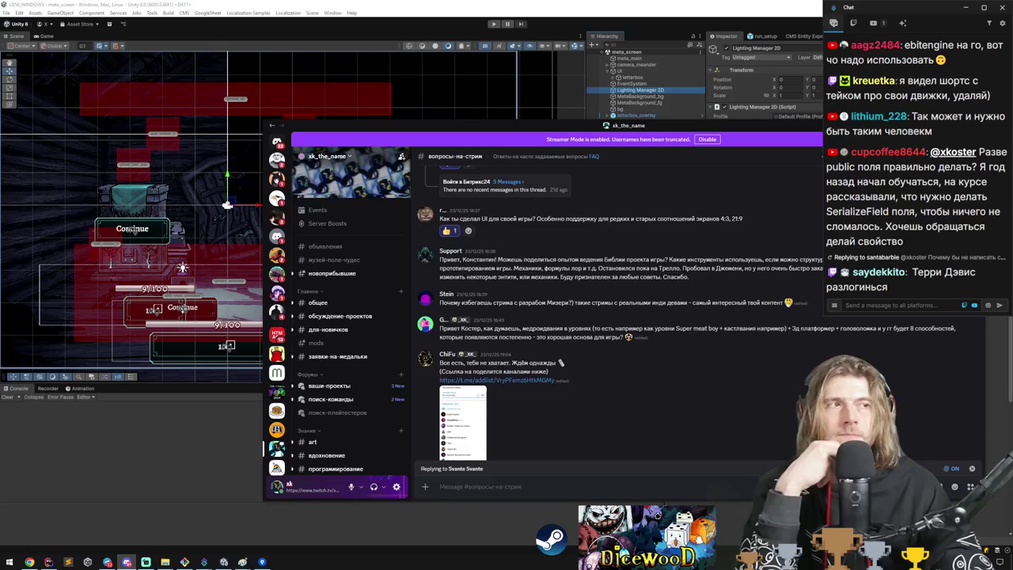
{"action": "left_click", "coordinate": [910, 198]}
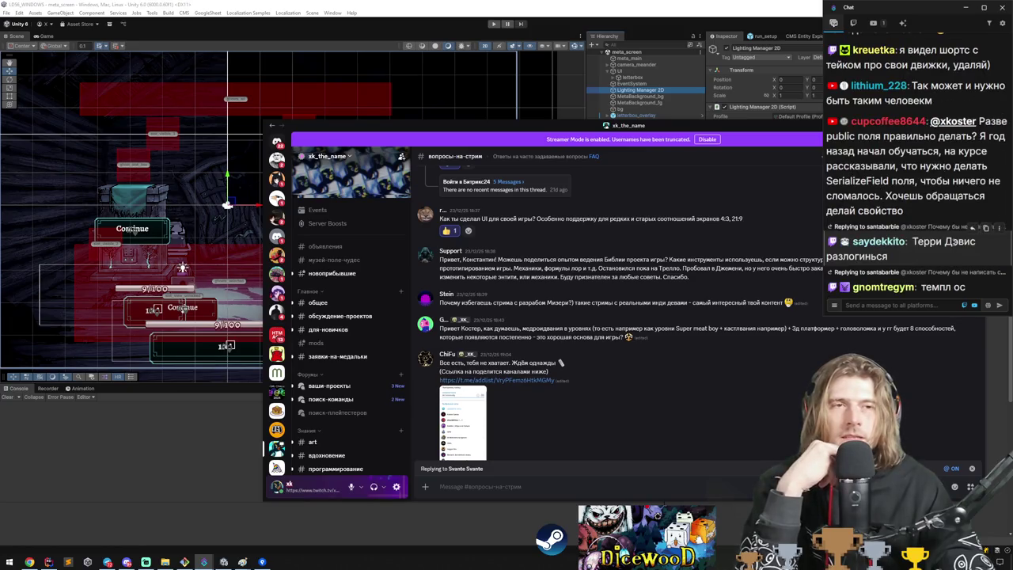
{"action": "mouse_move", "coordinate": [944, 209]}
{"action": "left_mouse_down"}
{"action": "mouse_move", "coordinate": [839, 154]}
{"action": "mouse_move", "coordinate": [837, 115]}
{"action": "mouse_move", "coordinate": [871, 178]}
{"action": "mouse_move", "coordinate": [926, 182]}
{"action": "mouse_move", "coordinate": [877, 196]}
{"action": "mouse_move", "coordinate": [883, 174]}
{"action": "mouse_move", "coordinate": [906, 190]}
{"action": "left_mouse_up"}
{"action": "left_click", "coordinate": [917, 181]}
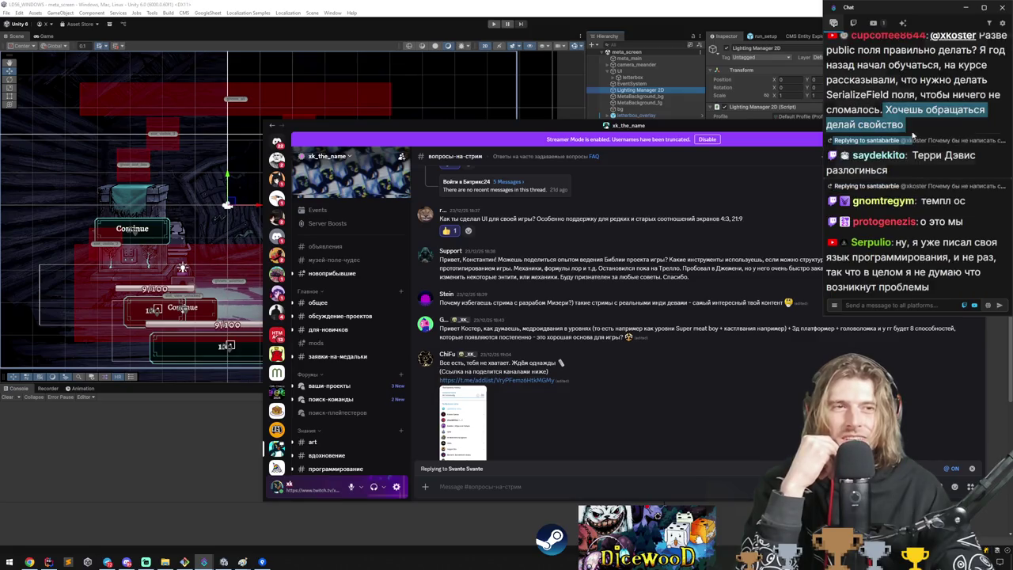
{"action": "left_click", "coordinate": [899, 119]}
{"action": "scroll", "coordinate": [910, 143], "scroll_direction": "up", "scroll_amount": 2}
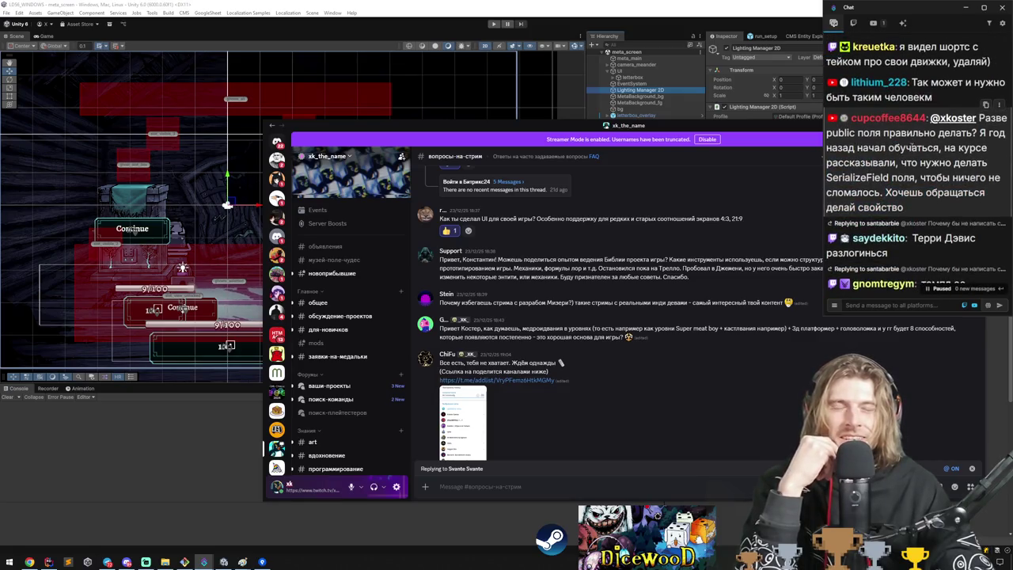
{"action": "left_click_drag", "start_coordinate": [926, 206], "coordinate": [851, 120]}
Bring Unity forward and frame the bg background sprite in the main menu scene.
{"action": "left_click", "coordinate": [482, 3]}
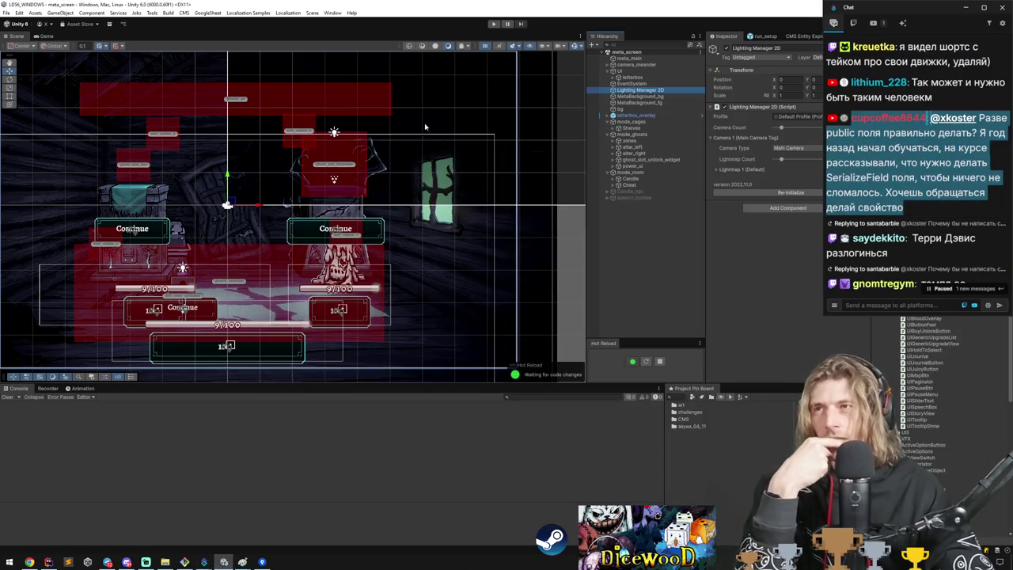
{"action": "scroll", "coordinate": [554, 103], "scroll_direction": "up", "scroll_amount": 3}
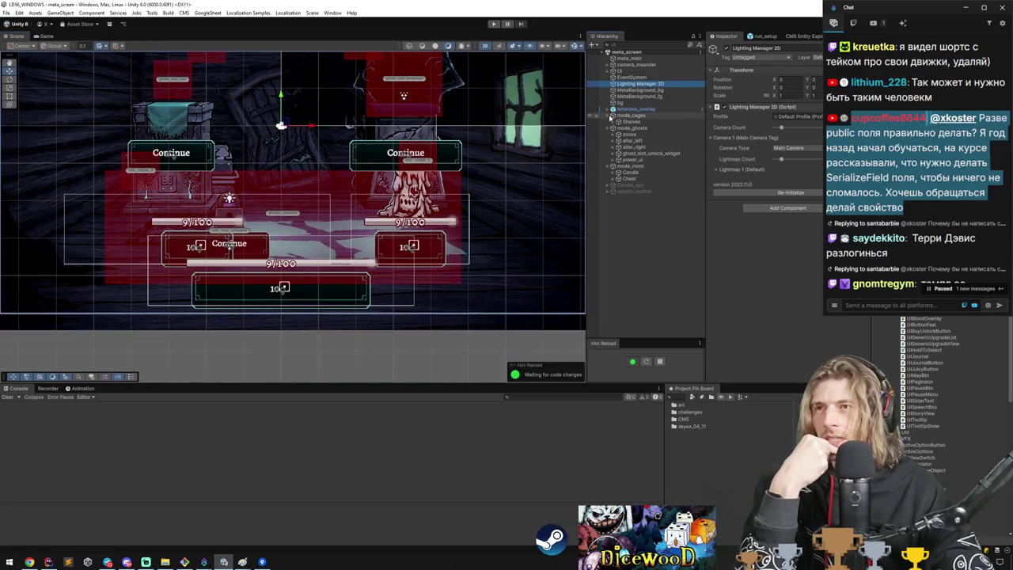
{"action": "double_click", "coordinate": [621, 102]}
{"action": "scroll", "coordinate": [408, 277], "scroll_direction": "up", "scroll_amount": 5}
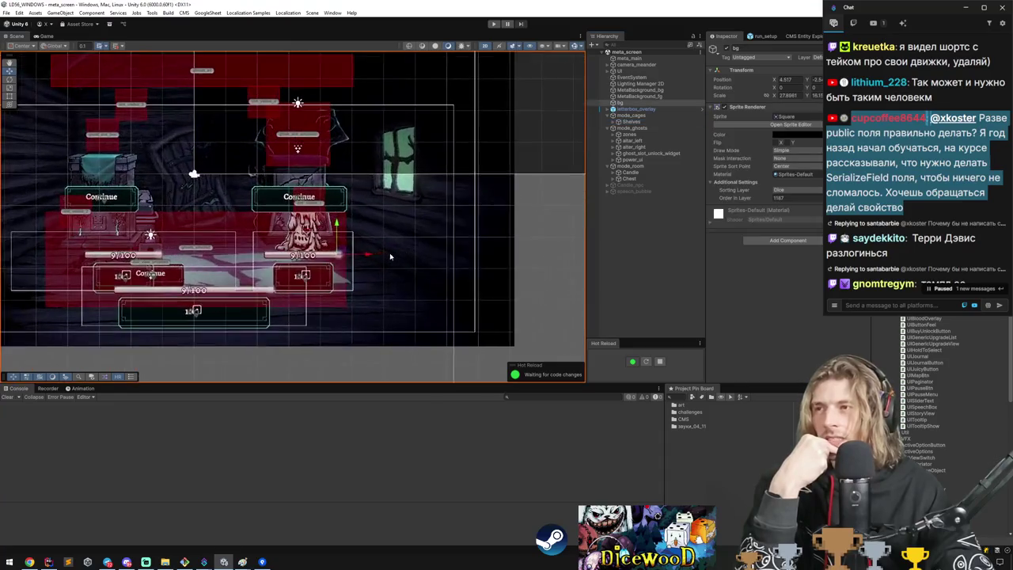
{"action": "scroll", "coordinate": [432, 269], "scroll_direction": "up", "scroll_amount": 1}
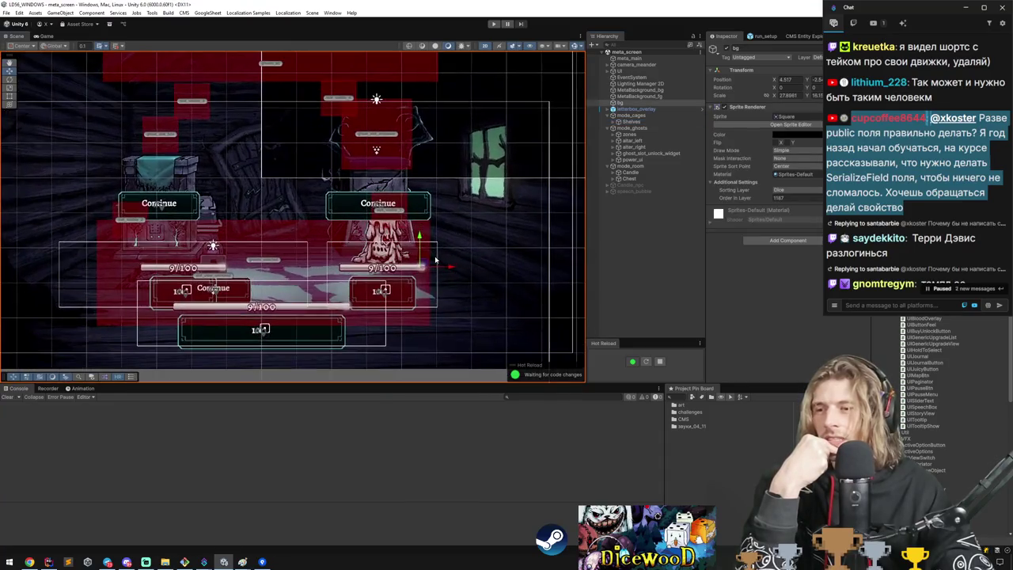
{"action": "scroll", "coordinate": [434, 260], "scroll_direction": "down", "scroll_amount": 2}
{"action": "scroll", "coordinate": [427, 289], "scroll_direction": "up", "scroll_amount": 1}
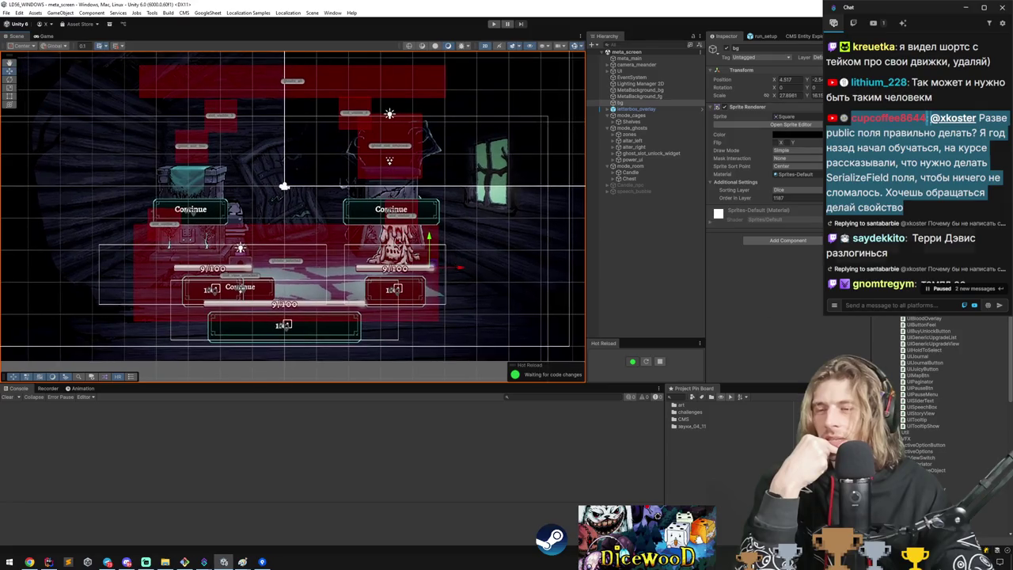
Select and deselect the viewer's chat message about public fields, then switch to Rider.
{"action": "left_click_drag", "start_coordinate": [909, 204], "coordinate": [850, 119]}
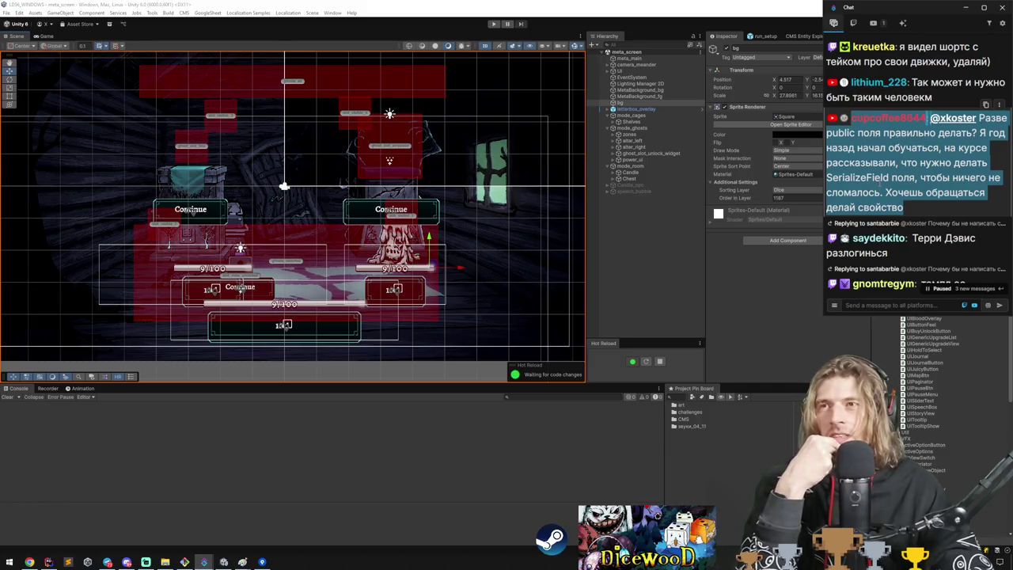
{"action": "left_click", "coordinate": [902, 163]}
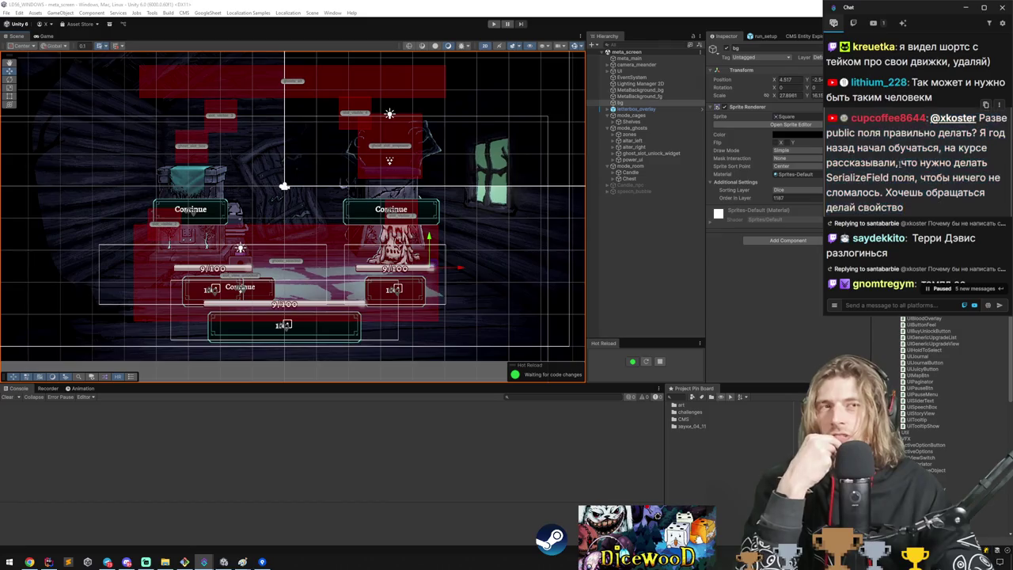
{"action": "mouse_move", "coordinate": [987, 133]}
{"action": "left_mouse_down"}
{"action": "mouse_move", "coordinate": [939, 148]}
{"action": "mouse_move", "coordinate": [985, 163]}
{"action": "mouse_move", "coordinate": [898, 163]}
{"action": "mouse_move", "coordinate": [918, 177]}
{"action": "mouse_move", "coordinate": [891, 177]}
{"action": "mouse_move", "coordinate": [941, 163]}
{"action": "mouse_move", "coordinate": [879, 192]}
{"action": "left_mouse_up"}
{"action": "left_click", "coordinate": [895, 162]}
{"action": "left_click", "coordinate": [920, 178]}
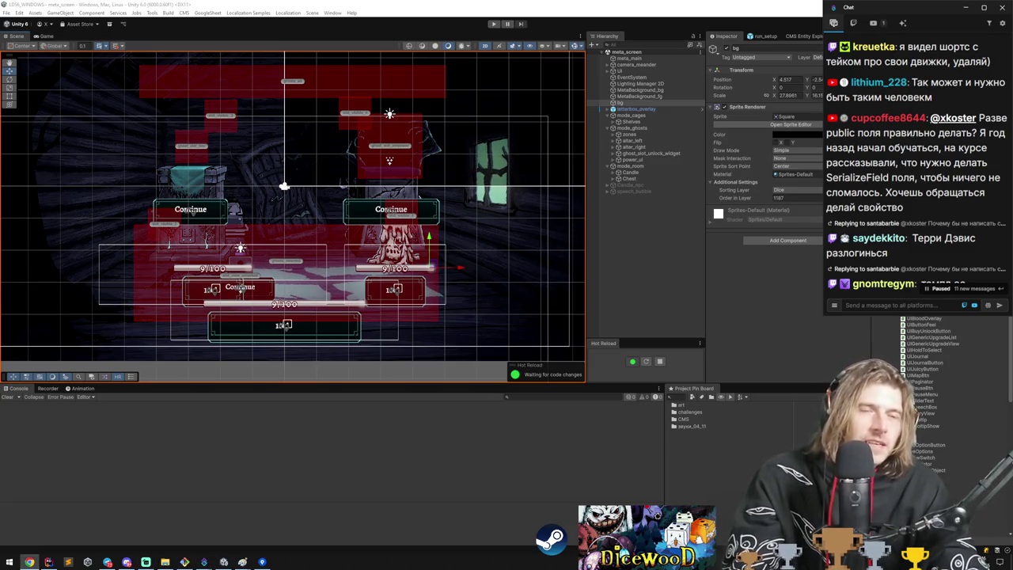
{"action": "key", "text": "alt+Tab"}
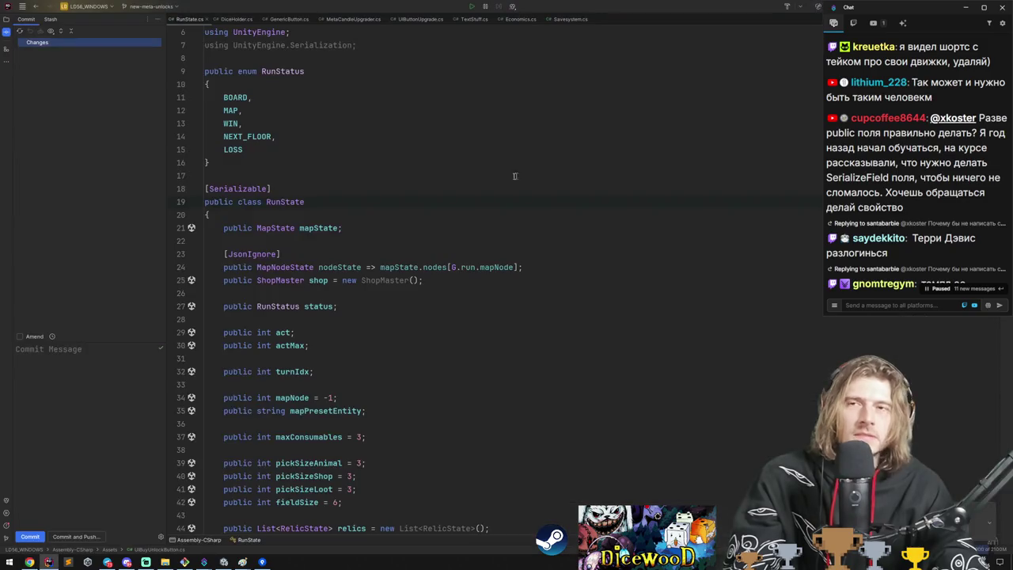
Open GenericButton.cs and look over its public field declarations.
{"action": "left_click", "coordinate": [289, 19]}
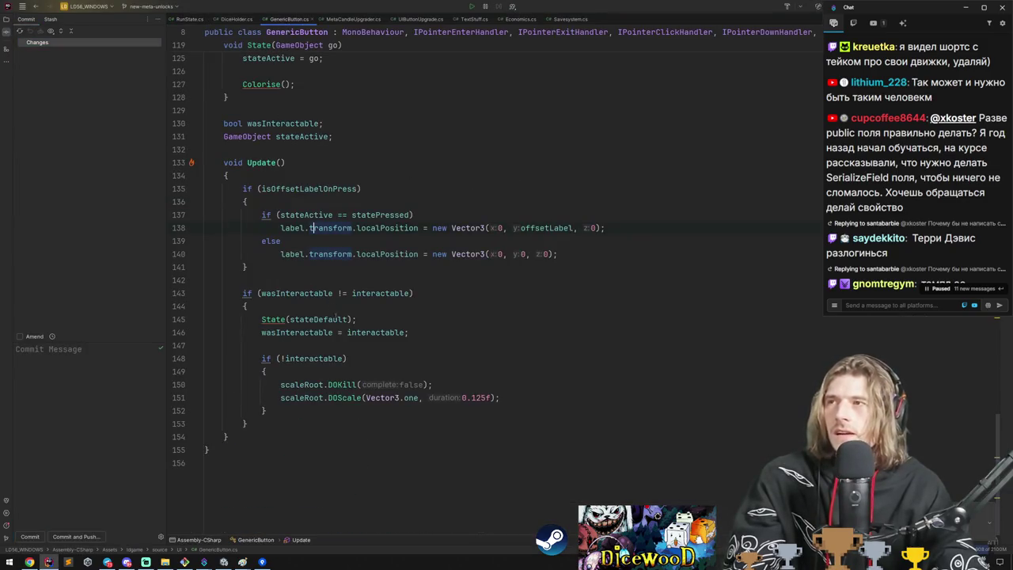
{"action": "scroll", "coordinate": [449, 168], "scroll_direction": "up", "scroll_amount": 20}
{"action": "left_click_drag", "start_coordinate": [348, 437], "coordinate": [223, 279]}
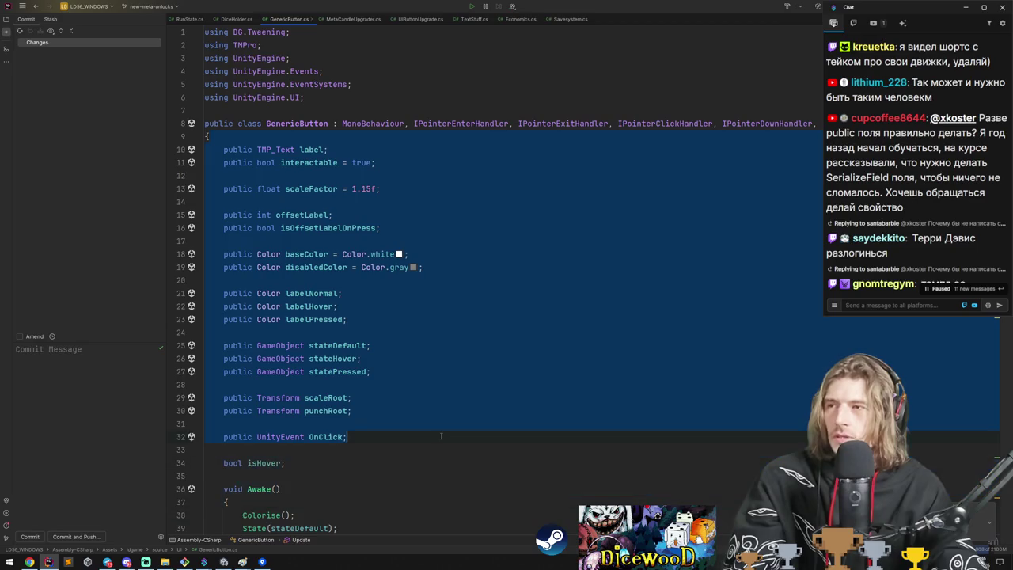
{"action": "key", "text": "Escape"}
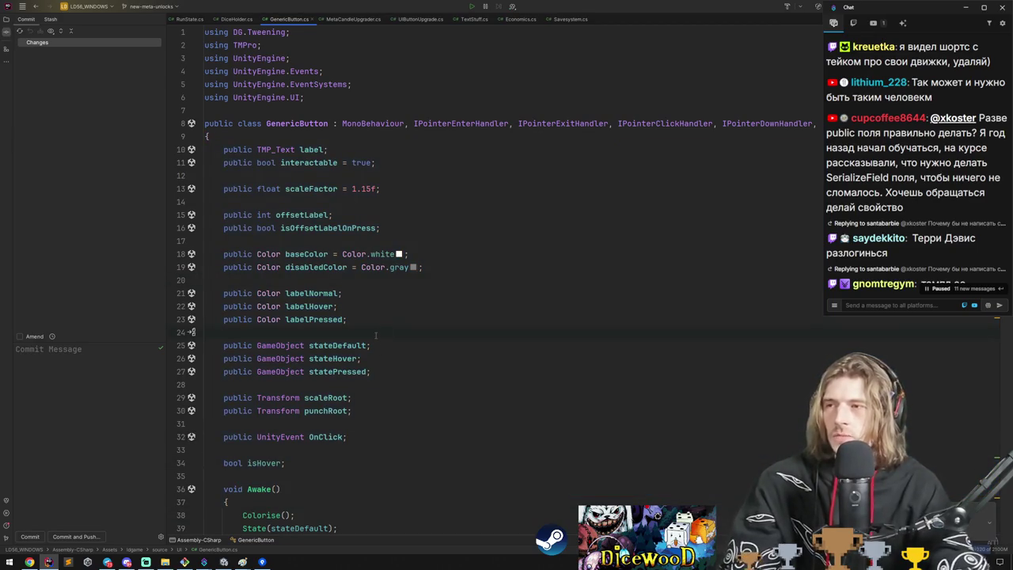
Try adding a SerializeField line and making stateDefault private, then delete that line.
{"action": "key", "text": "Return"}
{"action": "type", "text": "[seria"}
{"action": "key", "text": "Return"}
{"action": "double_click", "coordinate": [236, 358]}
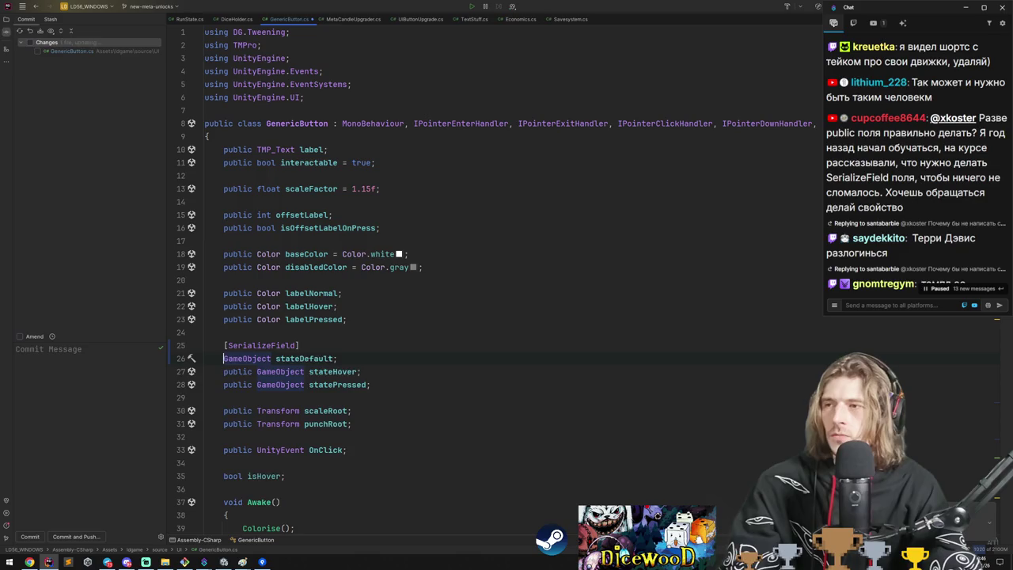
{"action": "type", "text": "private"}
{"action": "left_click_drag", "start_coordinate": [450, 371], "coordinate": [449, 359]}
{"action": "key", "text": "ctrl+Left"}
{"action": "key", "text": "ctrl+Left"}
{"action": "key", "text": "ctrl+Left"}
{"action": "left_click", "coordinate": [424, 346]}
{"action": "key", "text": "BackSpace"}
{"action": "key", "text": "BackSpace"}
{"action": "key", "text": "BackSpace"}
Open UIBuyUnlockButton from GenericButton's usages and begin a 'buttonLocked.' line in Start().
{"action": "left_click", "coordinate": [278, 123]}
{"action": "left_click", "coordinate": [279, 121], "text": "ctrl"}
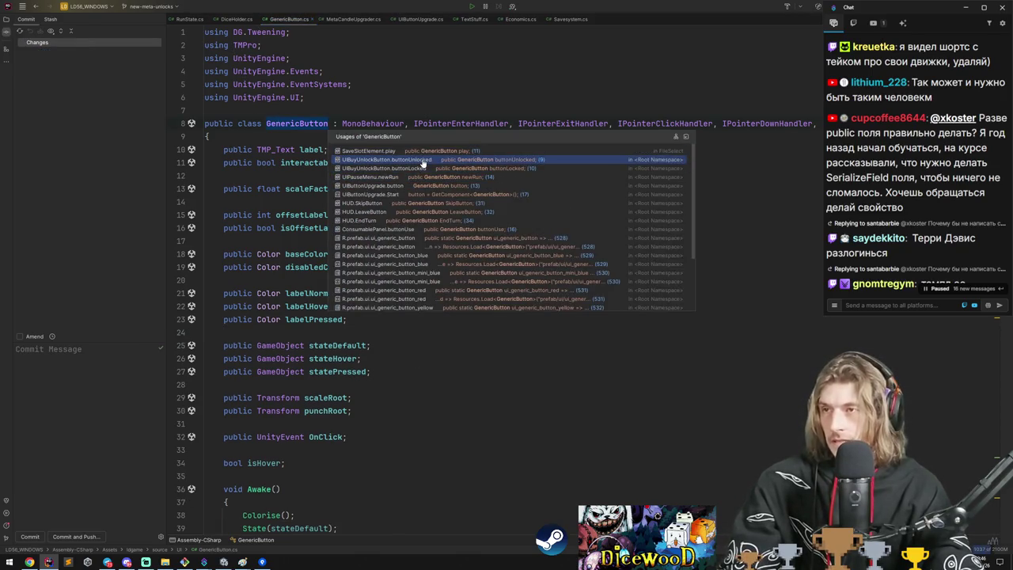
{"action": "left_click", "coordinate": [422, 165]}
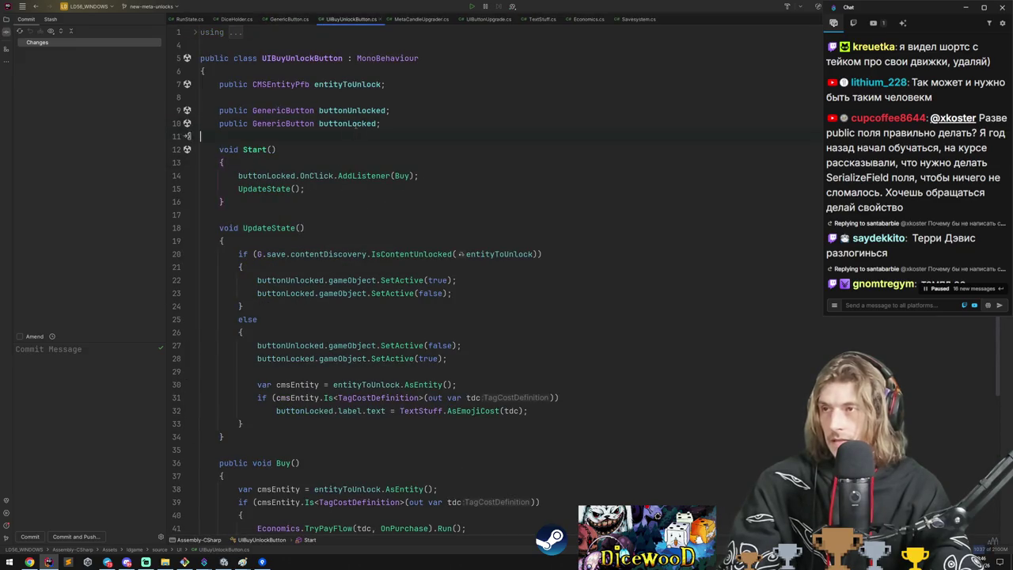
{"action": "key", "text": "Return"}
{"action": "type", "text": "buttonLocked.l"}
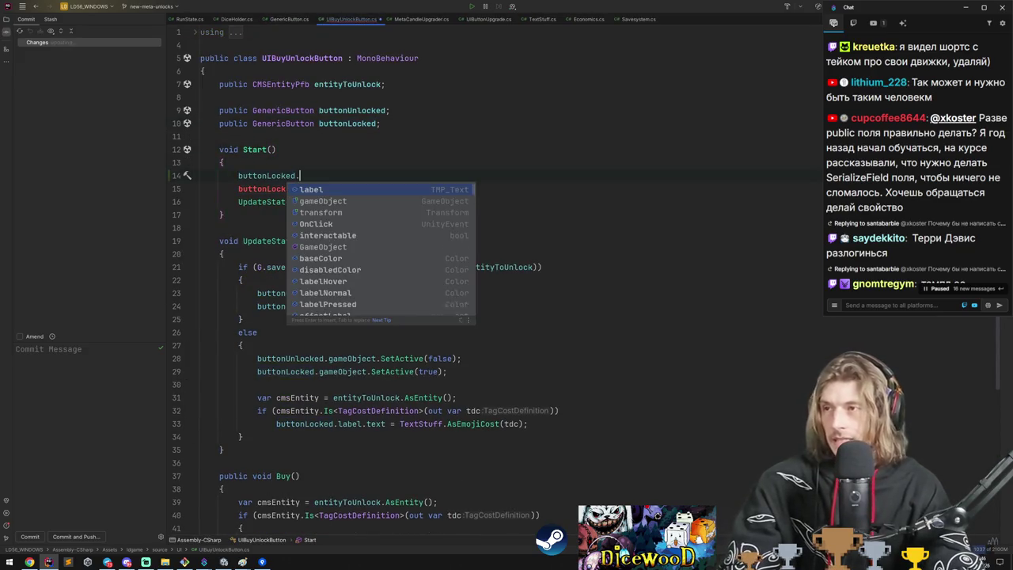
Browse buttonLocked's member suggestions, discard the unfinished line and return to Unity.
{"action": "key", "text": "Down"}
{"action": "key", "text": "Down"}
{"action": "key", "text": "Down"}
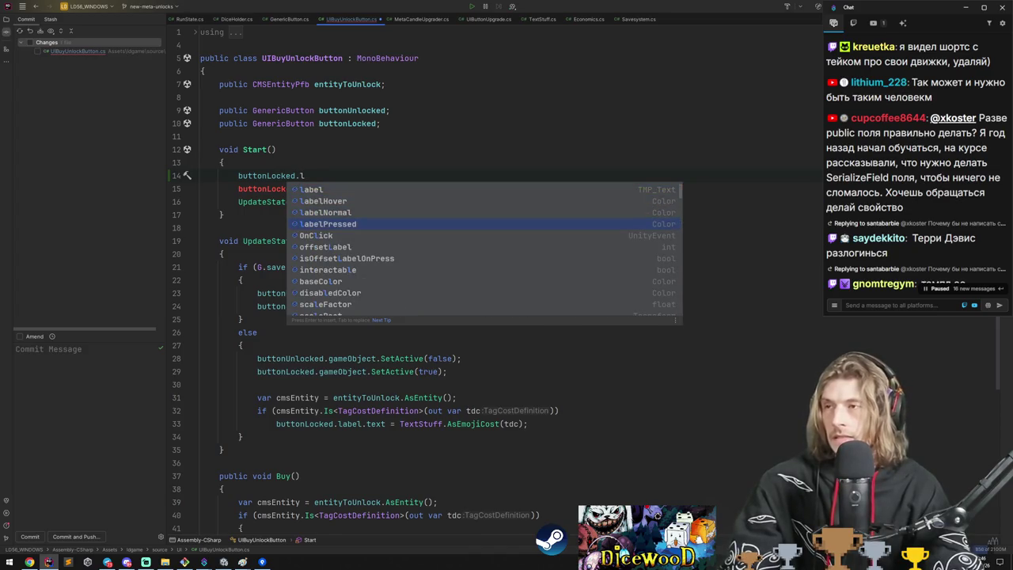
{"action": "key", "text": "Up"}
{"action": "key", "text": "Up"}
{"action": "key", "text": "Up"}
{"action": "key", "text": "Up"}
{"action": "key", "text": "Up"}
{"action": "key", "text": "Up"}
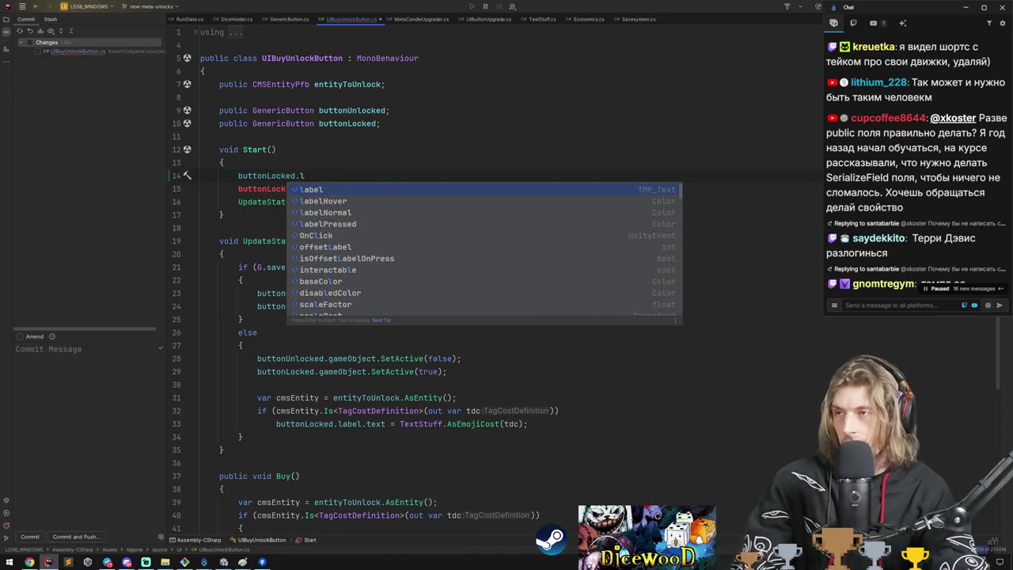
{"action": "key", "text": "Down"}
{"action": "key", "text": "Down"}
{"action": "key", "text": "Down"}
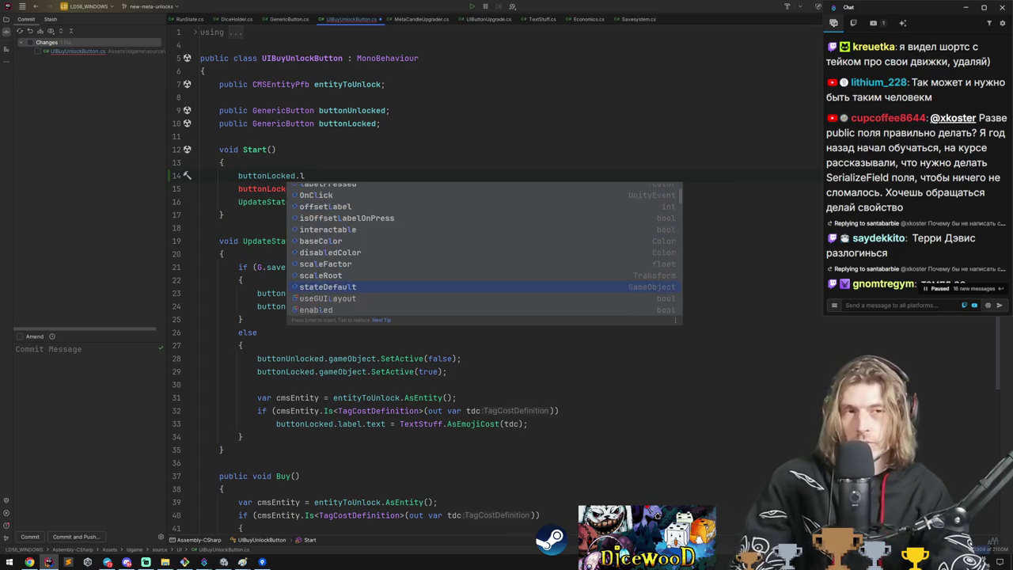
{"action": "key", "text": "Up"}
{"action": "key", "text": "Up"}
{"action": "key", "text": "Up"}
{"action": "key", "text": "Down"}
{"action": "key", "text": "Down"}
{"action": "key", "text": "Down"}
{"action": "key", "text": "Up"}
{"action": "key", "text": "Up"}
{"action": "key", "text": "Up"}
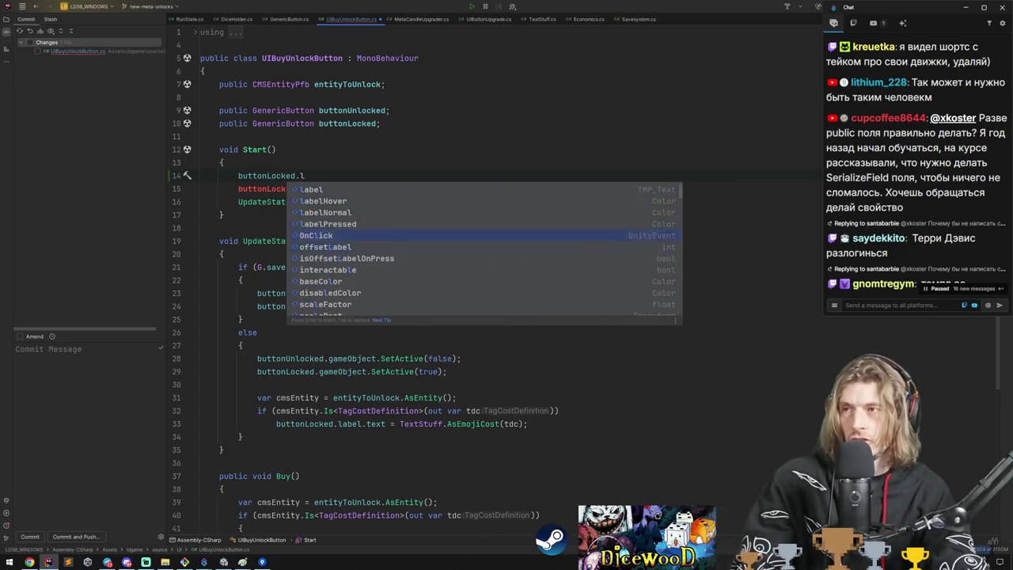
{"action": "key", "text": "Down"}
{"action": "key", "text": "Down"}
{"action": "key", "text": "Down"}
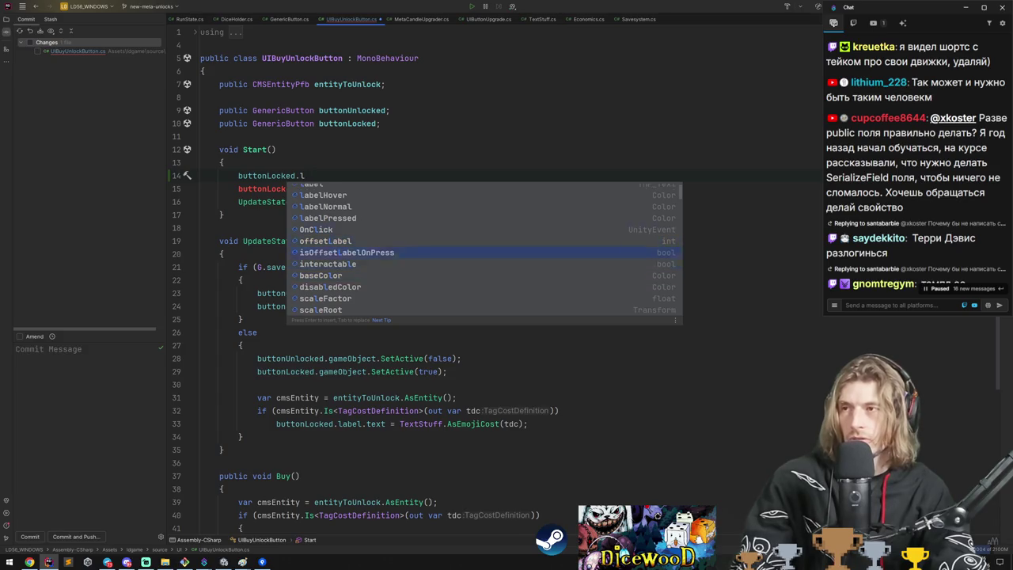
{"action": "key", "text": "Escape"}
{"action": "key", "text": "BackSpace"}
{"action": "key", "text": "BackSpace"}
{"action": "key", "text": "BackSpace"}
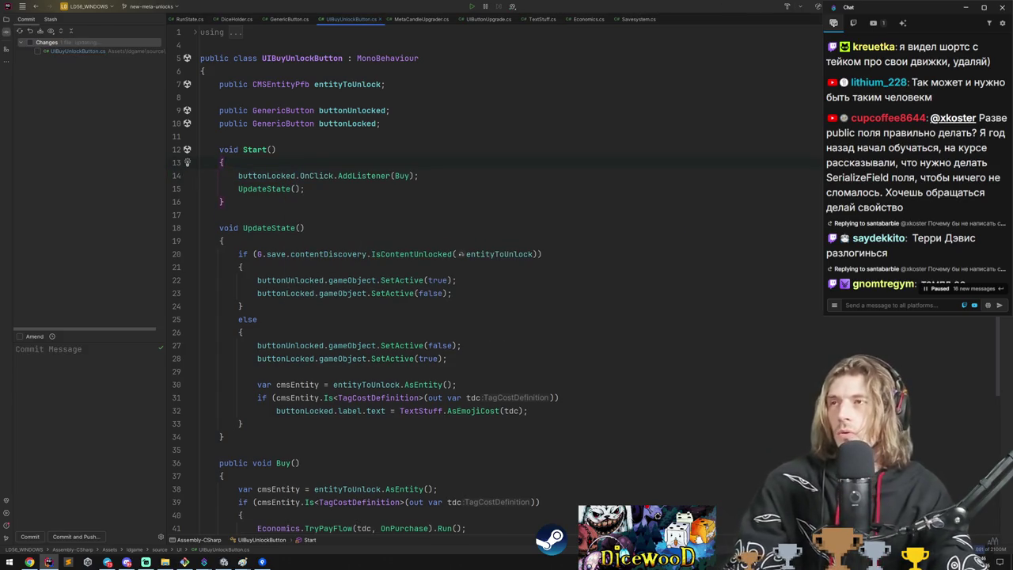
{"action": "key", "text": "alt+Tab"}
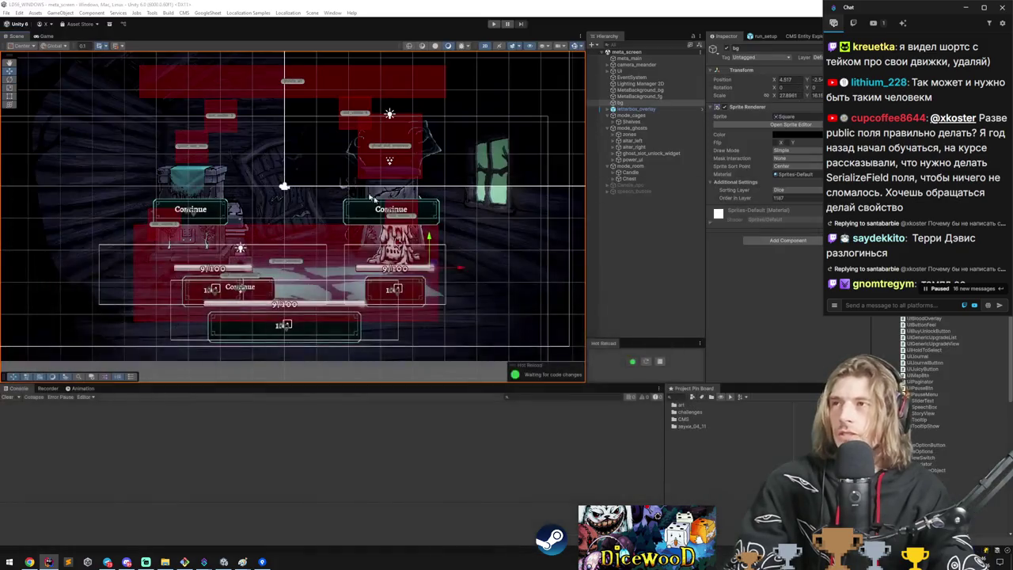
Pan the main menu scene to view the Continue buttons, then return to UIBuyUnlockButton.cs in Rider.
{"action": "scroll", "coordinate": [348, 182], "scroll_direction": "down", "scroll_amount": 2}
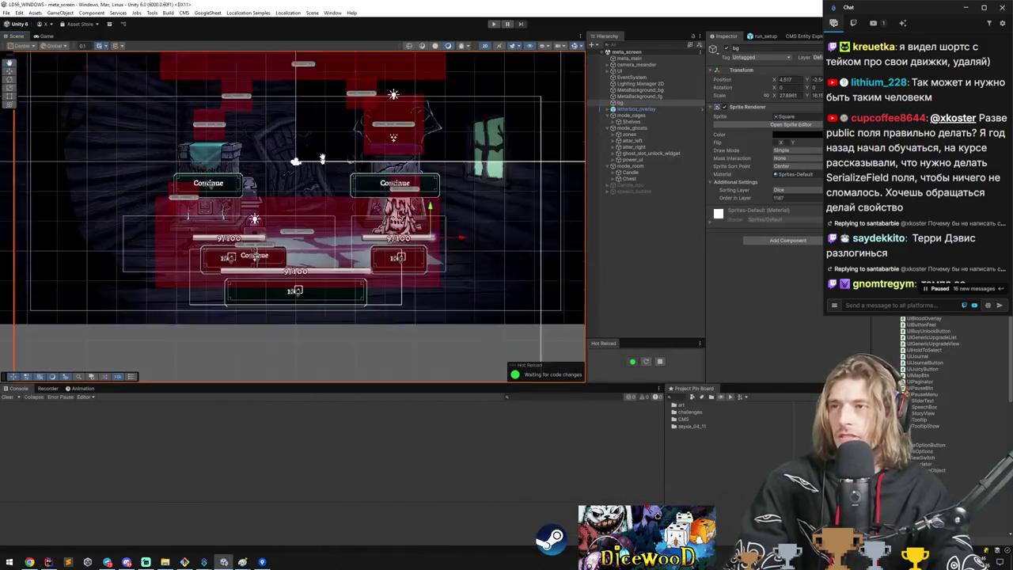
{"action": "left_click_drag", "start_coordinate": [322, 159], "coordinate": [324, 108]}
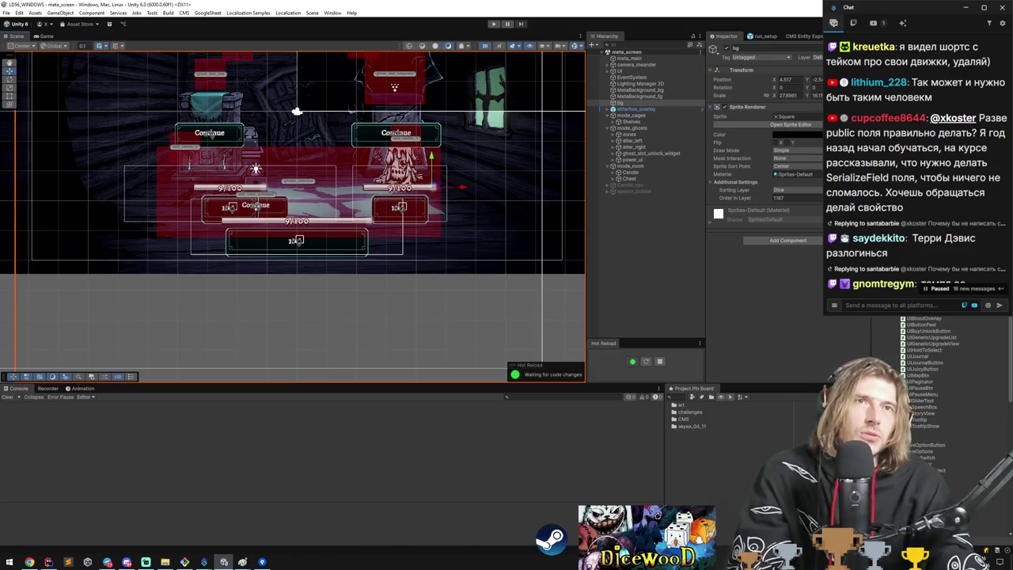
{"action": "left_click", "coordinate": [48, 561]}
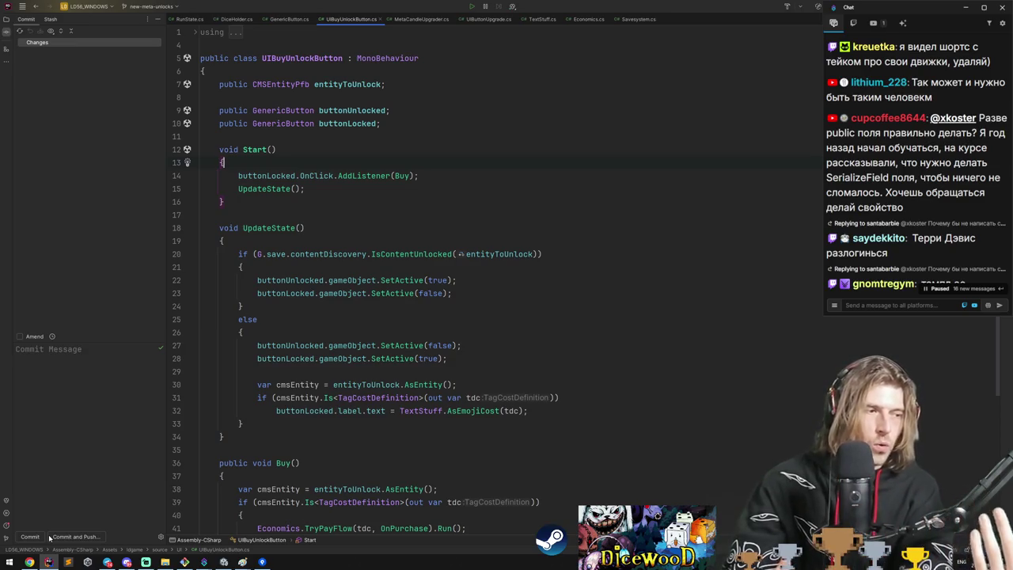
{"action": "key", "text": "Return"}
{"action": "type", "text": "but"}
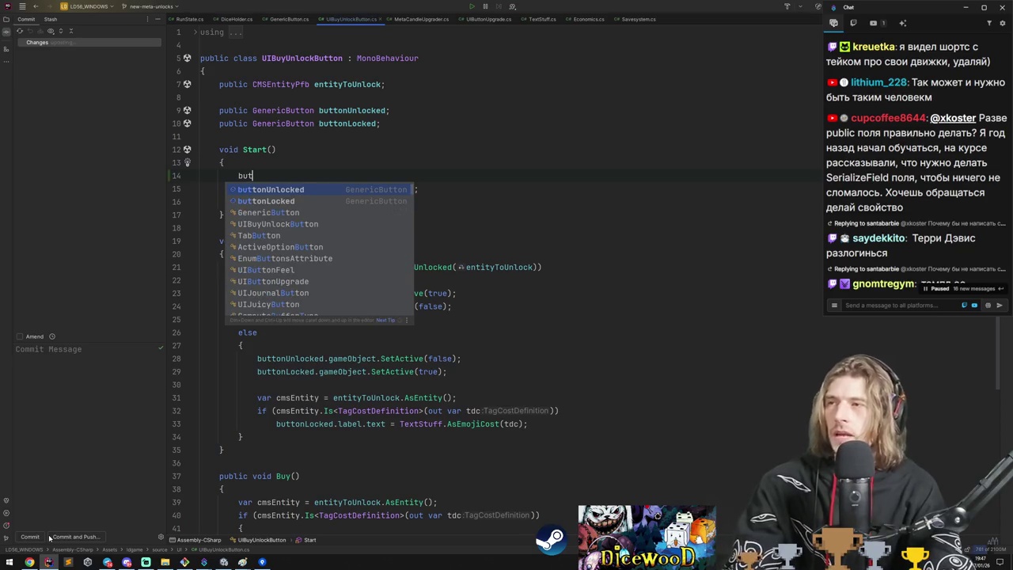
{"action": "key", "text": "Return"}
{"action": "type", "text": "."}
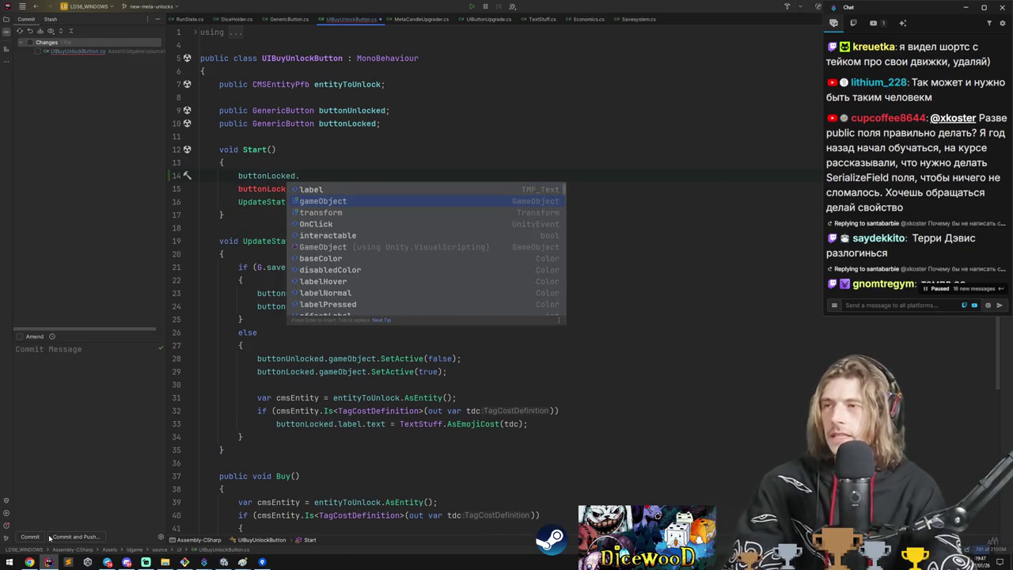
{"action": "key", "text": "Down"}
{"action": "key", "text": "Down"}
{"action": "key", "text": "Down"}
{"action": "key", "text": "Up"}
{"action": "key", "text": "Up"}
{"action": "key", "text": "Up"}
{"action": "key", "text": "Up"}
{"action": "key", "text": "Up"}
{"action": "key", "text": "Up"}
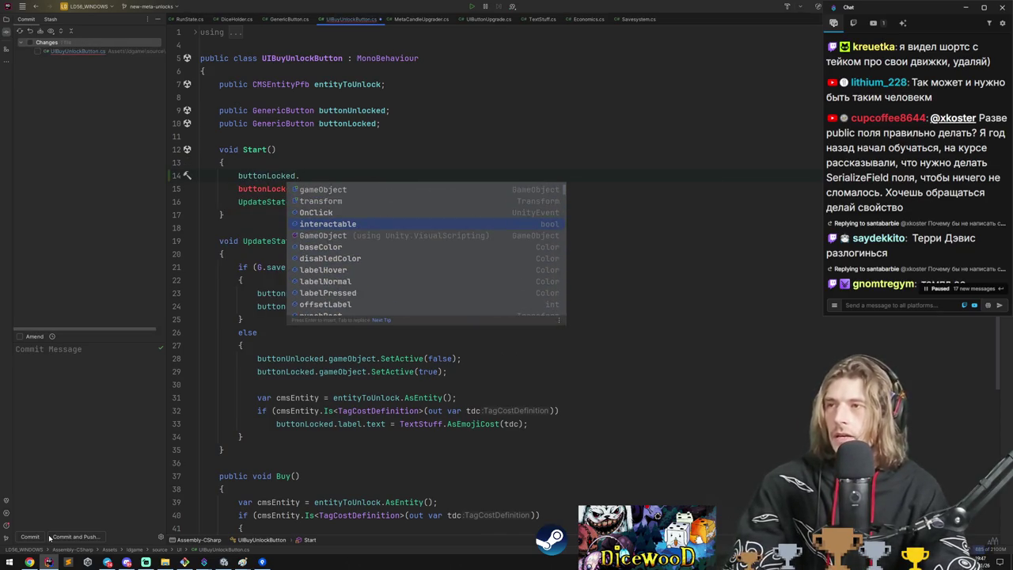
{"action": "key", "text": "Down"}
{"action": "key", "text": "Down"}
{"action": "key", "text": "Down"}
{"action": "key", "text": "Up"}
{"action": "key", "text": "Up"}
{"action": "key", "text": "Up"}
{"action": "key", "text": "Down"}
{"action": "key", "text": "Down"}
{"action": "key", "text": "Down"}
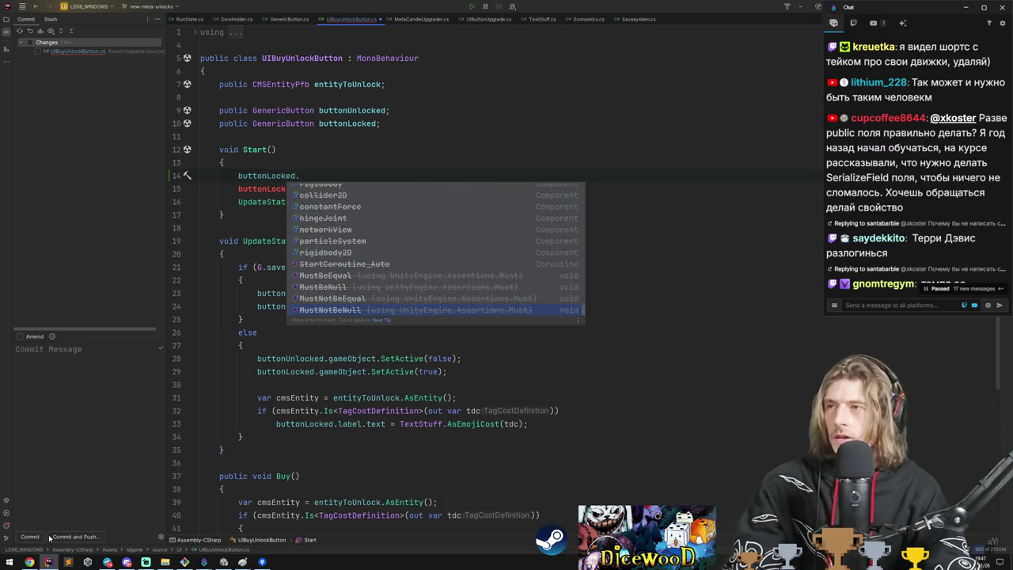
{"action": "key", "text": "Up"}
{"action": "key", "text": "Up"}
{"action": "key", "text": "Up"}
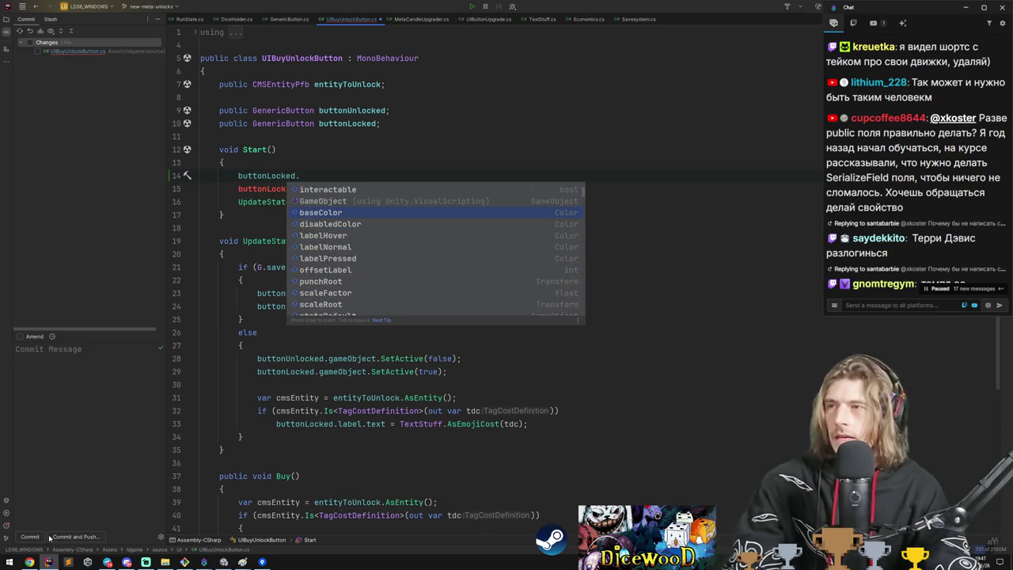
{"action": "key", "text": "Escape"}
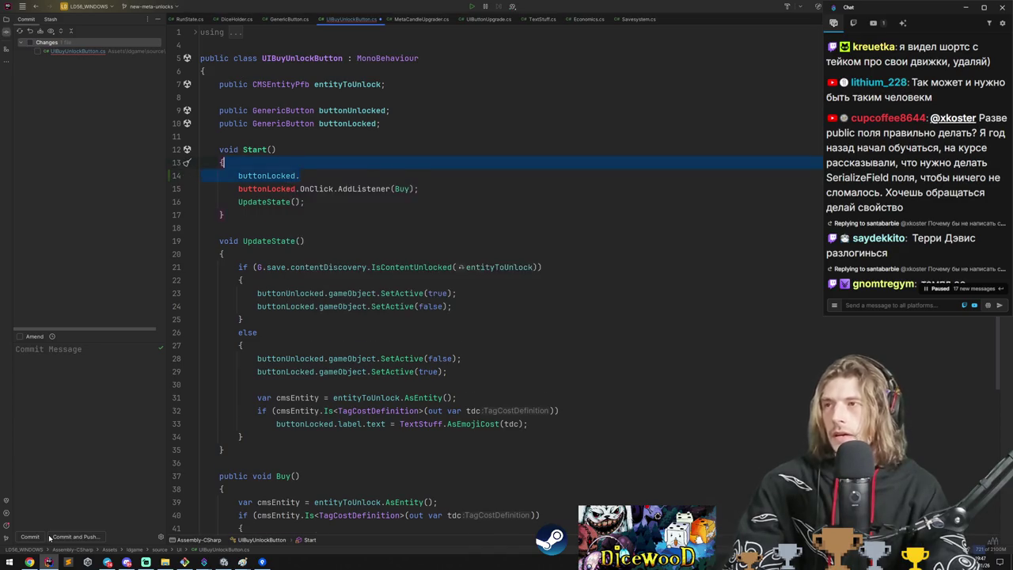
{"action": "key", "text": "BackSpace"}
{"action": "key", "text": "BackSpace"}
{"action": "key", "text": "BackSpace"}
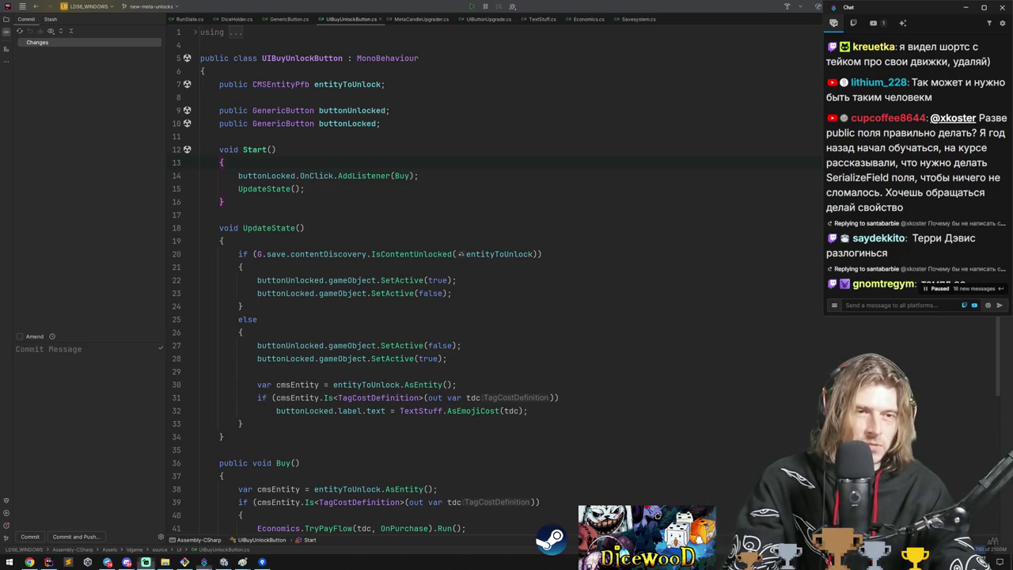
{"action": "scroll", "coordinate": [910, 142], "scroll_direction": "down", "scroll_amount": 5}
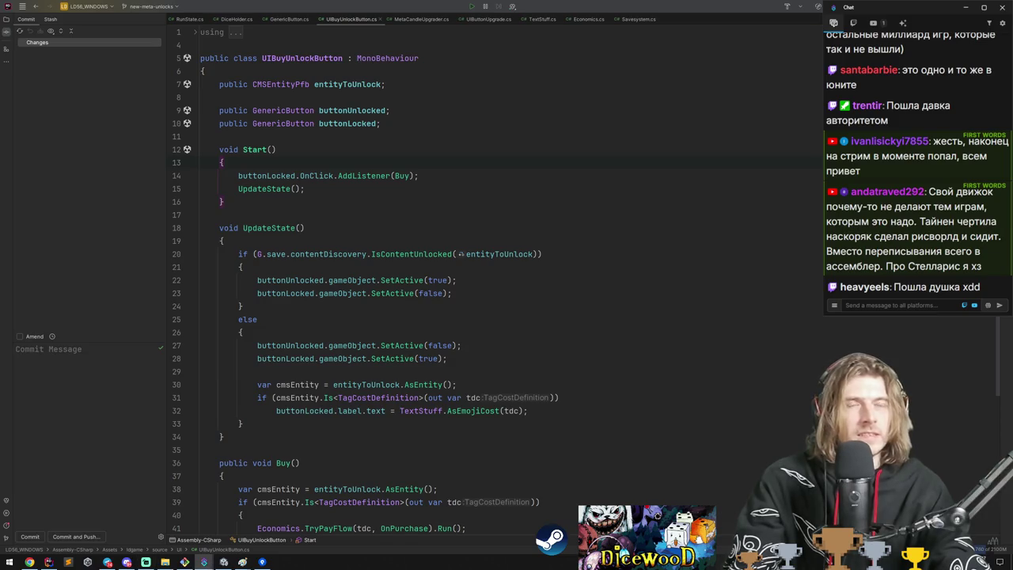
{"action": "scroll", "coordinate": [924, 132], "scroll_direction": "up", "scroll_amount": 2}
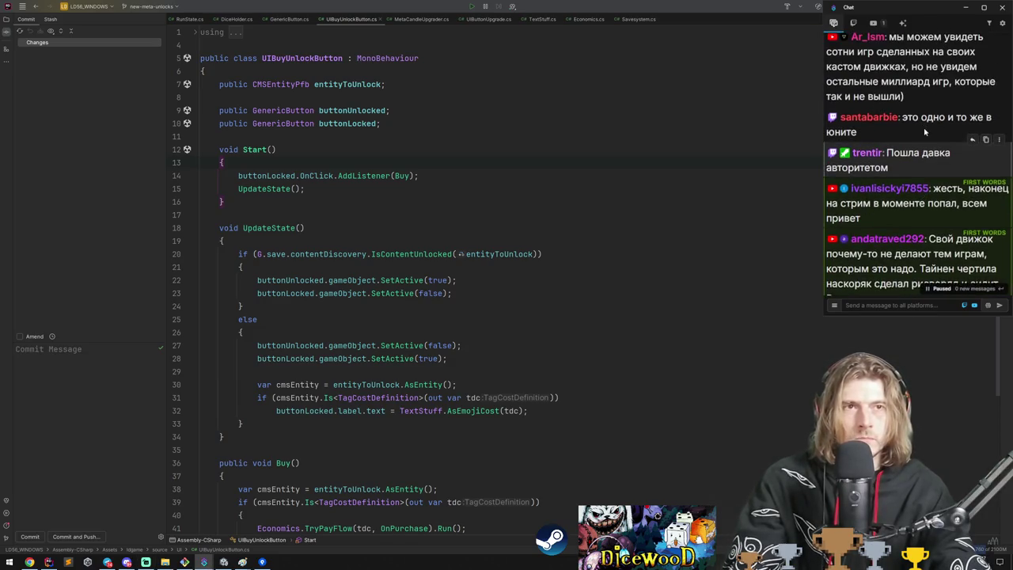
{"action": "scroll", "coordinate": [917, 132], "scroll_direction": "up", "scroll_amount": 2}
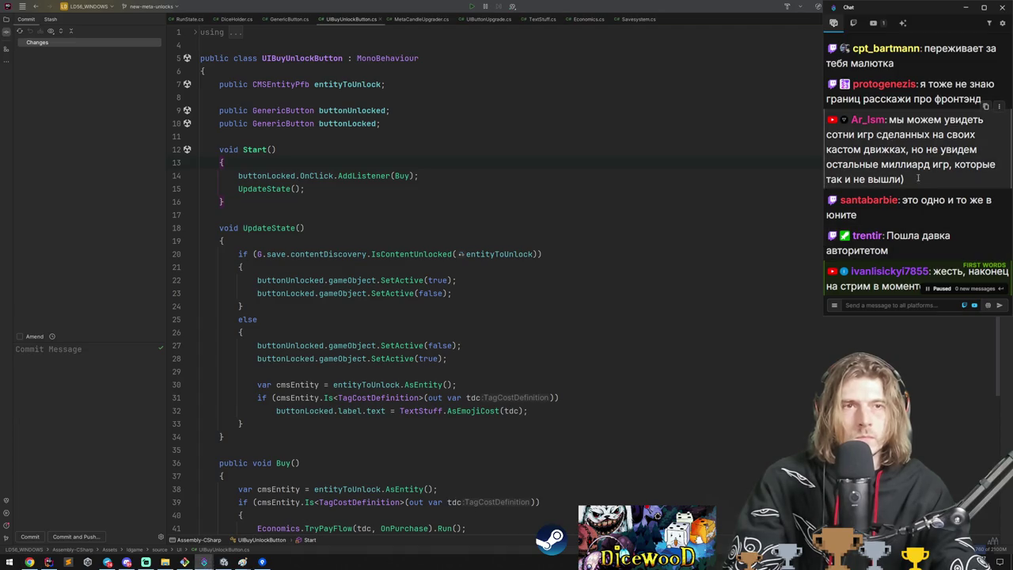
{"action": "left_click_drag", "start_coordinate": [915, 181], "coordinate": [889, 120]}
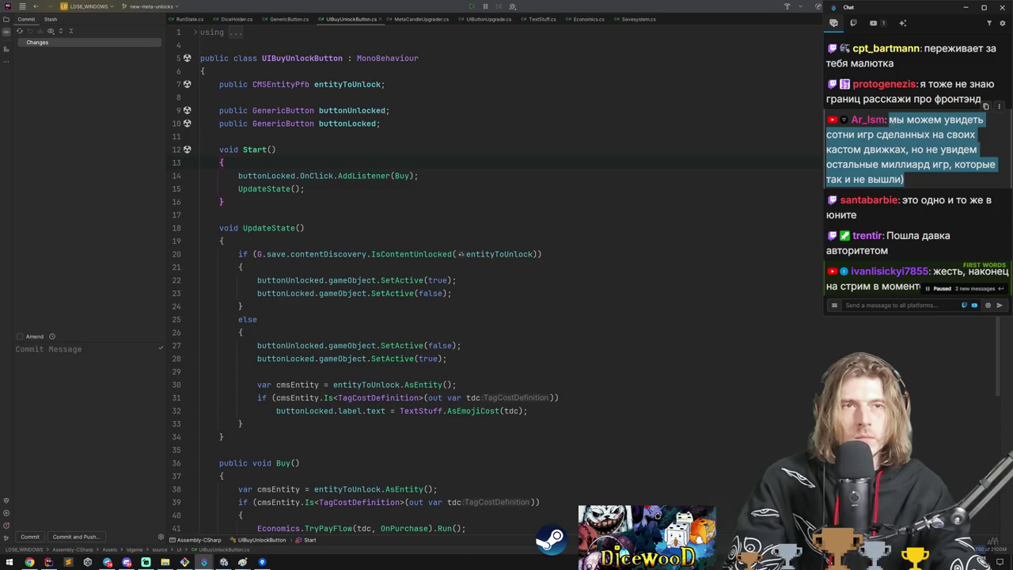
{"action": "key", "text": "ctrl+c"}
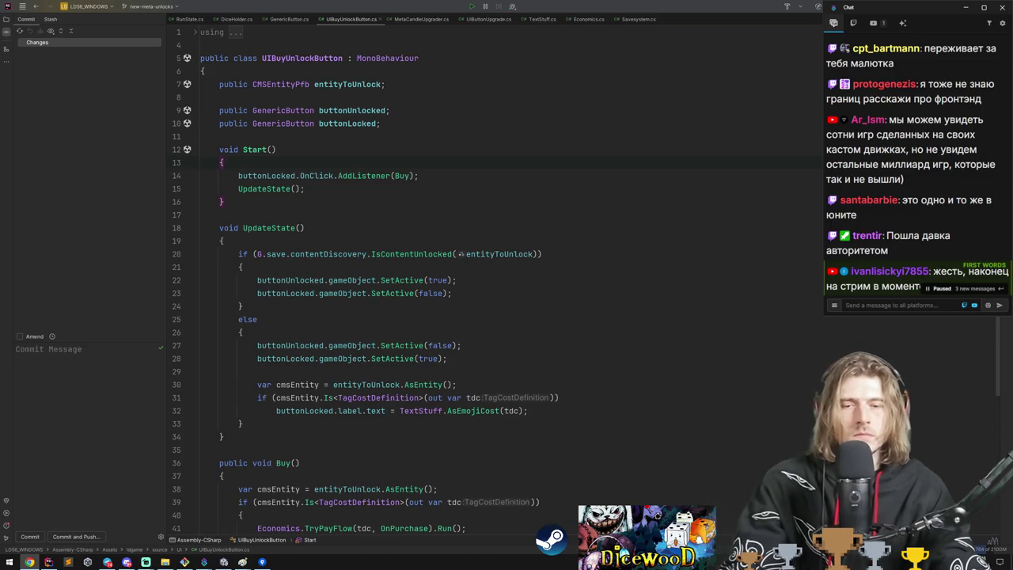
{"action": "key", "text": "alt+Tab"}
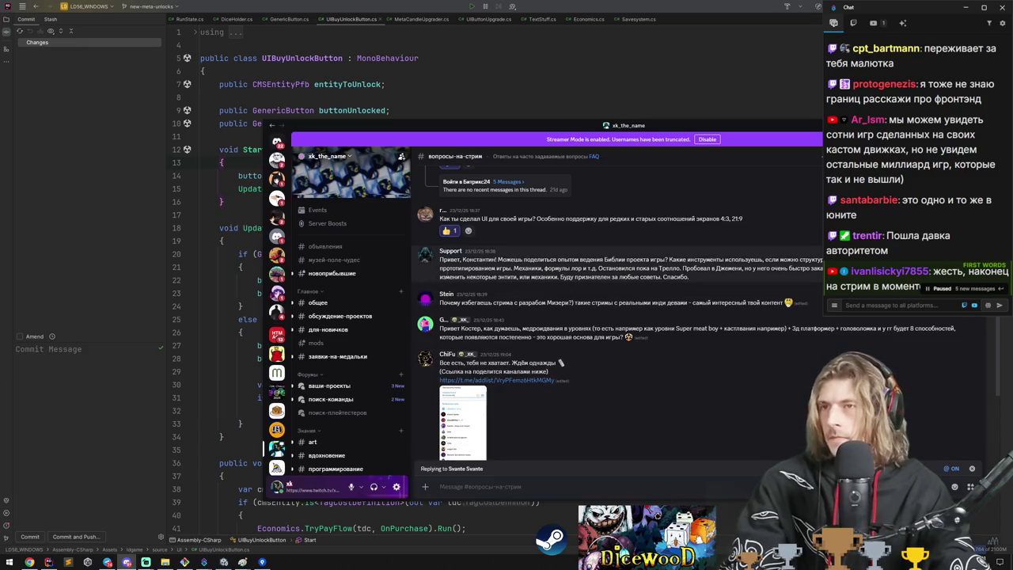
Read the project-bible question, jump stream chat to the newest messages, and briefly open then close a YouTube browser window.
{"action": "mouse_move", "coordinate": [439, 264]}
{"action": "left_mouse_down"}
{"action": "mouse_move", "coordinate": [696, 269]}
{"action": "mouse_move", "coordinate": [679, 255]}
{"action": "left_mouse_up"}
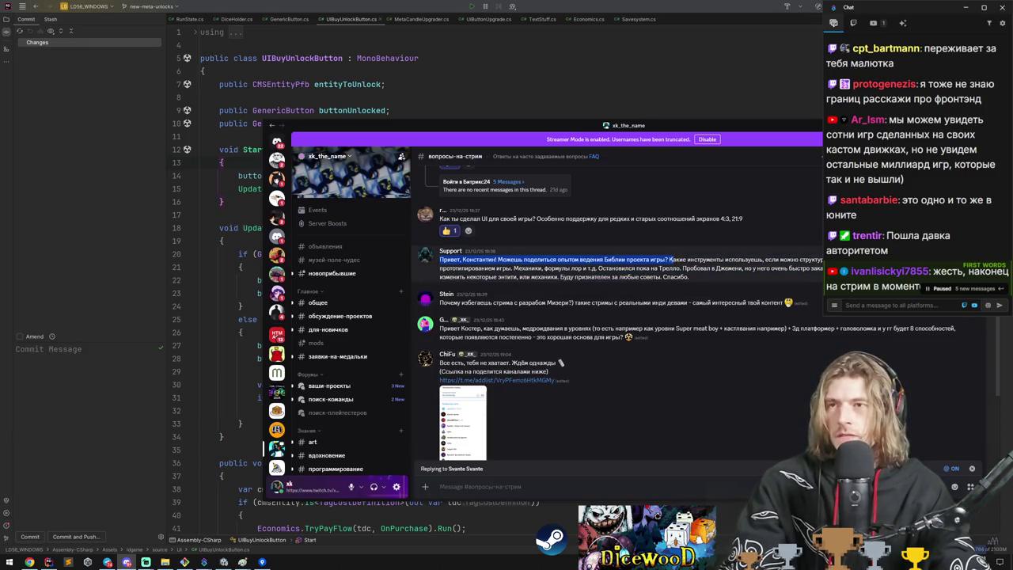
{"action": "left_click", "coordinate": [666, 269]}
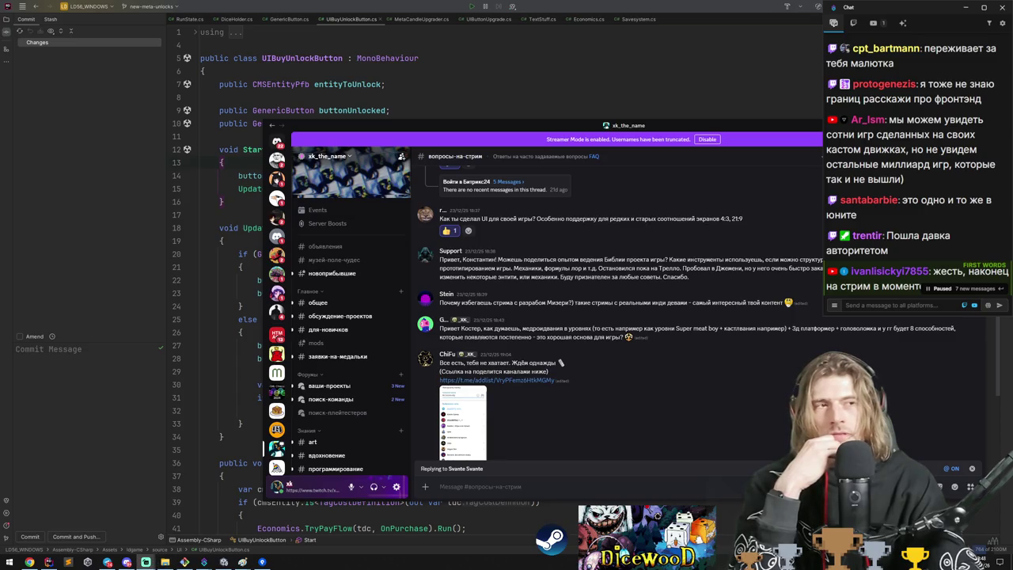
{"action": "left_click", "coordinate": [971, 288]}
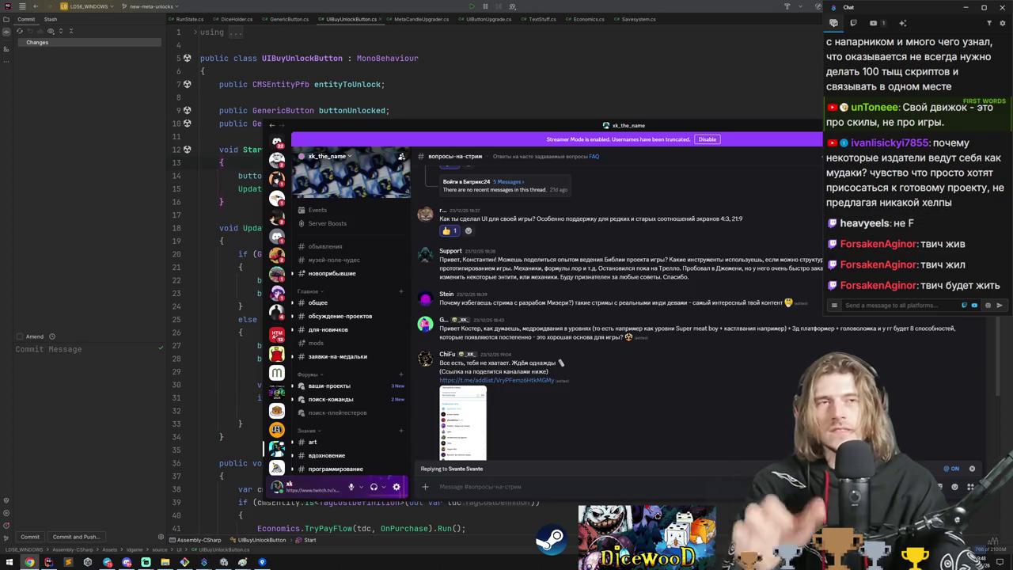
{"action": "left_click", "coordinate": [30, 562]}
{"action": "type", "text": "https://www.youtube.com"}
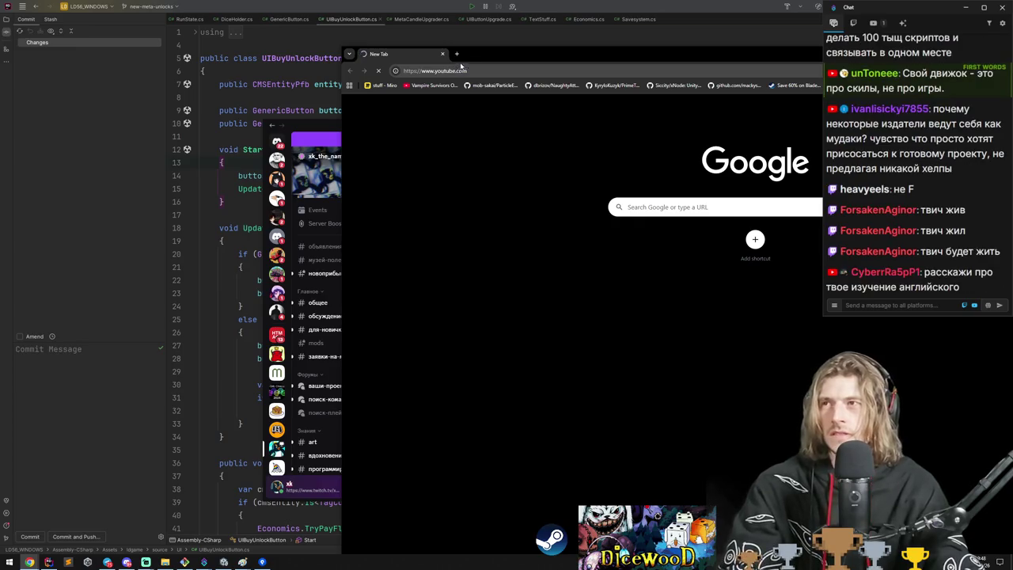
{"action": "left_click", "coordinate": [442, 53]}
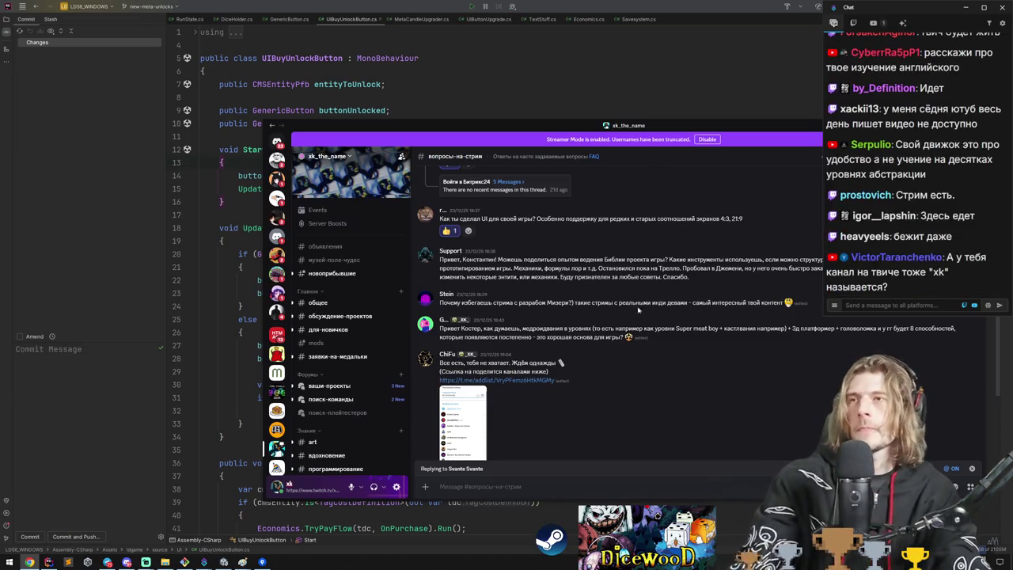
Highlight the question's sentences about Trello and Gemini while reading them aloud.
{"action": "mouse_move", "coordinate": [498, 259]}
{"action": "left_mouse_down"}
{"action": "mouse_move", "coordinate": [687, 269]}
{"action": "mouse_move", "coordinate": [670, 259]}
{"action": "mouse_move", "coordinate": [823, 260]}
{"action": "mouse_move", "coordinate": [578, 277]}
{"action": "mouse_move", "coordinate": [757, 269]}
{"action": "mouse_move", "coordinate": [691, 269]}
{"action": "left_mouse_up"}
{"action": "left_click", "coordinate": [692, 269]}
{"action": "mouse_move", "coordinate": [599, 269]}
{"action": "left_mouse_down"}
{"action": "mouse_move", "coordinate": [681, 277]}
{"action": "mouse_move", "coordinate": [823, 269]}
{"action": "mouse_move", "coordinate": [544, 287]}
{"action": "mouse_move", "coordinate": [688, 277]}
{"action": "left_mouse_up"}
{"action": "left_click", "coordinate": [715, 279]}
{"action": "left_click_drag", "start_coordinate": [598, 268], "coordinate": [733, 268]}
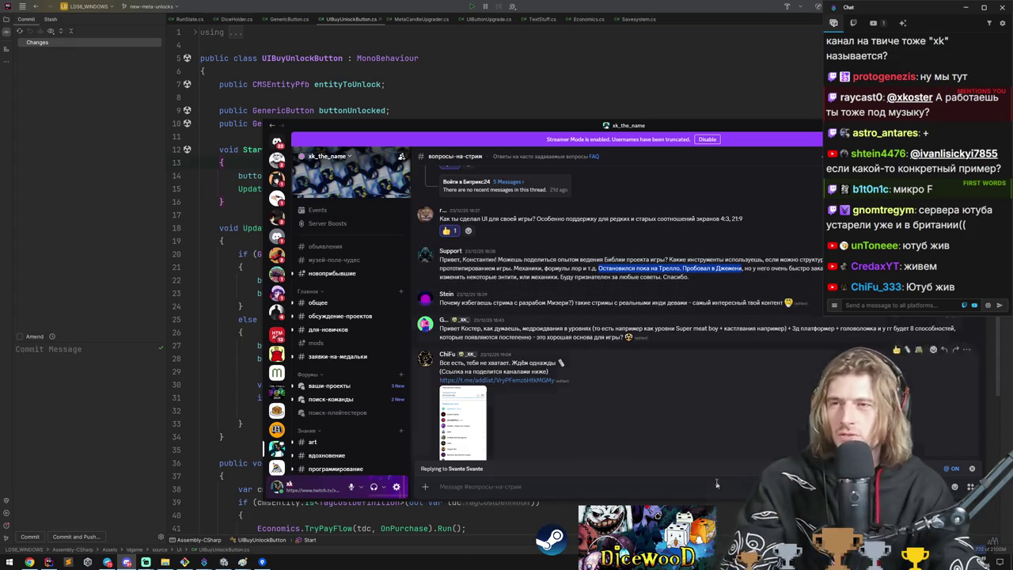
{"action": "left_click", "coordinate": [607, 258]}
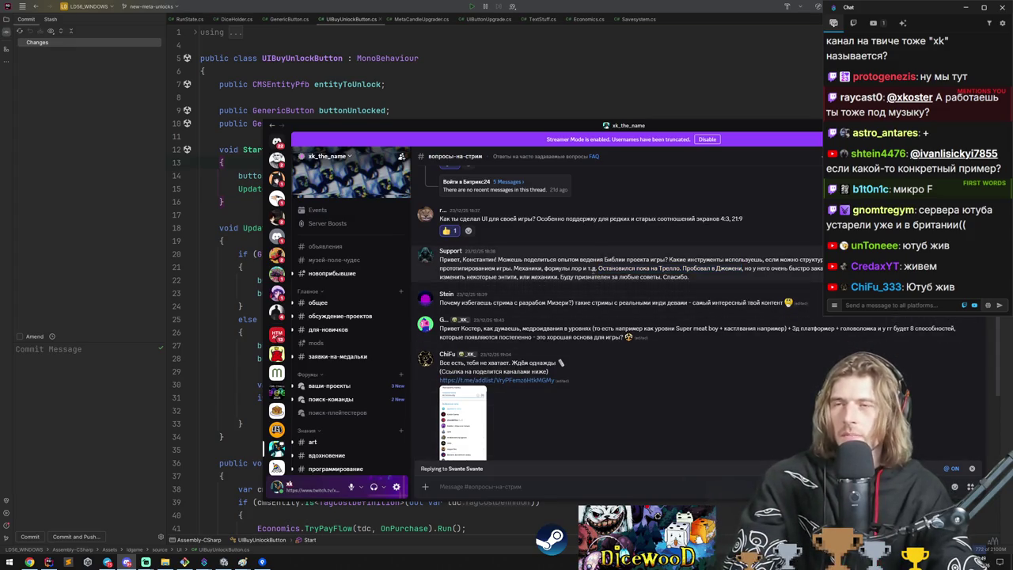
Highlight the rest of the question's second line, then start a thread from the game-bible question.
{"action": "left_click_drag", "start_coordinate": [598, 269], "coordinate": [736, 268]}
{"action": "left_click", "coordinate": [685, 268]}
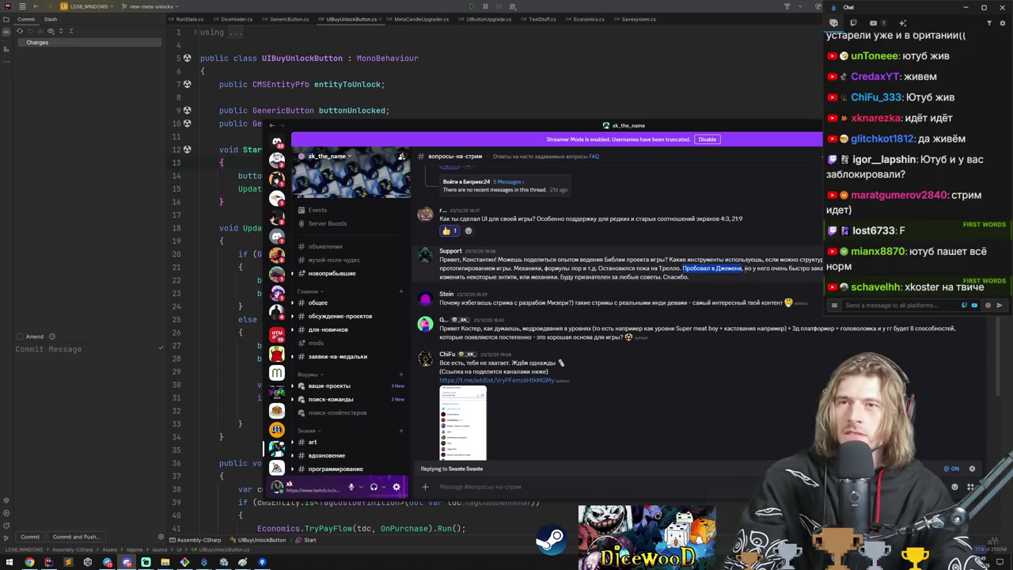
{"action": "mouse_move", "coordinate": [744, 268]}
{"action": "left_mouse_down"}
{"action": "mouse_move", "coordinate": [487, 294]}
{"action": "mouse_move", "coordinate": [797, 304]}
{"action": "mouse_move", "coordinate": [871, 269]}
{"action": "left_mouse_up"}
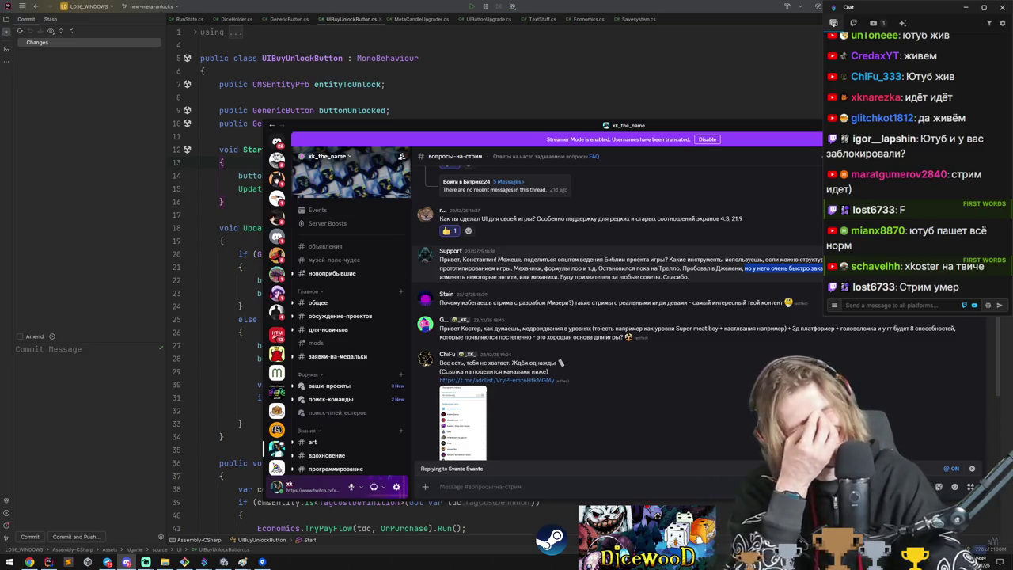
{"action": "left_click", "coordinate": [689, 262]}
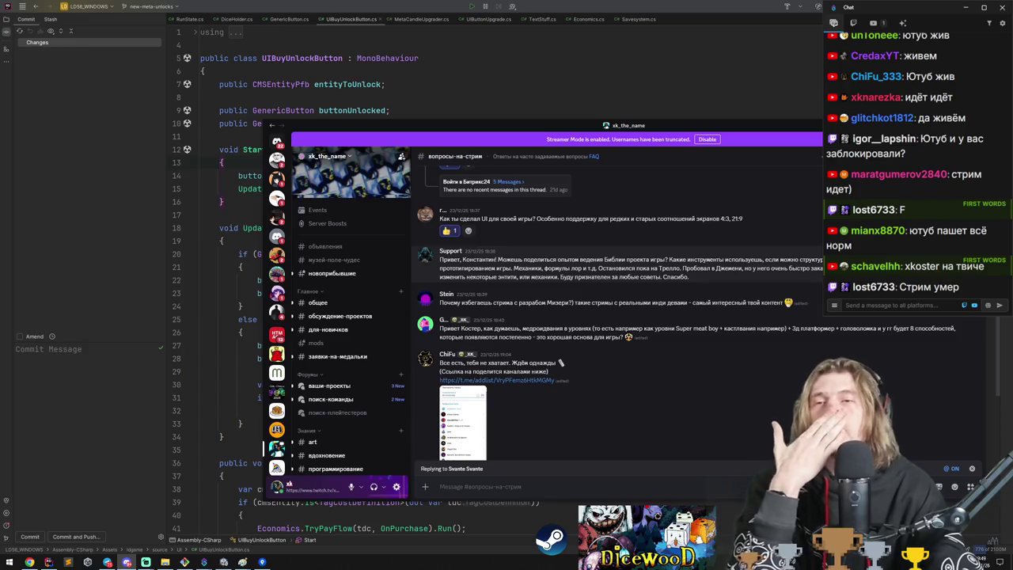
{"action": "right_click", "coordinate": [872, 318]}
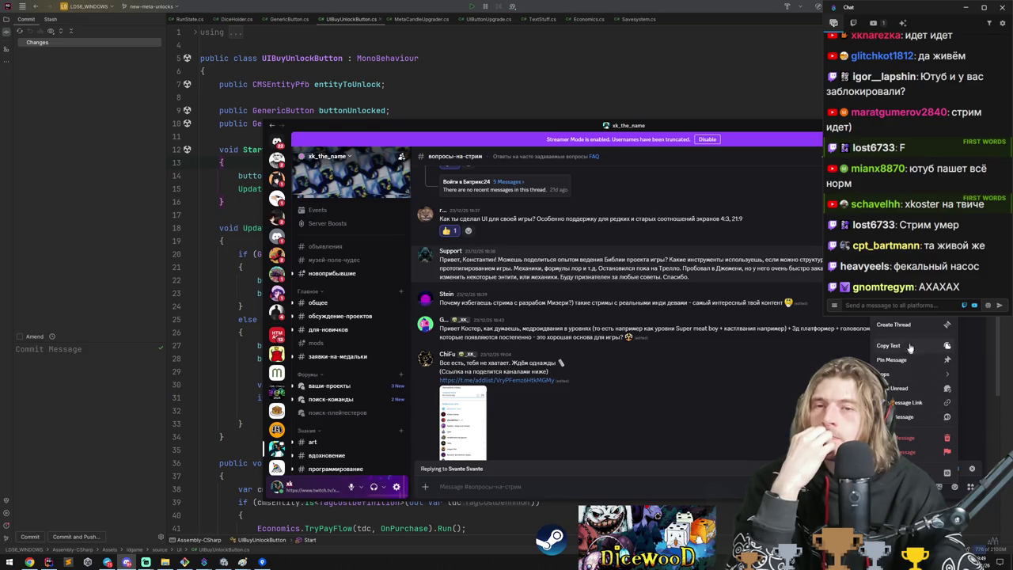
{"action": "left_click", "coordinate": [910, 325]}
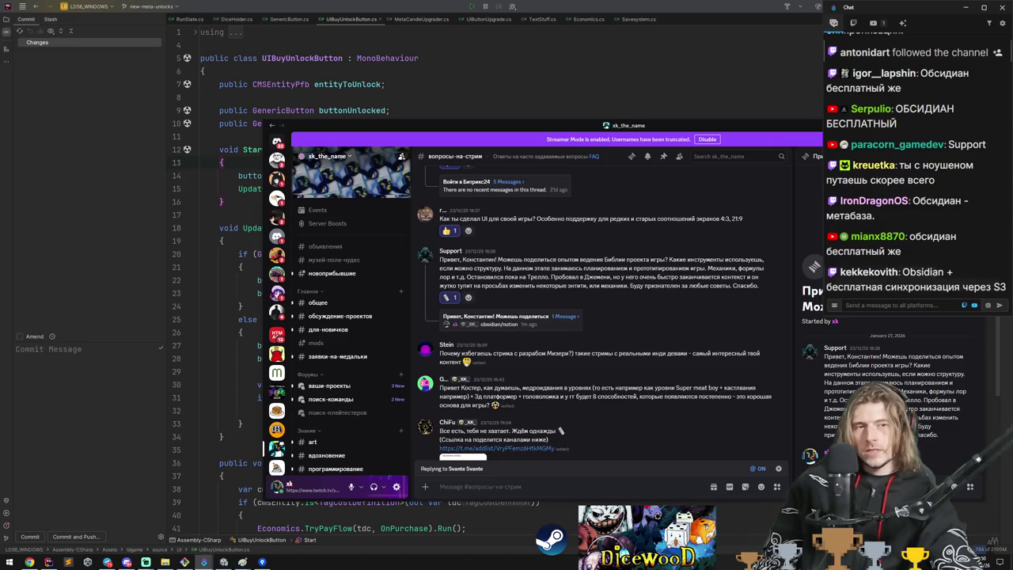
Add an emoji reaction to the viewer's question about streaming with other indie developers.
{"action": "mouse_move", "coordinate": [995, 161]}
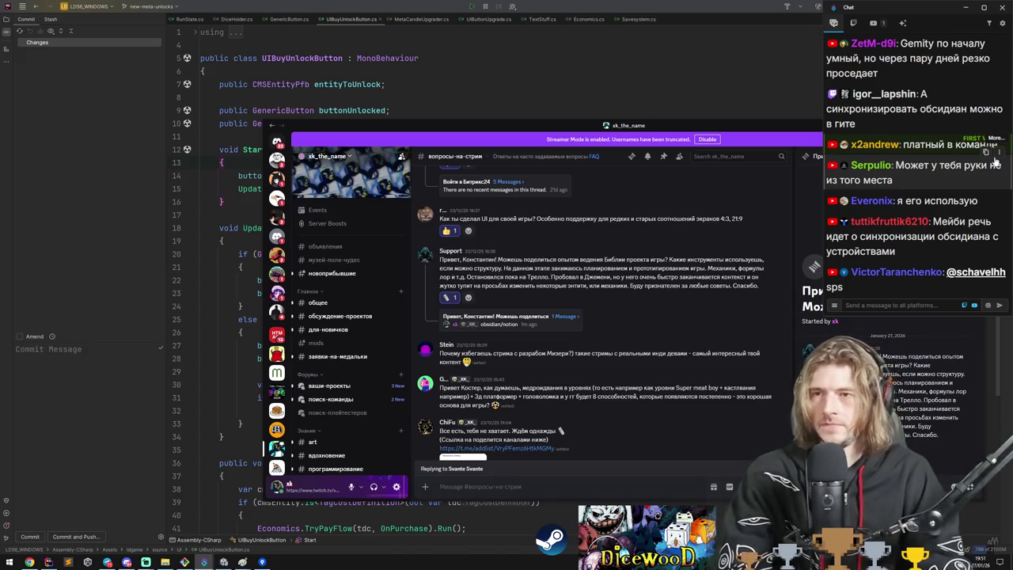
{"action": "left_click_drag", "start_coordinate": [441, 353], "coordinate": [645, 364]}
{"action": "left_click", "coordinate": [627, 359]}
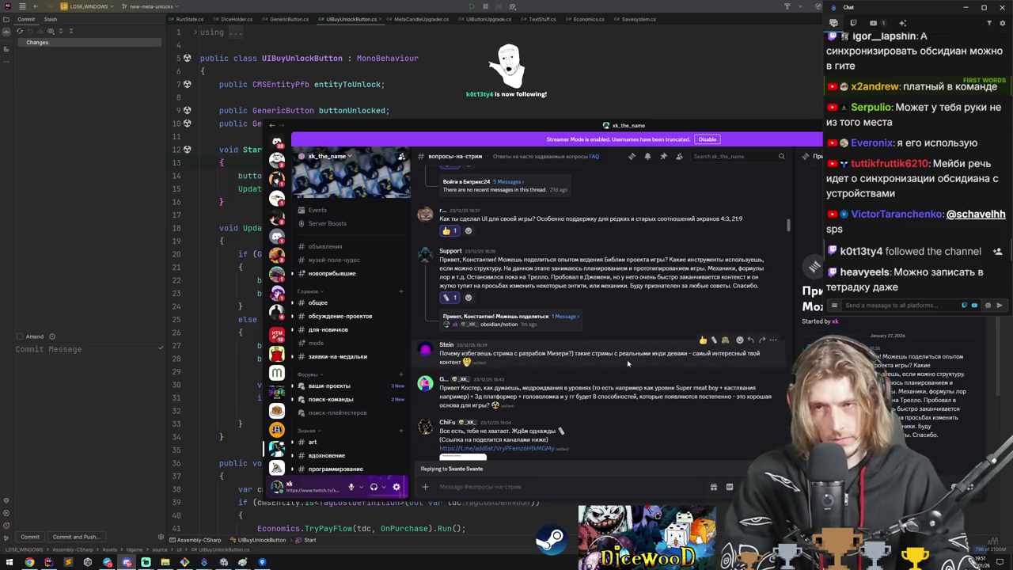
{"action": "left_click", "coordinate": [712, 341]}
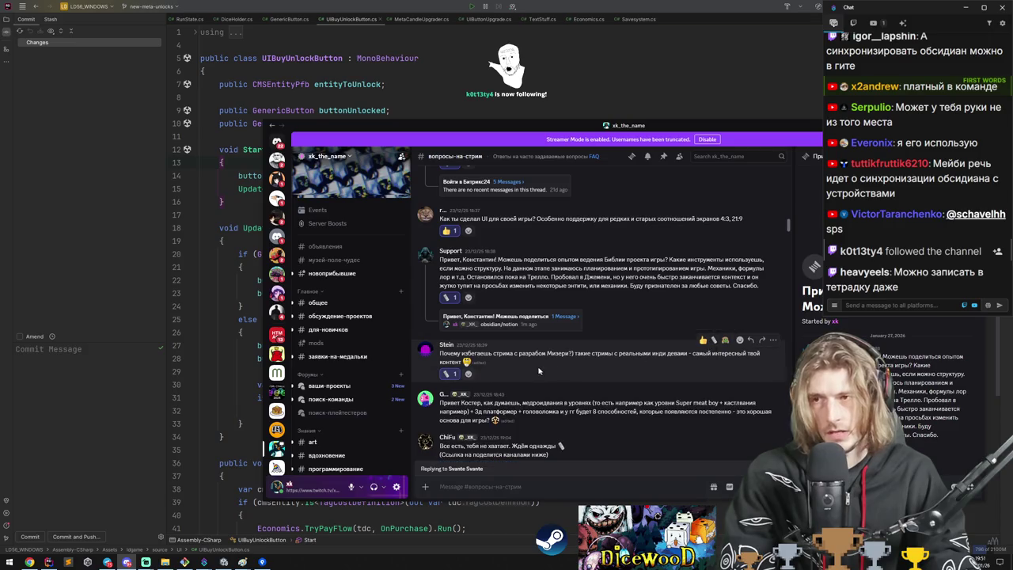
{"action": "triple_click", "coordinate": [444, 353]}
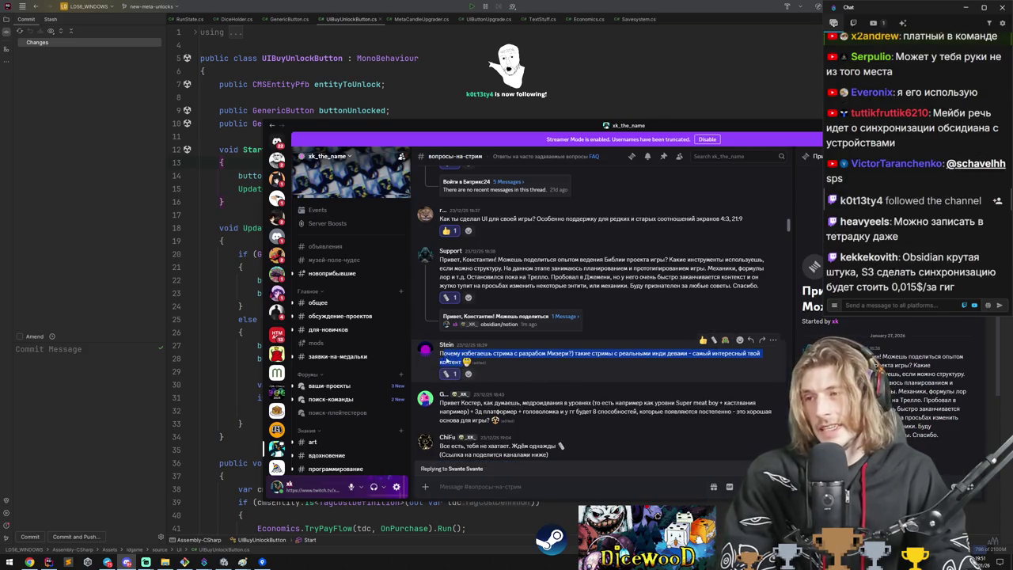
{"action": "left_click", "coordinate": [444, 354]}
{"action": "triple_click", "coordinate": [444, 353]}
{"action": "left_click", "coordinate": [444, 354]}
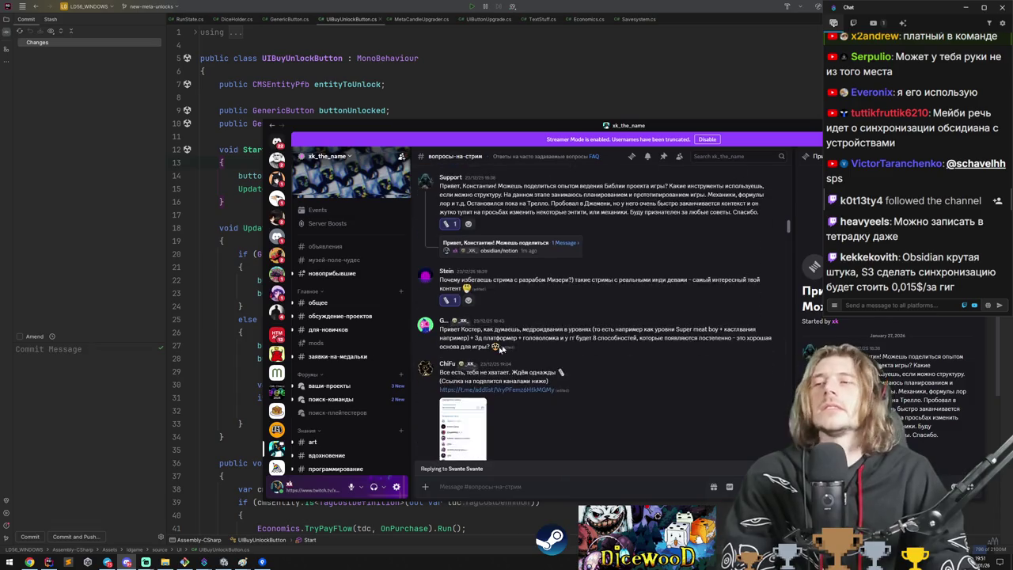
Minimise Discord, show Rider's project file tree, and bring the Unity editor to the front.
{"action": "left_click", "coordinate": [554, 106]}
{"action": "key", "text": "alt+1"}
{"action": "left_click", "coordinate": [224, 561]}
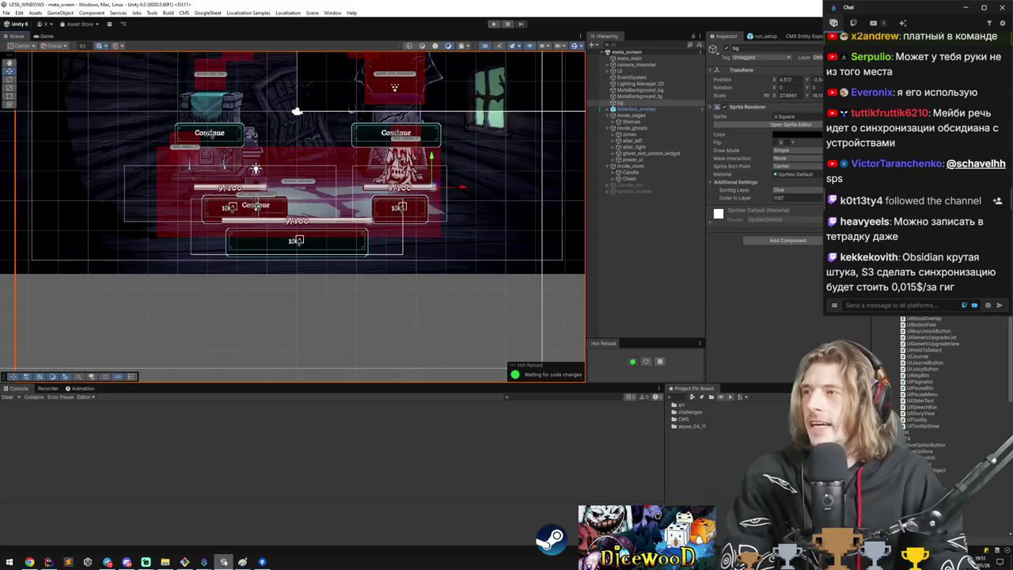
Zoom the Scene view over the meta_screen menu's Continue buttons, then switch back to Discord.
{"action": "scroll", "coordinate": [473, 259], "scroll_direction": "up", "scroll_amount": 3}
{"action": "scroll", "coordinate": [472, 259], "scroll_direction": "down", "scroll_amount": 2}
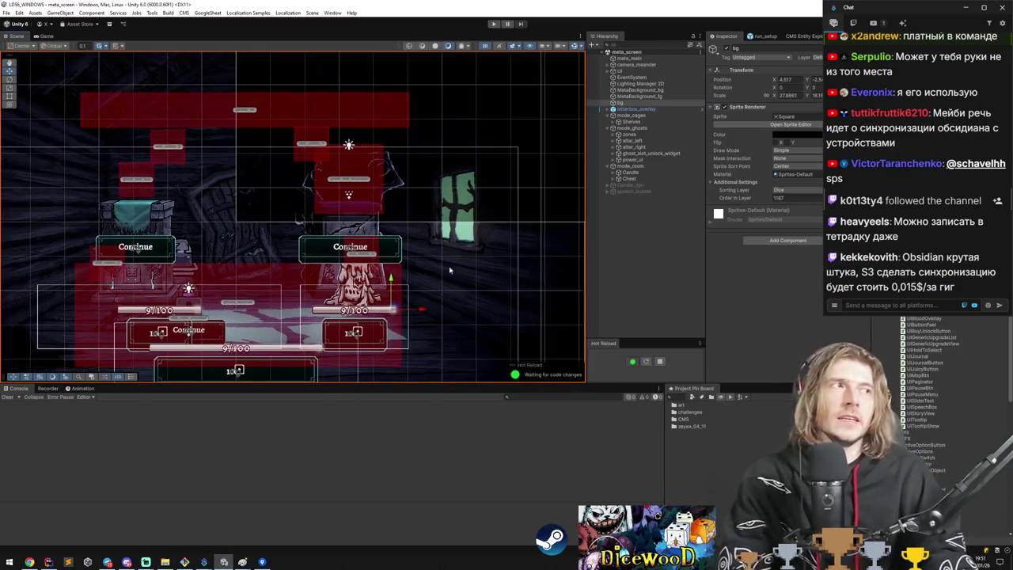
{"action": "scroll", "coordinate": [297, 200], "scroll_direction": "up", "scroll_amount": 4}
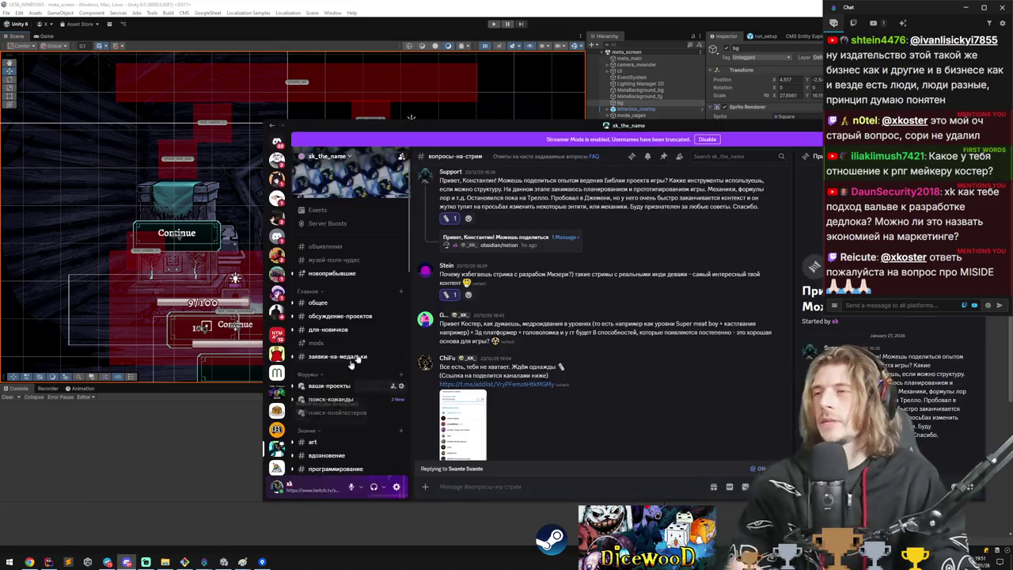
{"action": "left_click", "coordinate": [126, 562]}
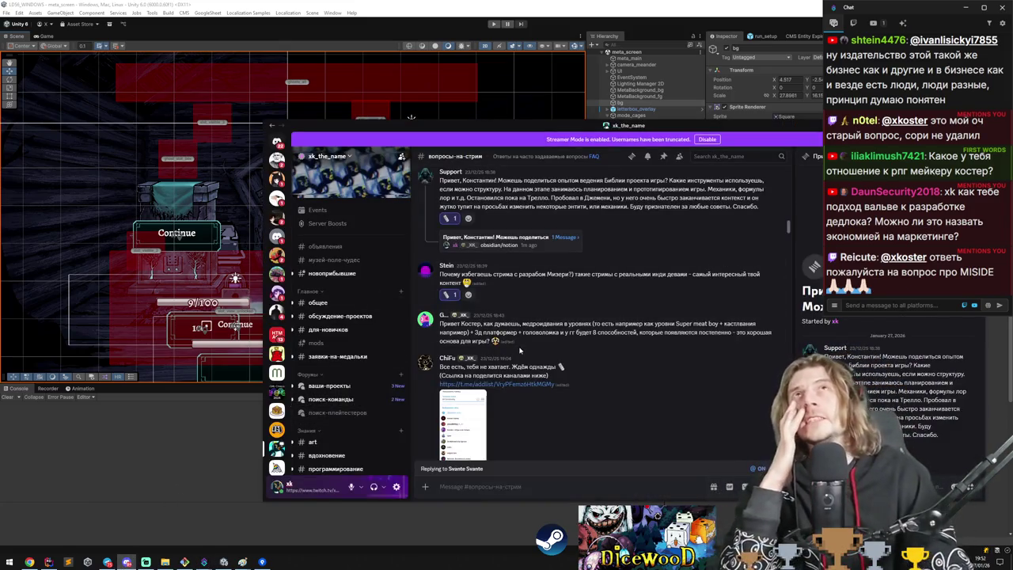
Read a viewer's MISIDE question in their profile card, then bring up the Dicewood Demo Steam page.
{"action": "scroll", "coordinate": [520, 350], "scroll_direction": "down", "scroll_amount": 2}
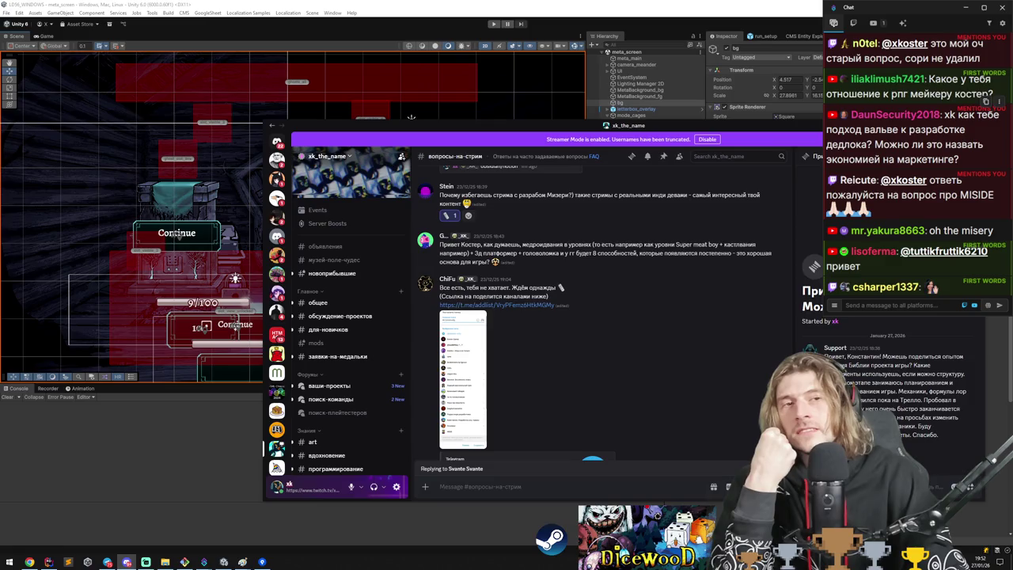
{"action": "left_click", "coordinate": [849, 163]}
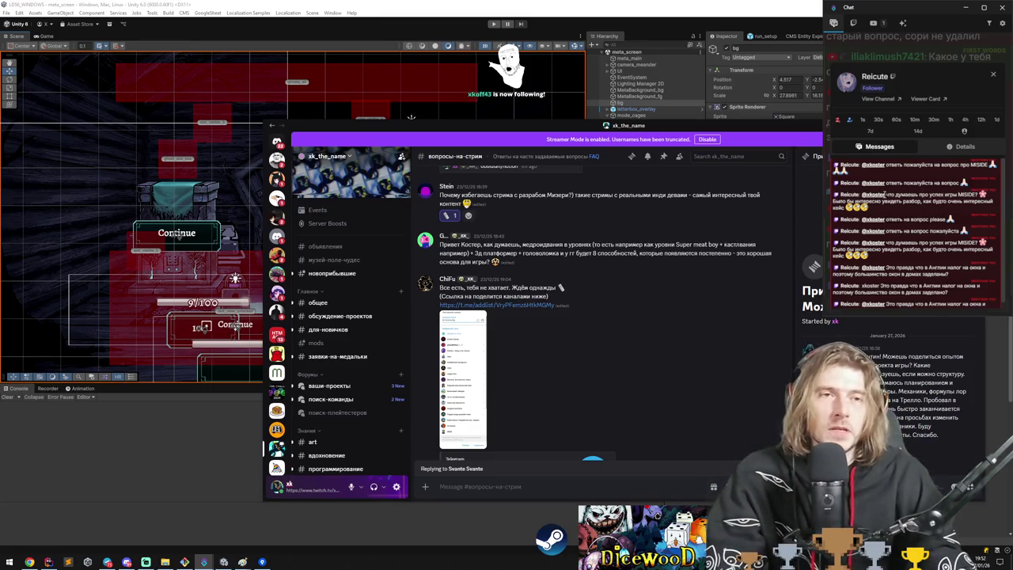
{"action": "triple_click", "coordinate": [884, 194]}
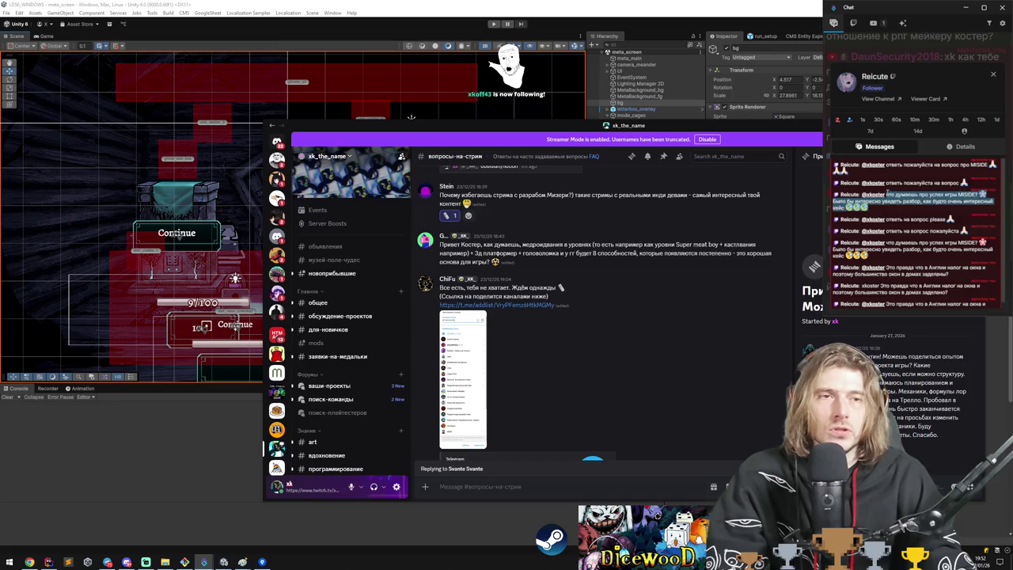
{"action": "left_click", "coordinate": [993, 73]}
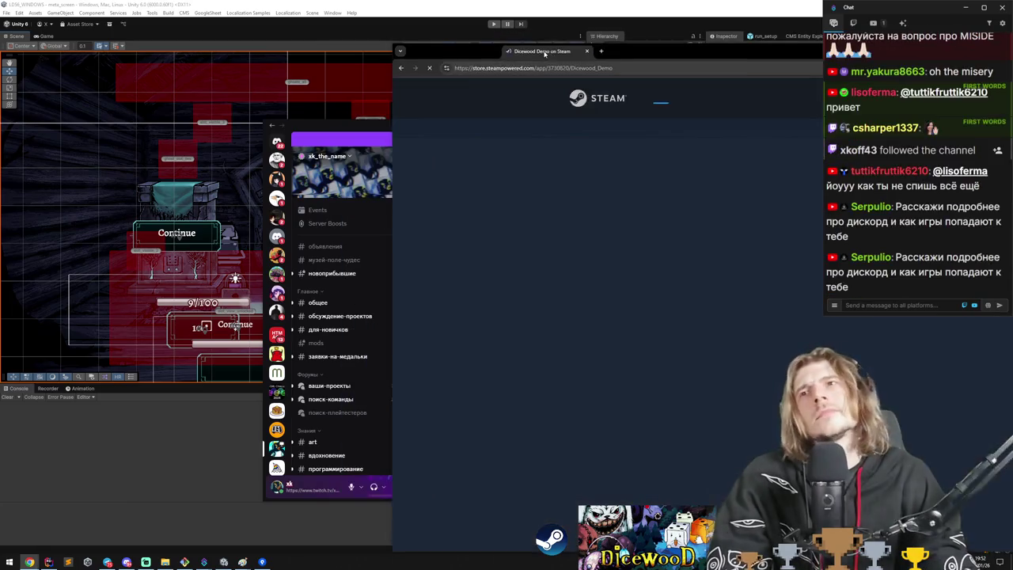
{"action": "mouse_move", "coordinate": [561, 43]}
{"action": "left_mouse_down"}
{"action": "mouse_move", "coordinate": [402, 79]}
{"action": "mouse_move", "coordinate": [194, 69]}
{"action": "left_mouse_up"}
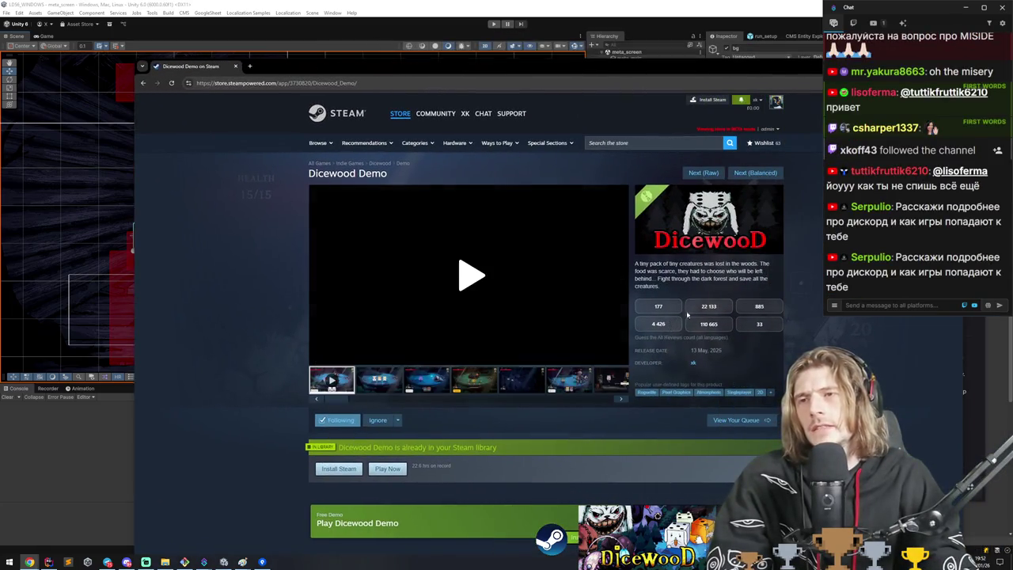
{"action": "left_click", "coordinate": [670, 308]}
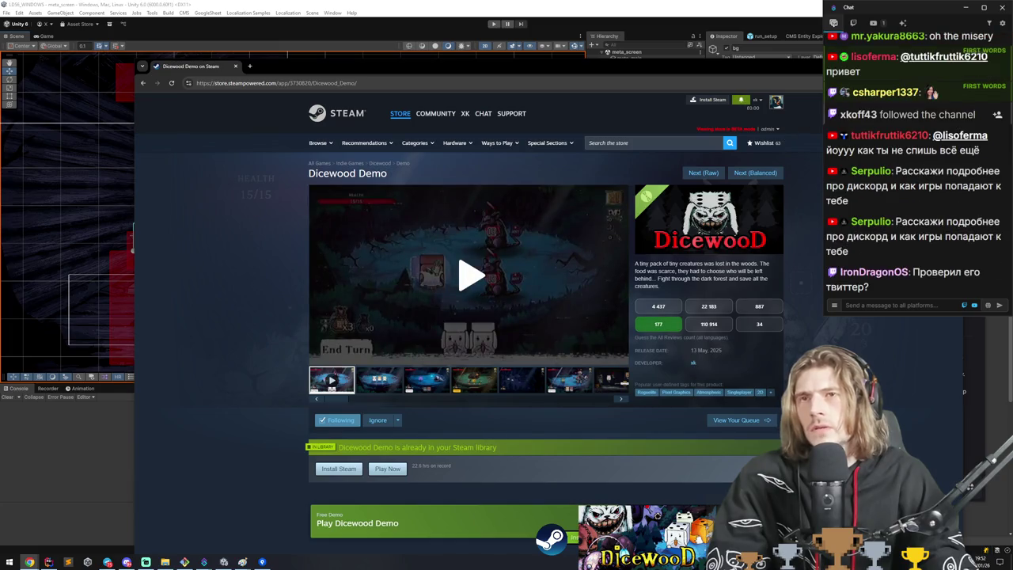
Load the Dicewood Demo store page logged out in an incognito window, then close it.
{"action": "key", "text": "ctrl+shift+n"}
{"action": "type", "text": "https://store.steampowered.com/app/3730820/Dicewood_Demo/"}
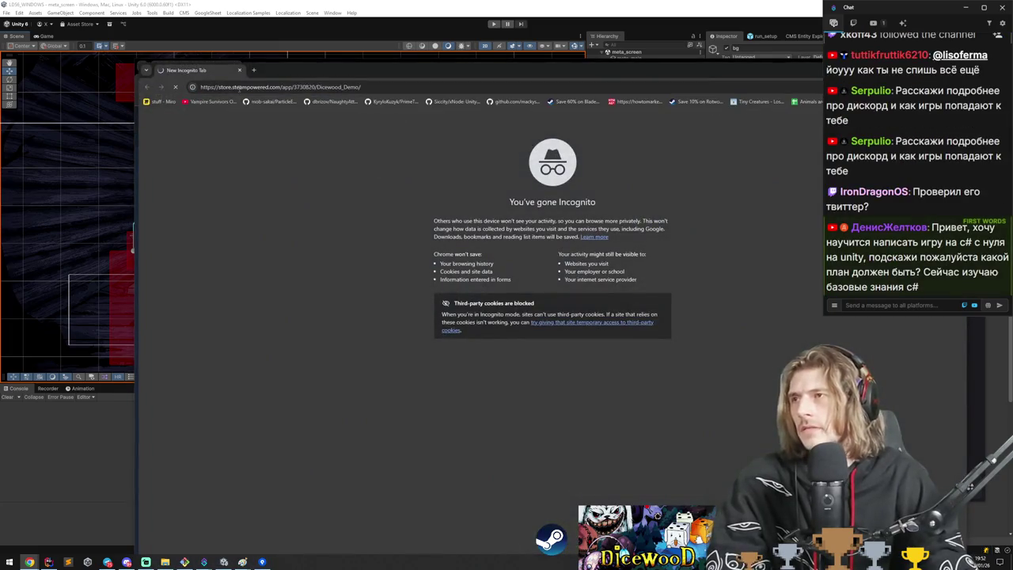
{"action": "key", "text": "Return"}
{"action": "mouse_move", "coordinate": [257, 76]}
{"action": "left_mouse_down"}
{"action": "mouse_move", "coordinate": [312, 75]}
{"action": "mouse_move", "coordinate": [304, 99]}
{"action": "mouse_move", "coordinate": [204, 39]}
{"action": "left_mouse_up"}
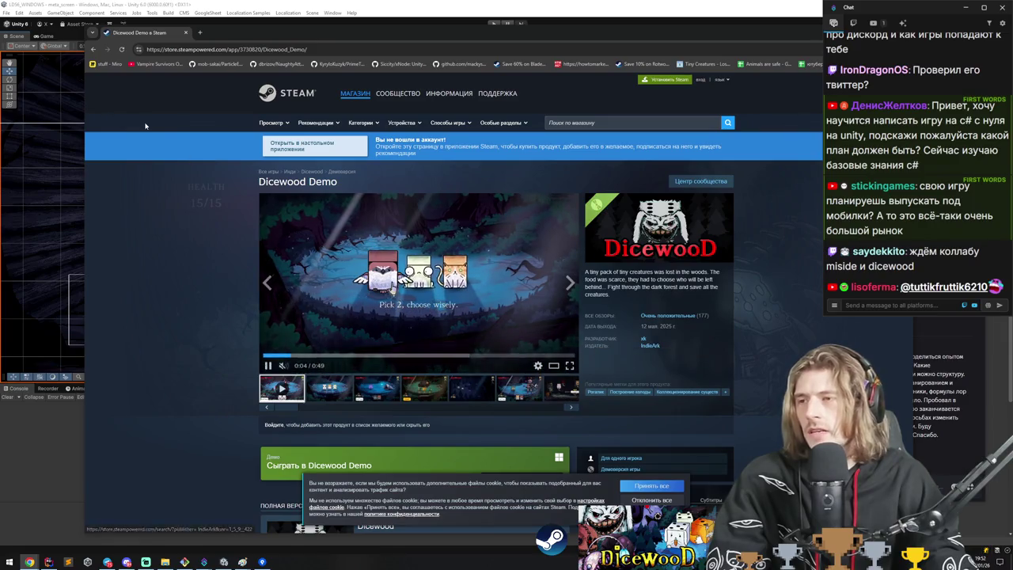
{"action": "middle_click", "coordinate": [143, 35]}
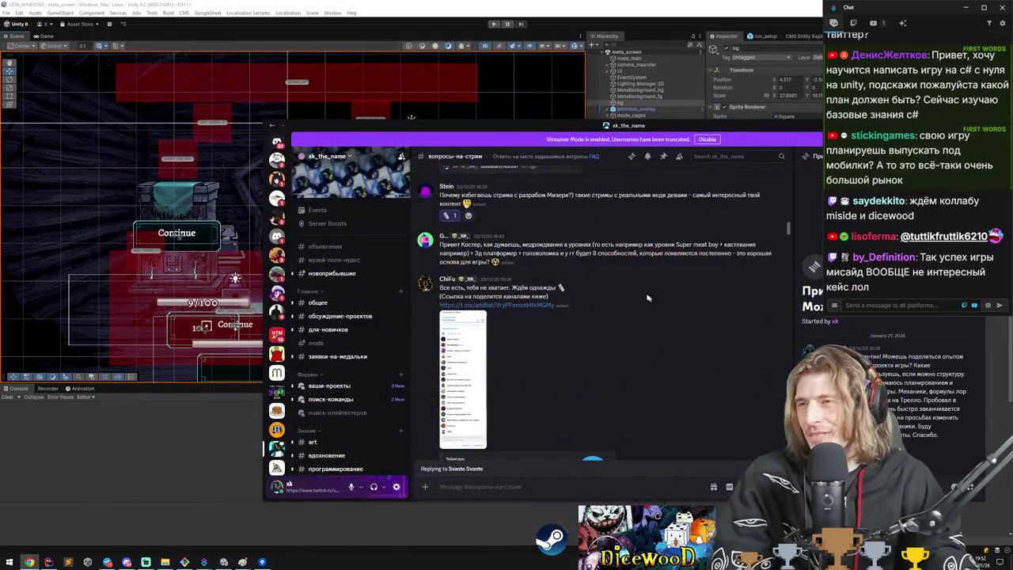
Switch to Unity, run Tools > Erase Data to wipe saved game data, then return to Rider.
{"action": "mouse_move", "coordinate": [247, 537]}
{"action": "left_click", "coordinate": [57, 364]}
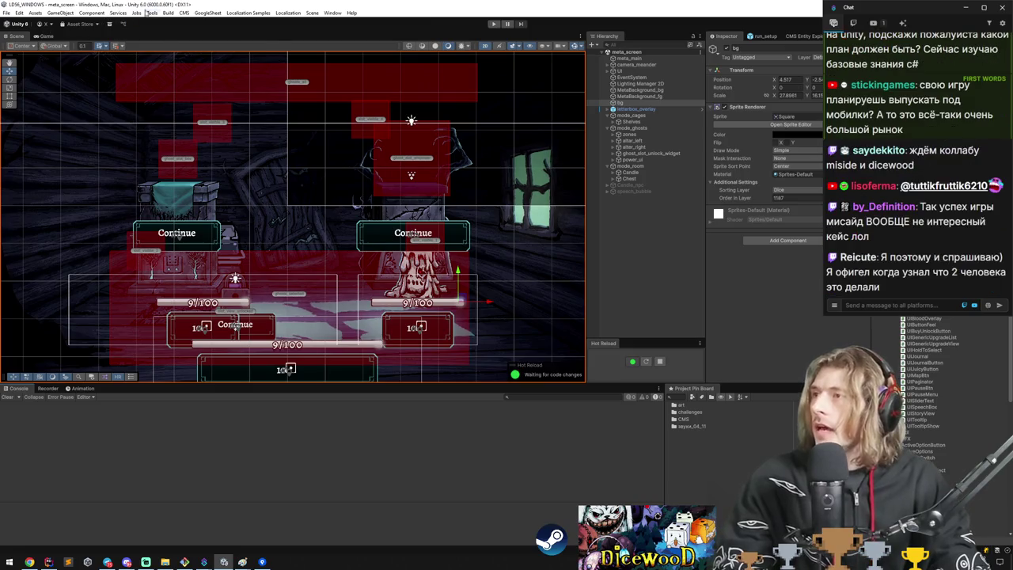
{"action": "left_click", "coordinate": [151, 12]}
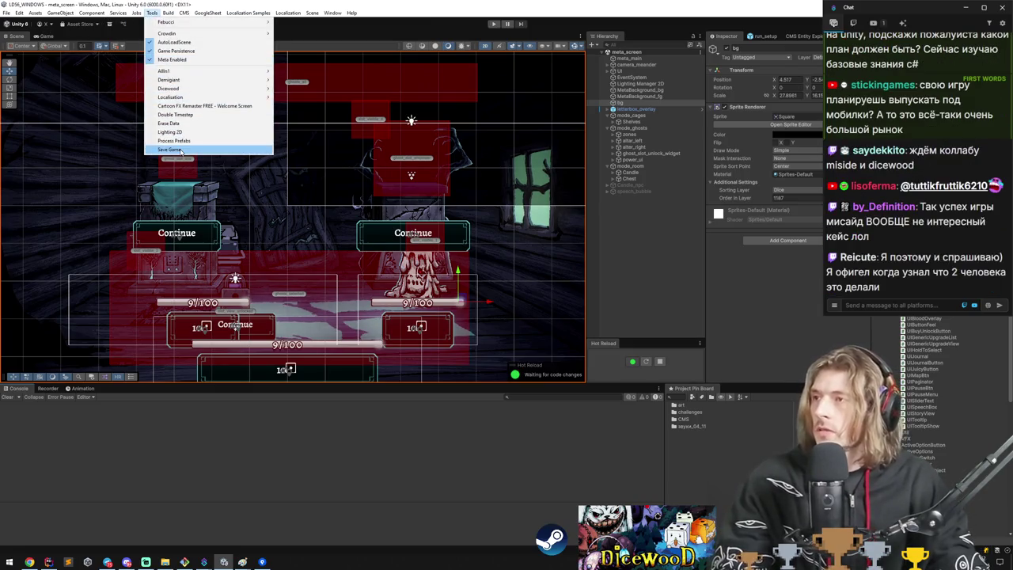
{"action": "left_click", "coordinate": [185, 123]}
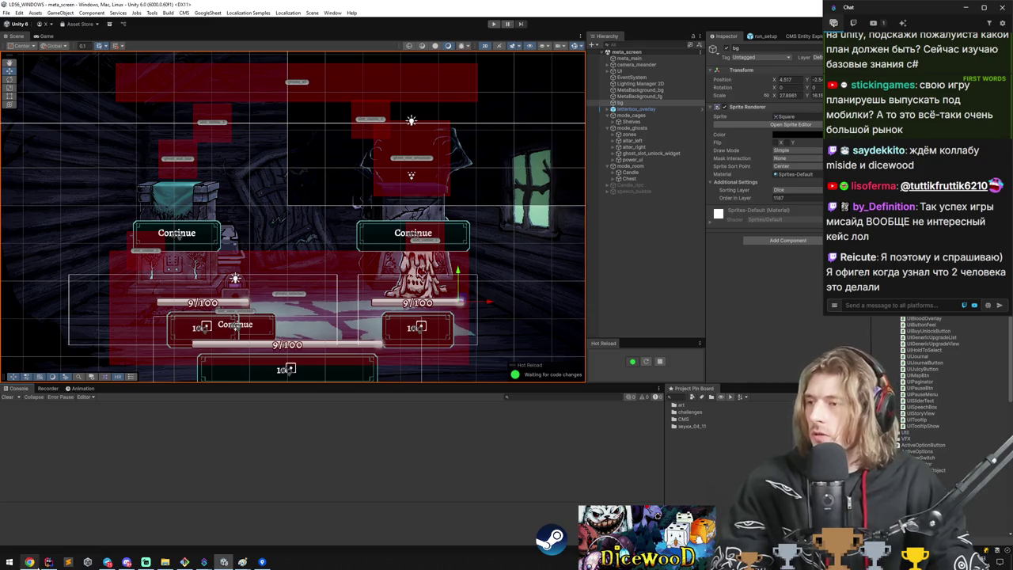
{"action": "left_click", "coordinate": [48, 561]}
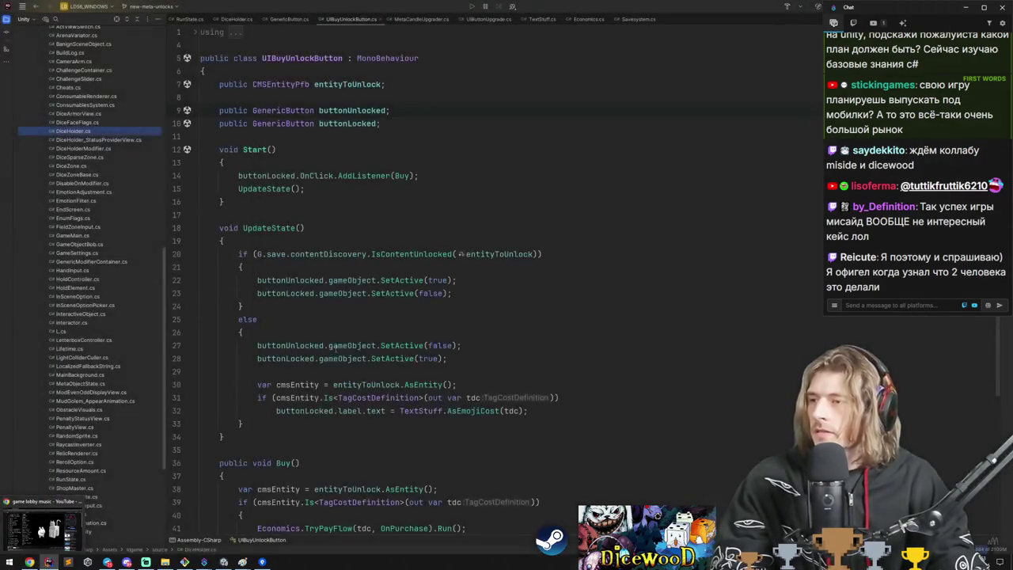
Read UpdateState's locked branch down through Buy and OnPurchase, then Alt+Tab back to Discord.
{"action": "left_click", "coordinate": [329, 359]}
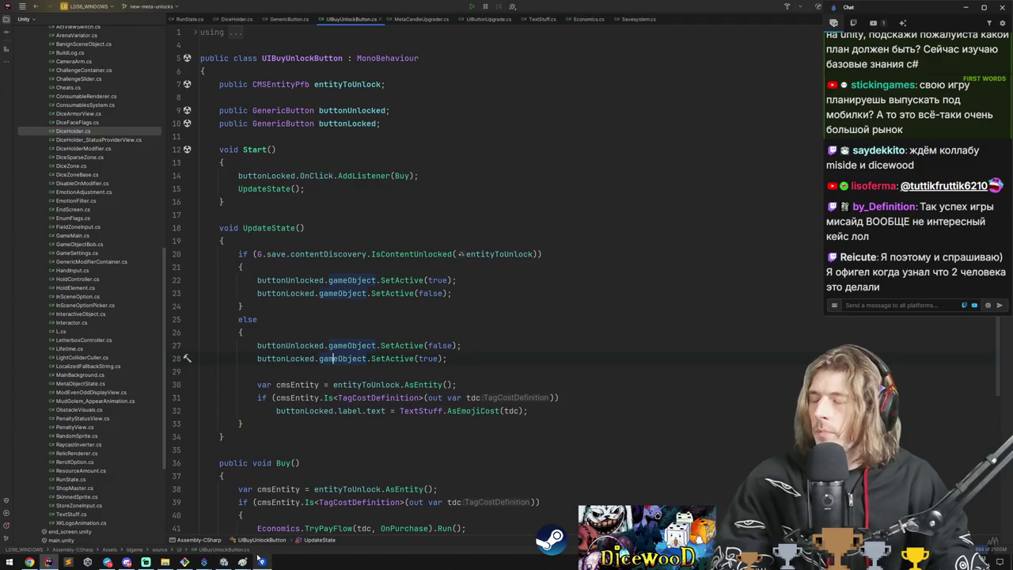
{"action": "left_click", "coordinate": [364, 331]}
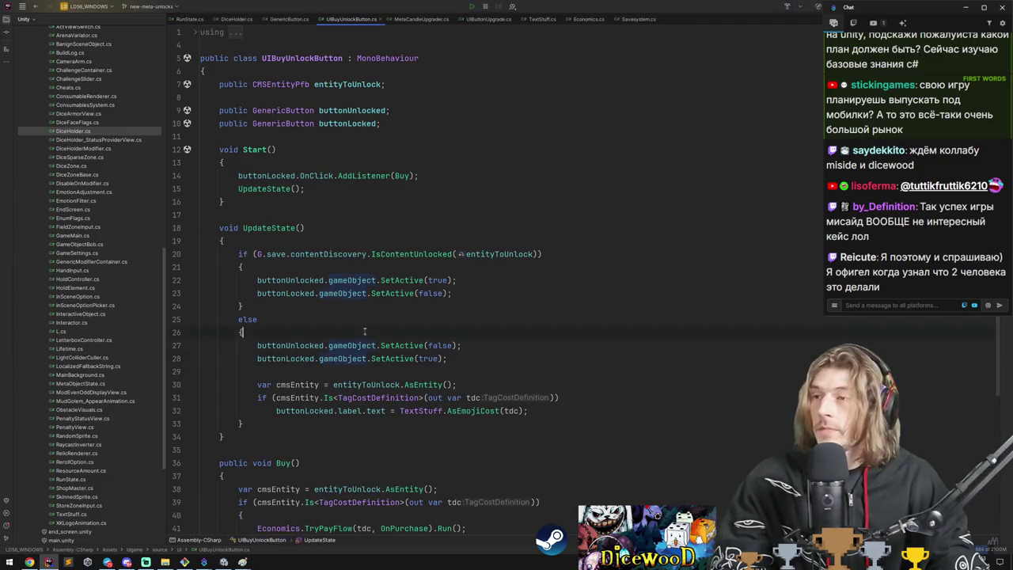
{"action": "scroll", "coordinate": [364, 326], "scroll_direction": "down", "scroll_amount": 4}
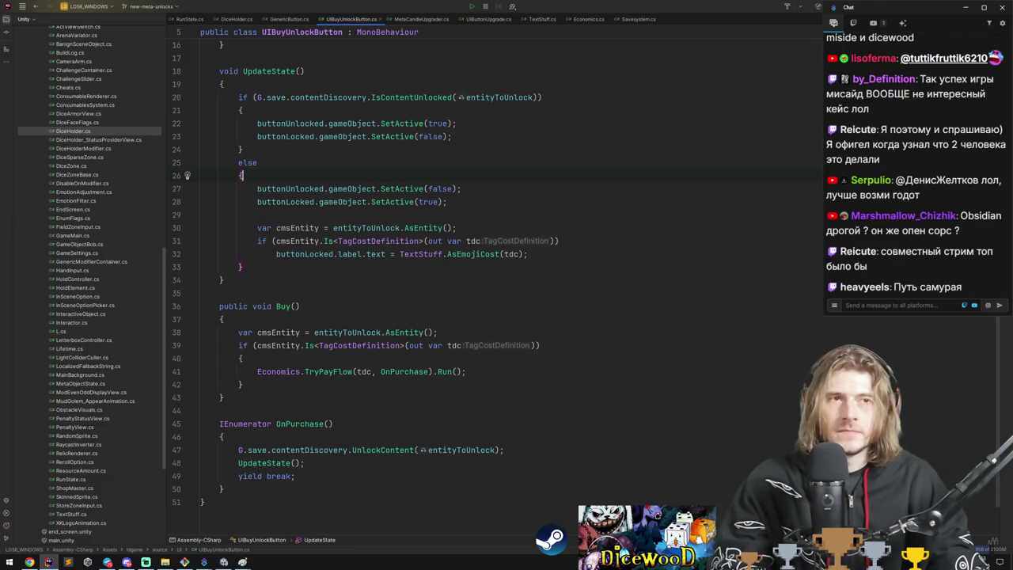
{"action": "mouse_move", "coordinate": [920, 78]}
{"action": "left_mouse_down"}
{"action": "mouse_move", "coordinate": [990, 93]}
{"action": "mouse_move", "coordinate": [869, 109]}
{"action": "left_mouse_up"}
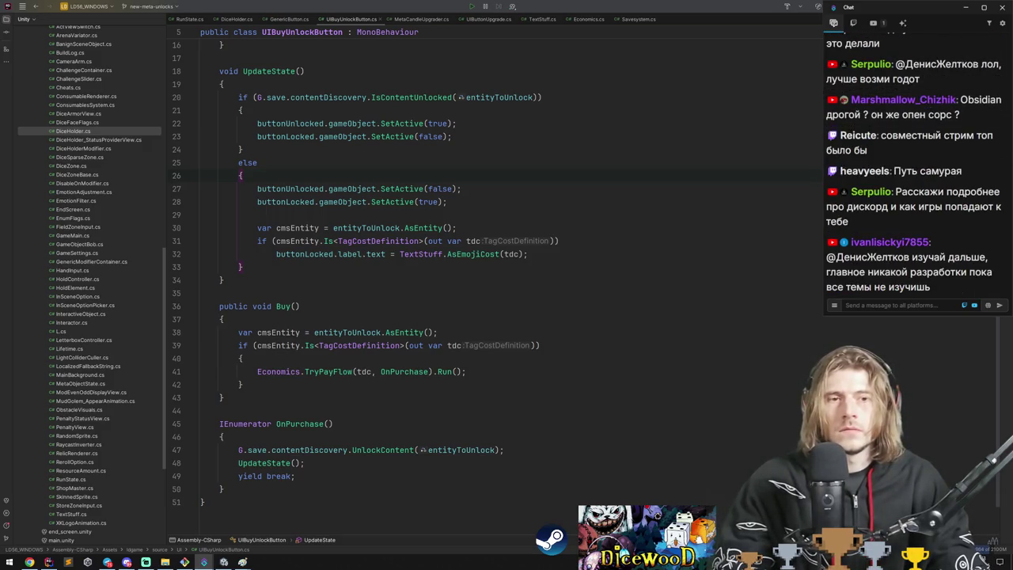
{"action": "key", "text": "alt+Tab"}
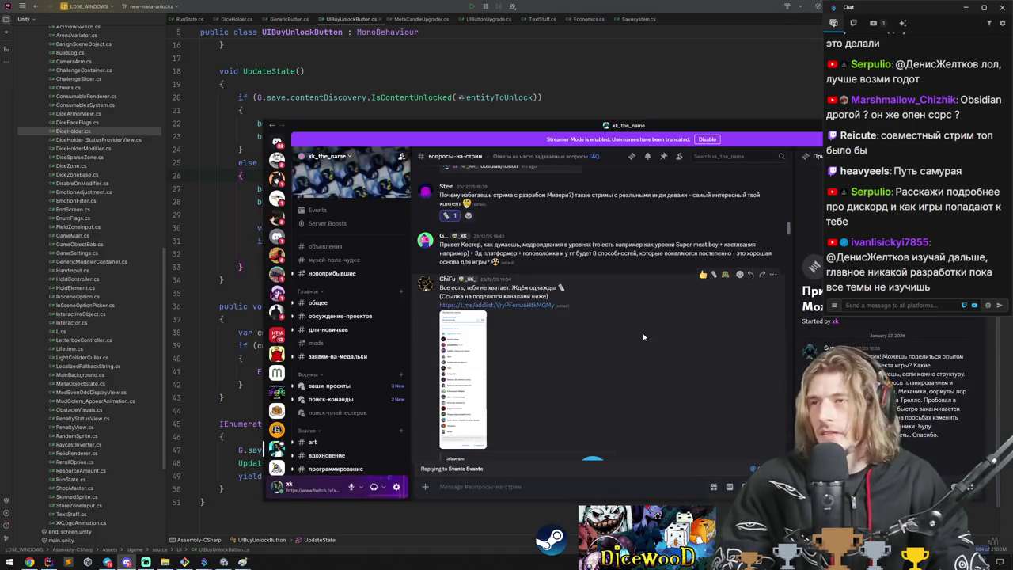
{"action": "left_click", "coordinate": [478, 364]}
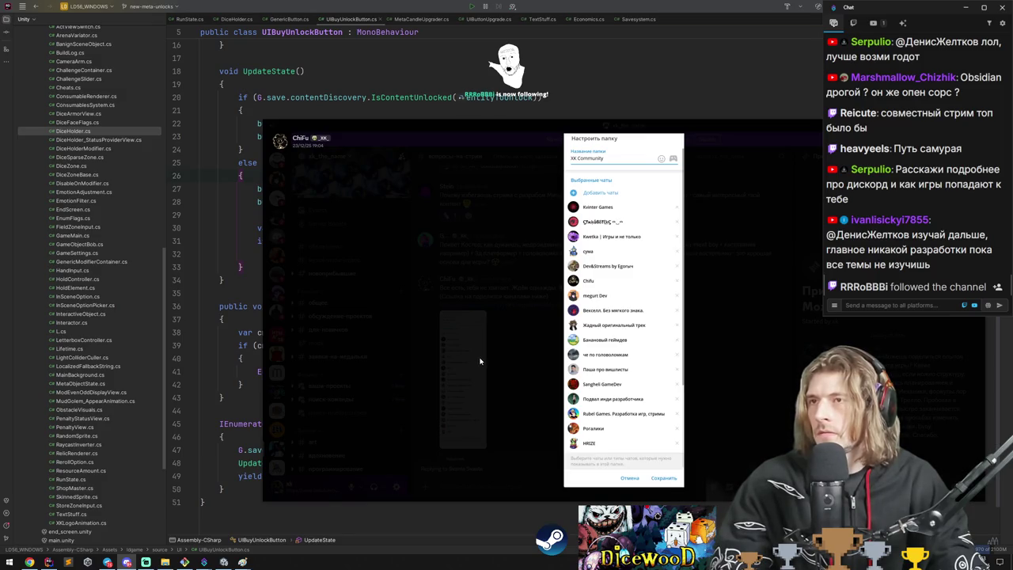
{"action": "left_click", "coordinate": [480, 361]}
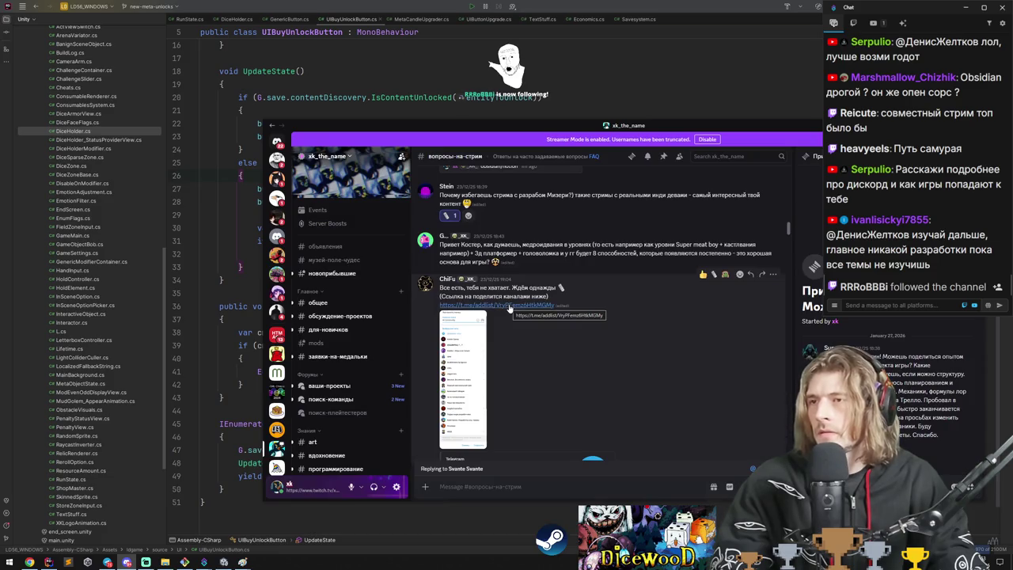
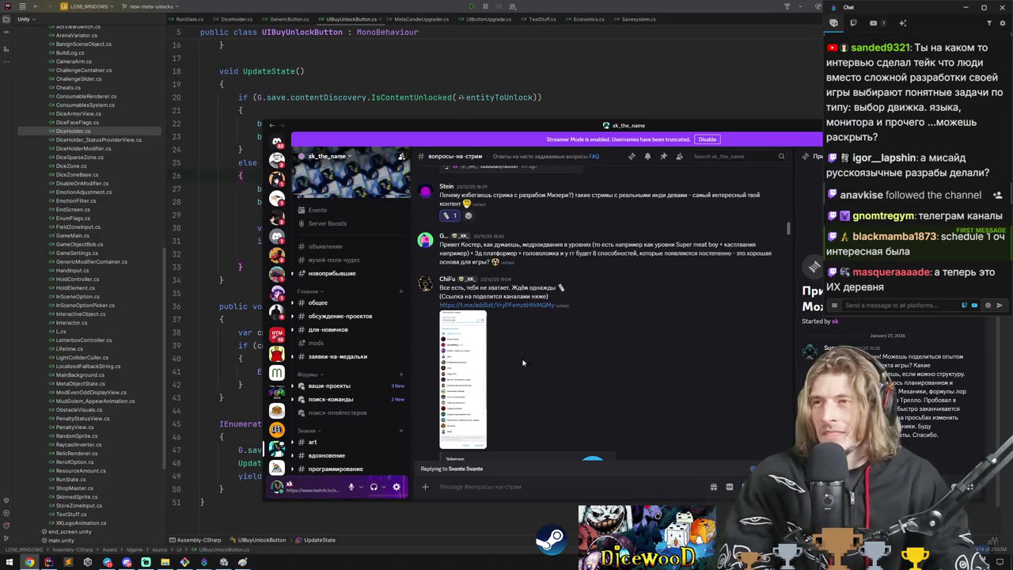
React with a face emoji to the Discord question about Super Meat Boy-style level design.
{"action": "scroll", "coordinate": [606, 328], "scroll_direction": "down", "scroll_amount": 2}
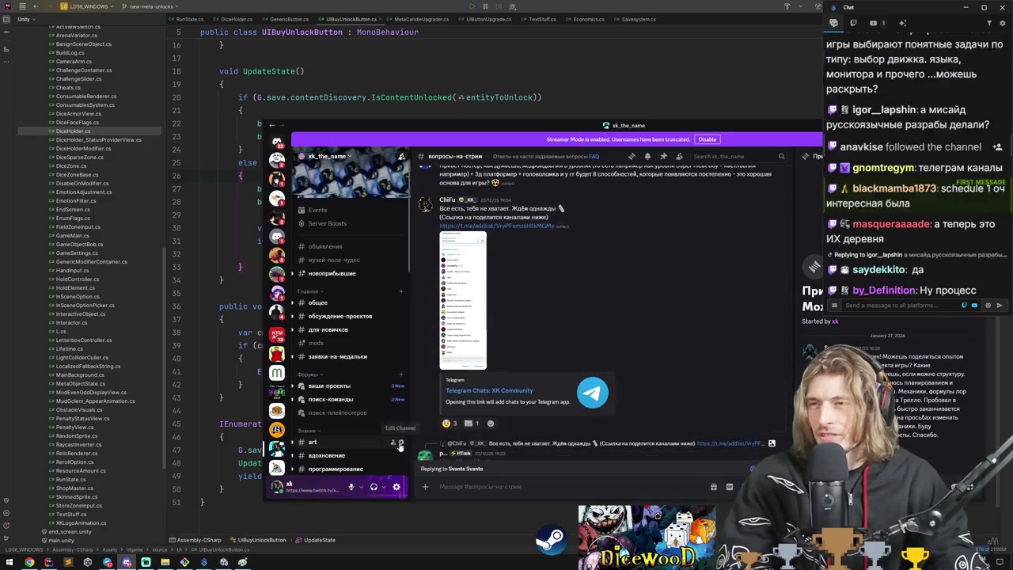
{"action": "scroll", "coordinate": [455, 428], "scroll_direction": "up", "scroll_amount": 4}
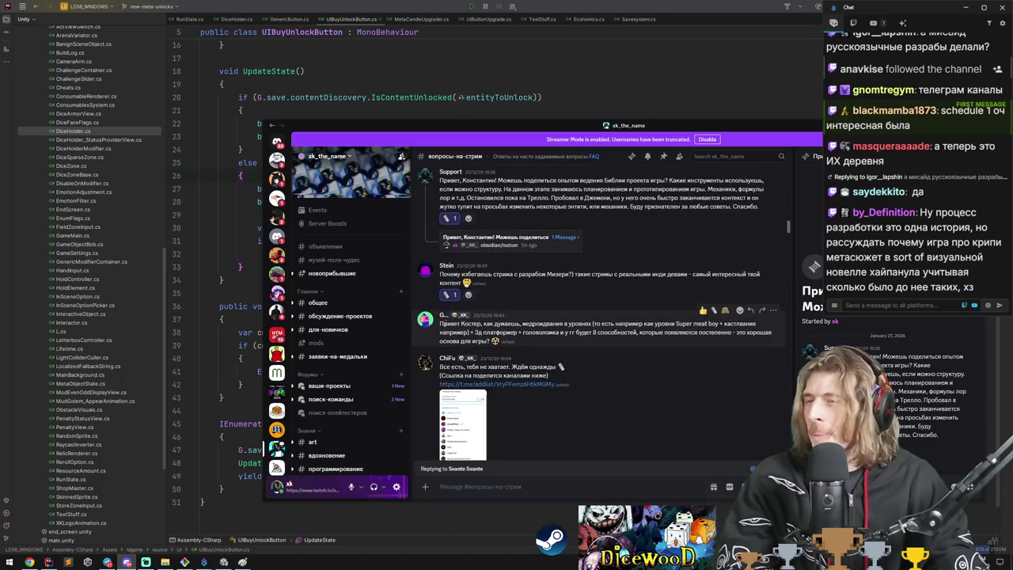
{"action": "mouse_move", "coordinate": [439, 324]}
{"action": "left_mouse_down"}
{"action": "mouse_move", "coordinate": [737, 325]}
{"action": "mouse_move", "coordinate": [496, 332]}
{"action": "mouse_move", "coordinate": [500, 341]}
{"action": "mouse_move", "coordinate": [614, 333]}
{"action": "left_mouse_up"}
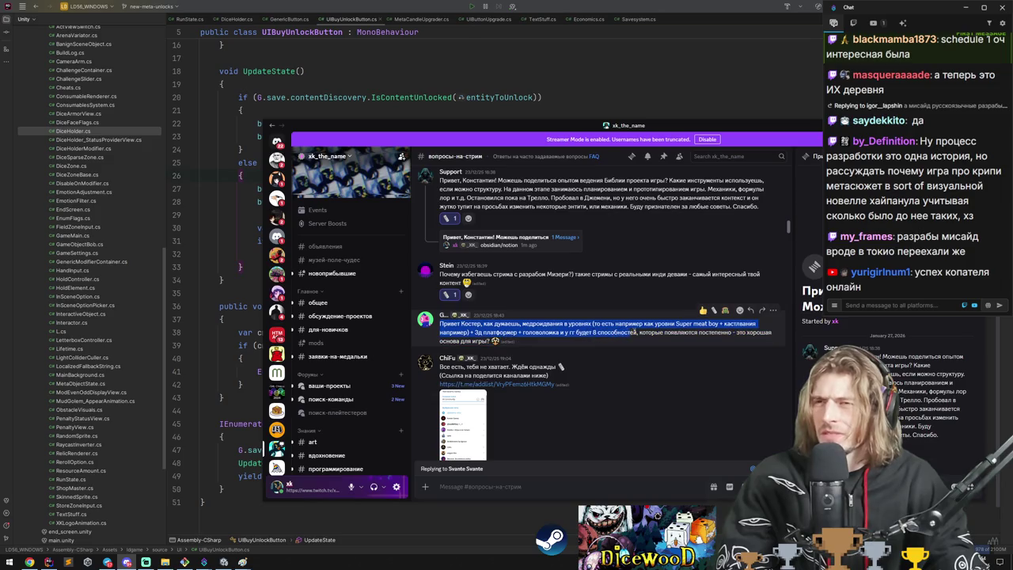
{"action": "left_click_drag", "start_coordinate": [736, 333], "coordinate": [738, 339]}
{"action": "left_click", "coordinate": [738, 339]}
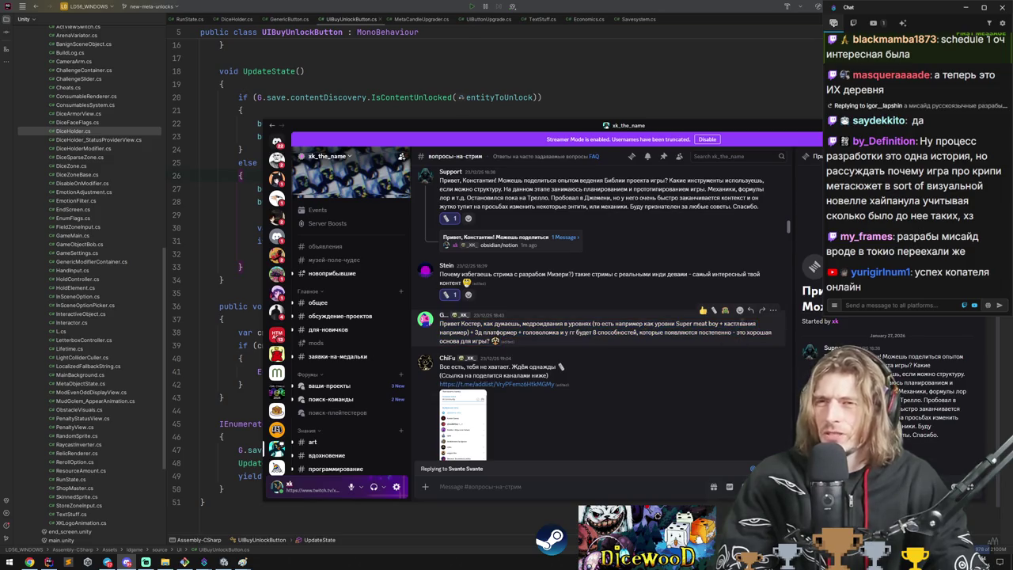
{"action": "left_click", "coordinate": [772, 309]}
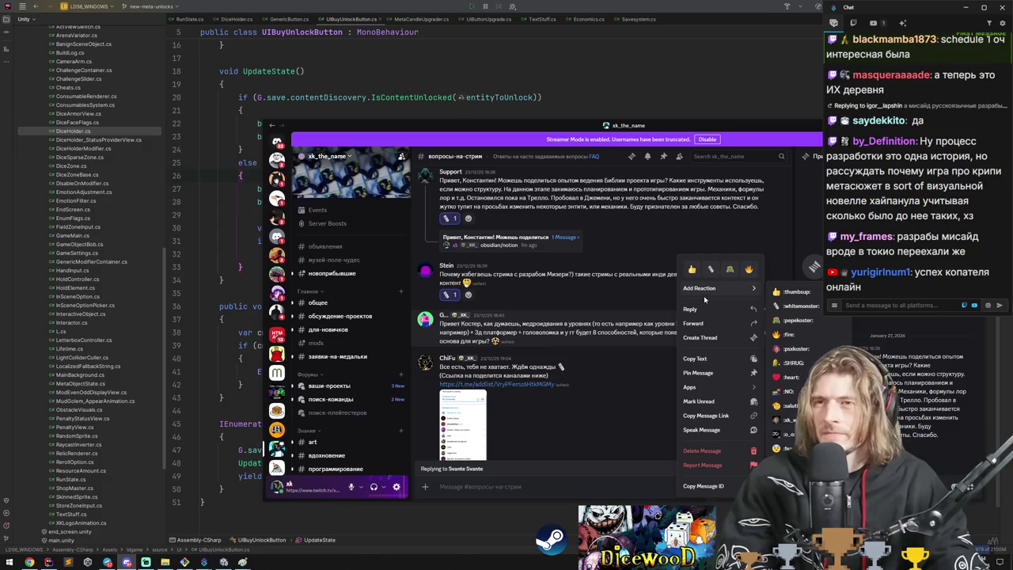
{"action": "mouse_move", "coordinate": [760, 293]}
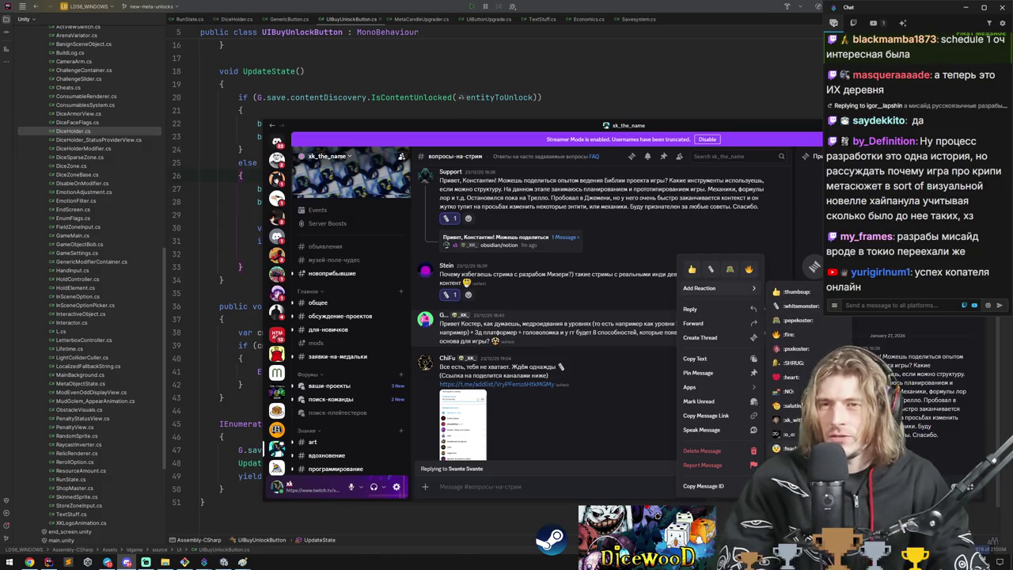
{"action": "left_click", "coordinate": [787, 434]}
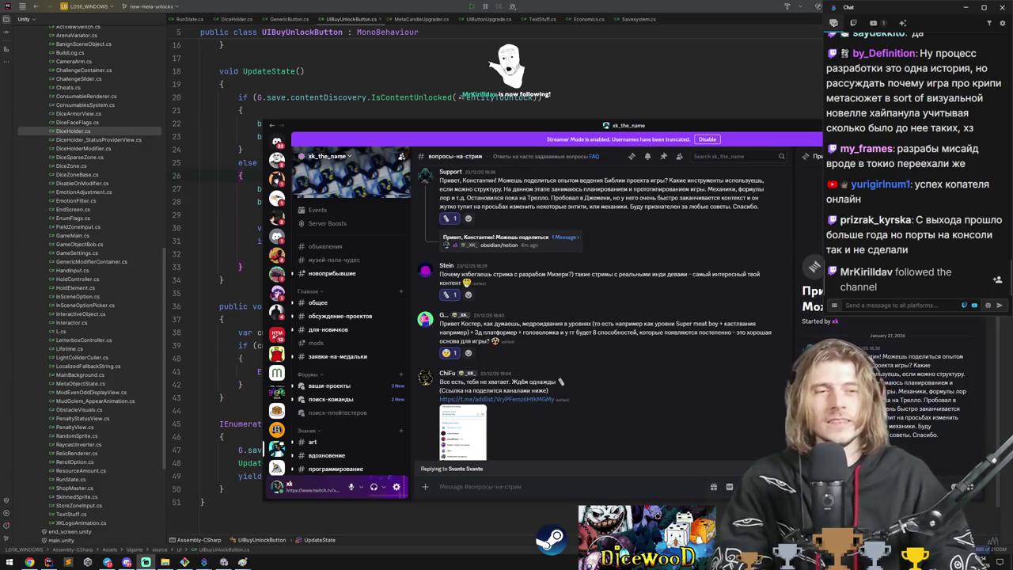
Bring the terminal forward and scroll down the channel to the later questions.
{"action": "key", "text": "alt+Tab"}
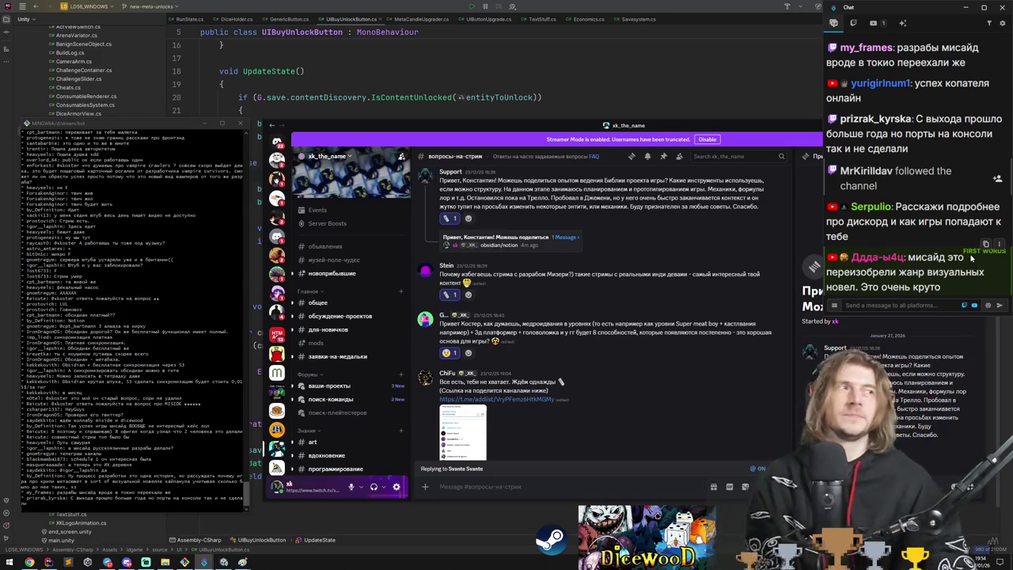
{"action": "scroll", "coordinate": [640, 342], "scroll_direction": "down", "scroll_amount": 5}
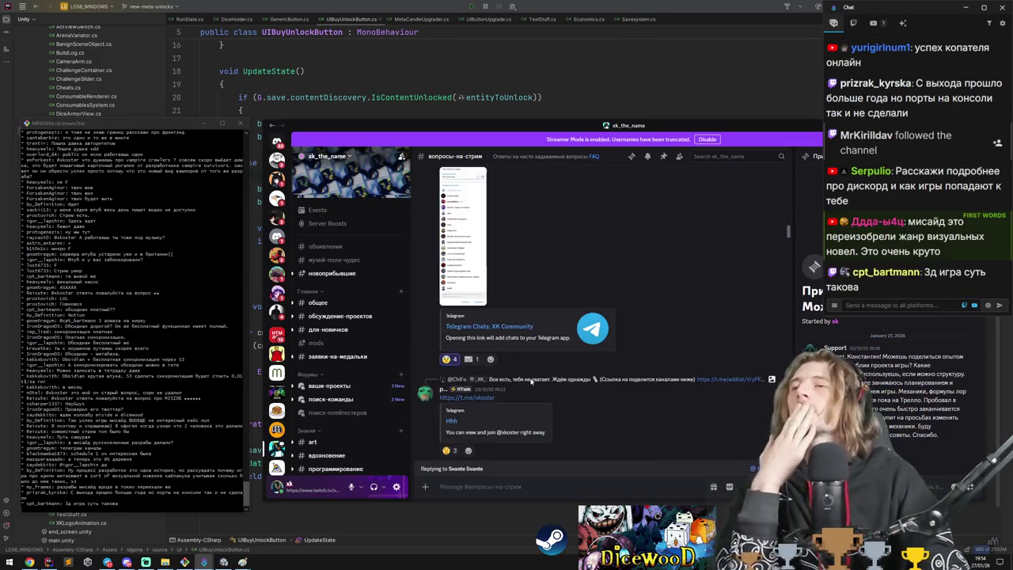
{"action": "scroll", "coordinate": [642, 339], "scroll_direction": "down", "scroll_amount": 5}
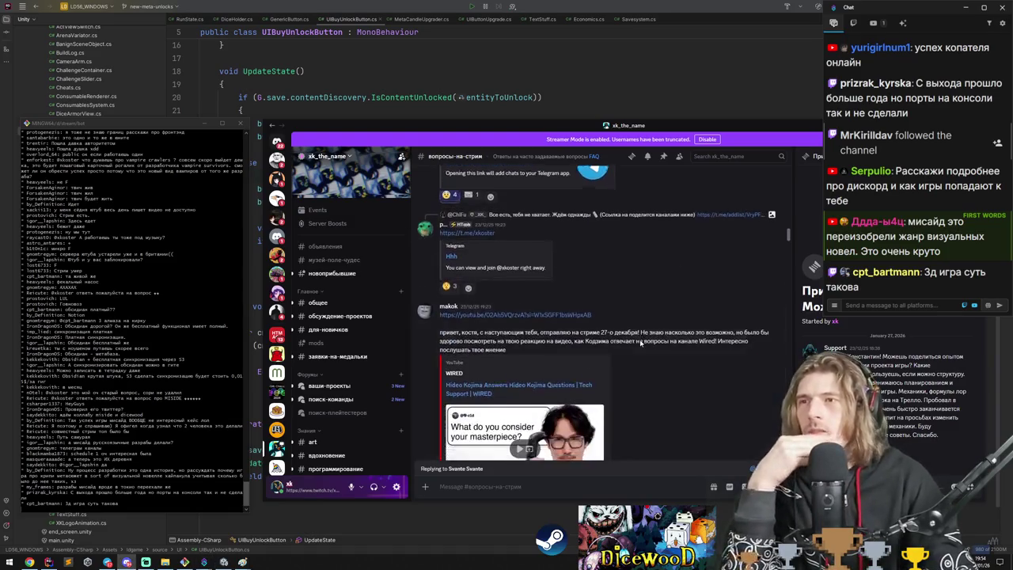
{"action": "scroll", "coordinate": [647, 331], "scroll_direction": "down", "scroll_amount": 2}
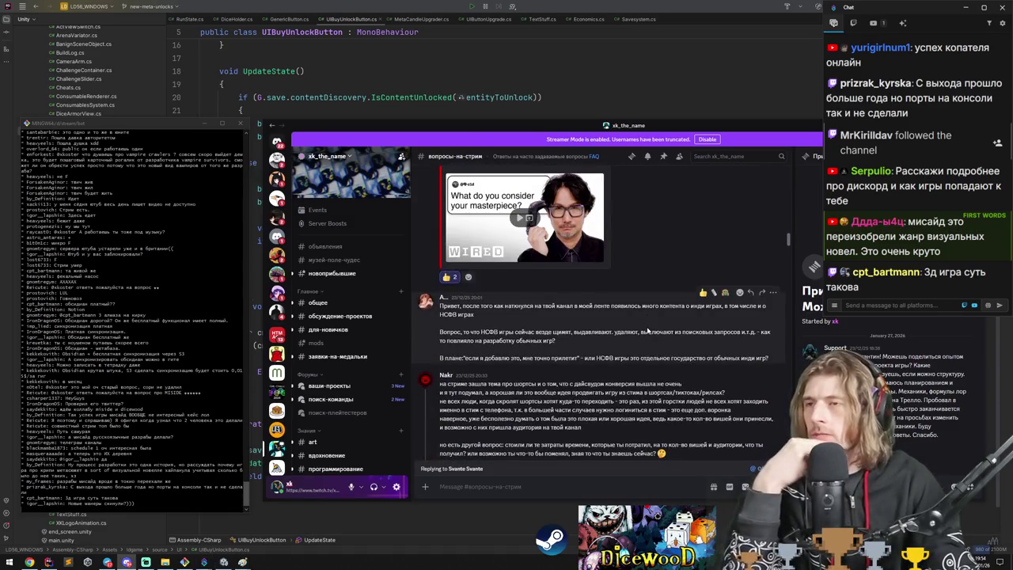
Inspect the Economics call in UIBuyUnlockButton's Buy method in Rider, then return to Unity.
{"action": "left_click", "coordinate": [526, 41]}
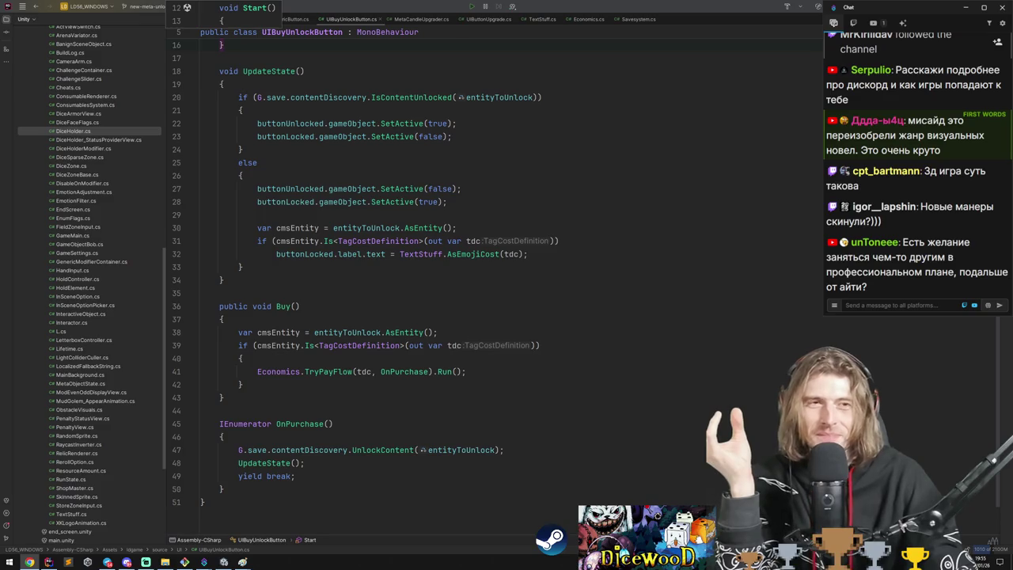
{"action": "left_click", "coordinate": [278, 371]}
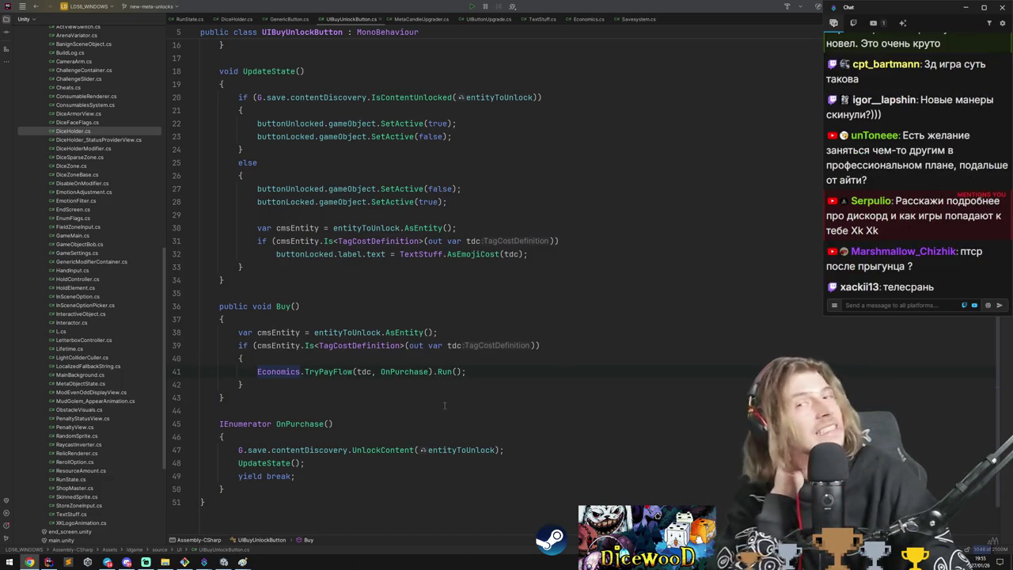
{"action": "left_click", "coordinate": [223, 562]}
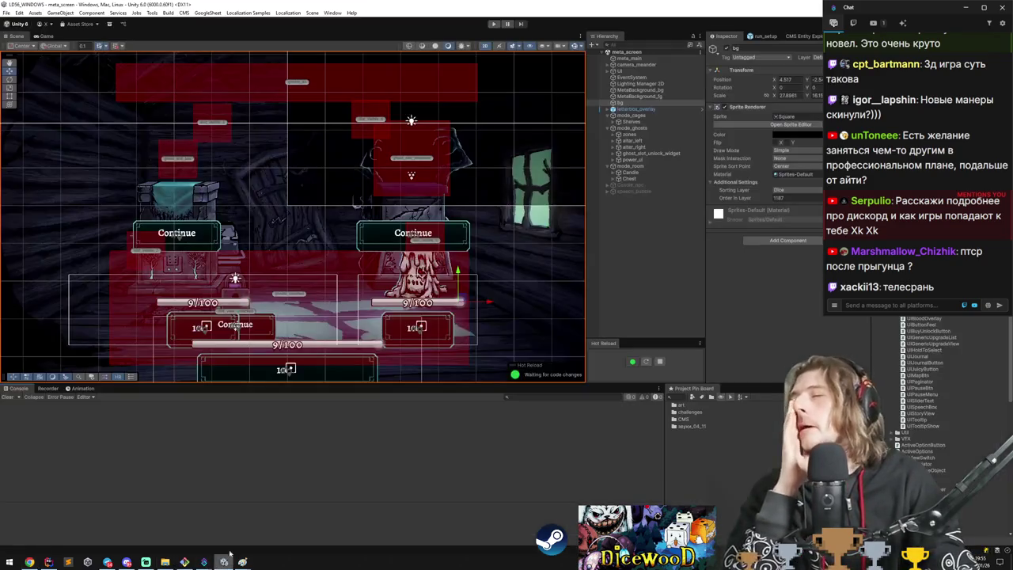
Enter play mode, open the Room, frame the left x6 cage, and drag it to bottom centre.
{"action": "left_click", "coordinate": [495, 23]}
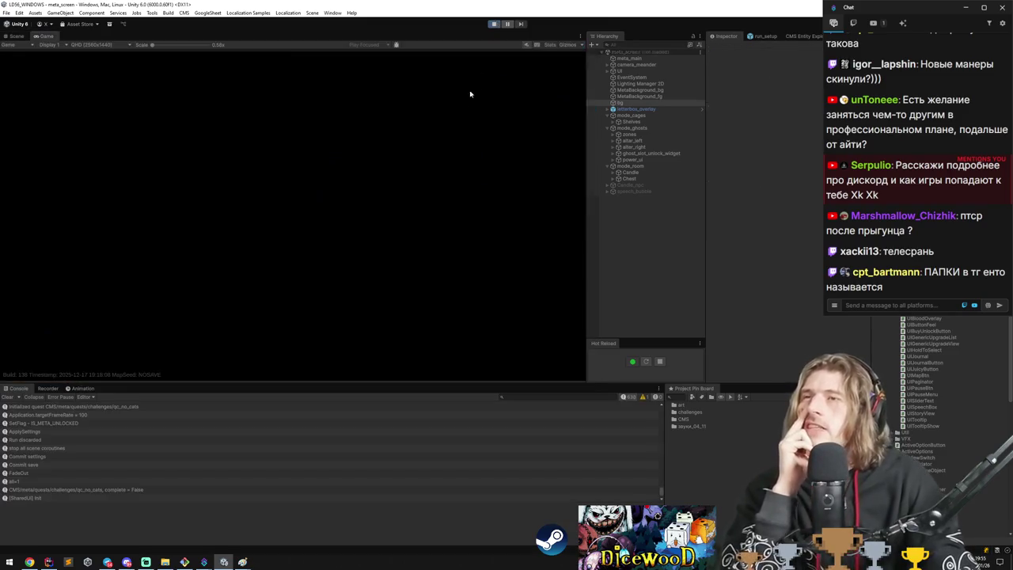
{"action": "left_click", "coordinate": [93, 182]}
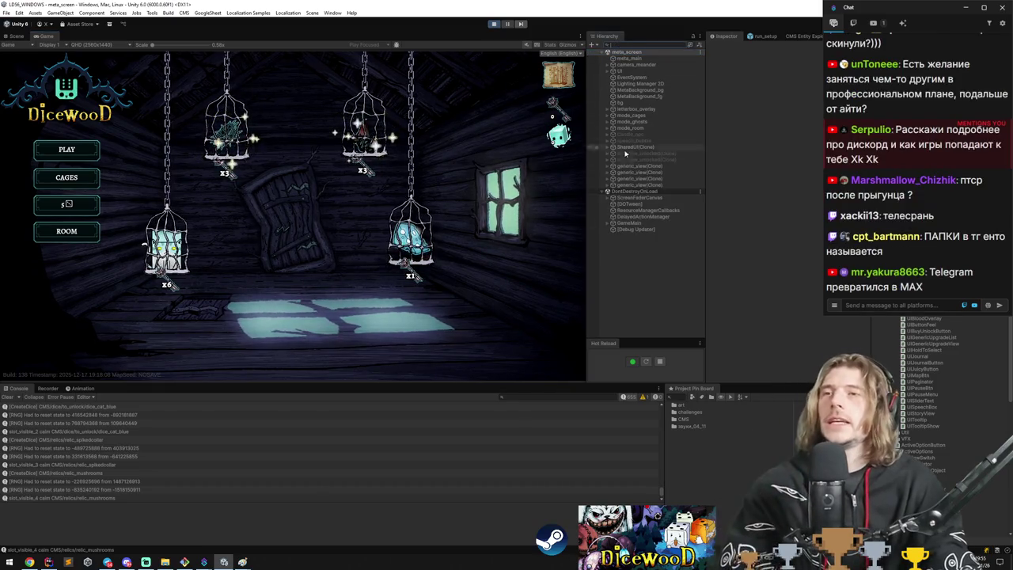
{"action": "left_click", "coordinate": [637, 166]}
{"action": "left_click", "coordinate": [16, 37]}
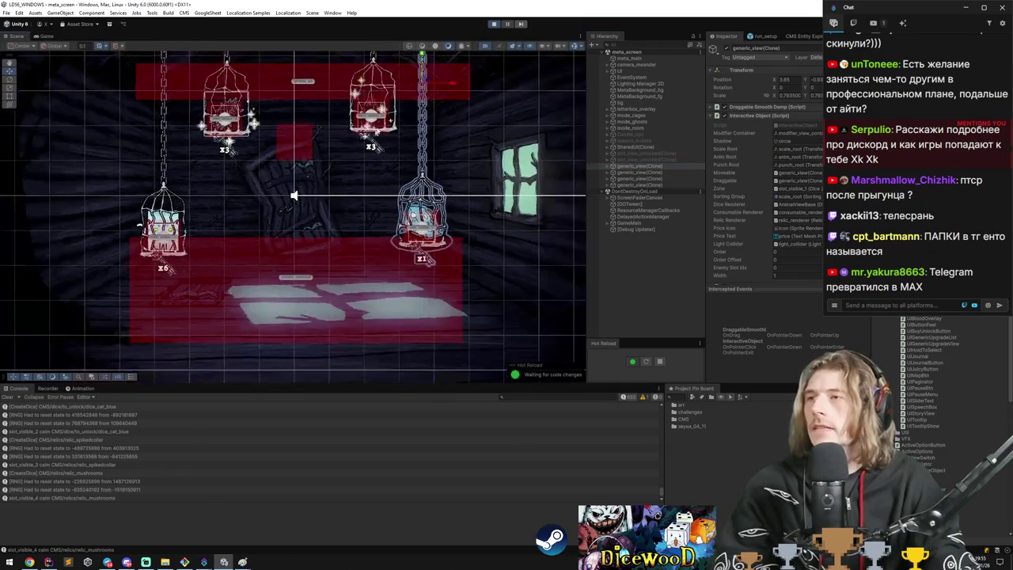
{"action": "left_click", "coordinate": [145, 237]}
{"action": "key", "text": "f"}
{"action": "scroll", "coordinate": [316, 231], "scroll_direction": "down", "scroll_amount": 3}
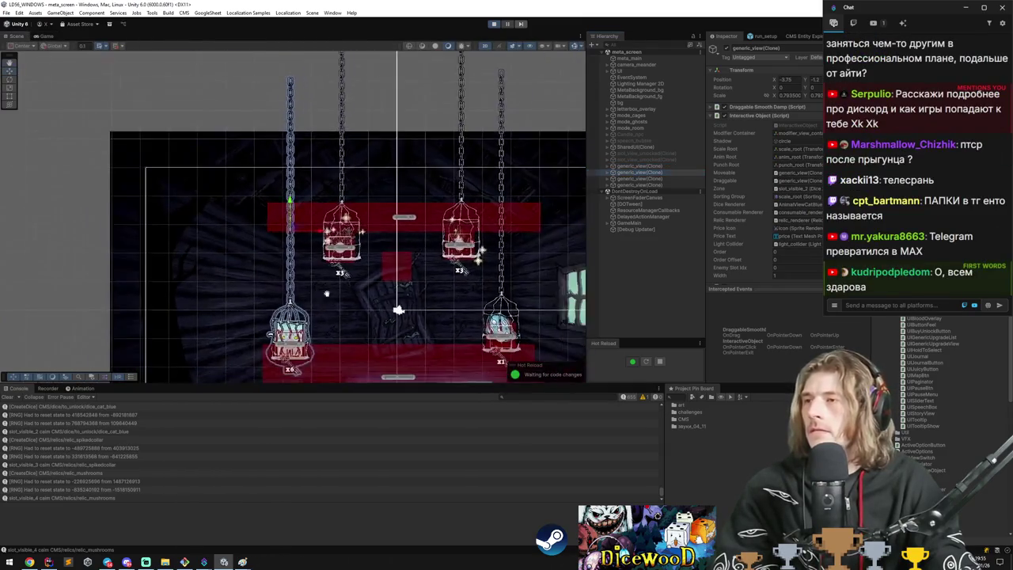
{"action": "scroll", "coordinate": [315, 228], "scroll_direction": "up", "scroll_amount": 6}
{"action": "scroll", "coordinate": [314, 223], "scroll_direction": "down", "scroll_amount": 4}
{"action": "left_click_drag", "start_coordinate": [304, 148], "coordinate": [395, 171]}
{"action": "scroll", "coordinate": [448, 195], "scroll_direction": "up", "scroll_amount": 2}
Expand the cage and select its punch_root child and the blue cat inside.
{"action": "left_click", "coordinate": [607, 173]}
{"action": "left_click", "coordinate": [621, 184]}
{"action": "left_click", "coordinate": [618, 178]}
{"action": "left_click", "coordinate": [618, 191]}
{"action": "left_click", "coordinate": [624, 197]}
{"action": "left_click", "coordinate": [623, 203]}
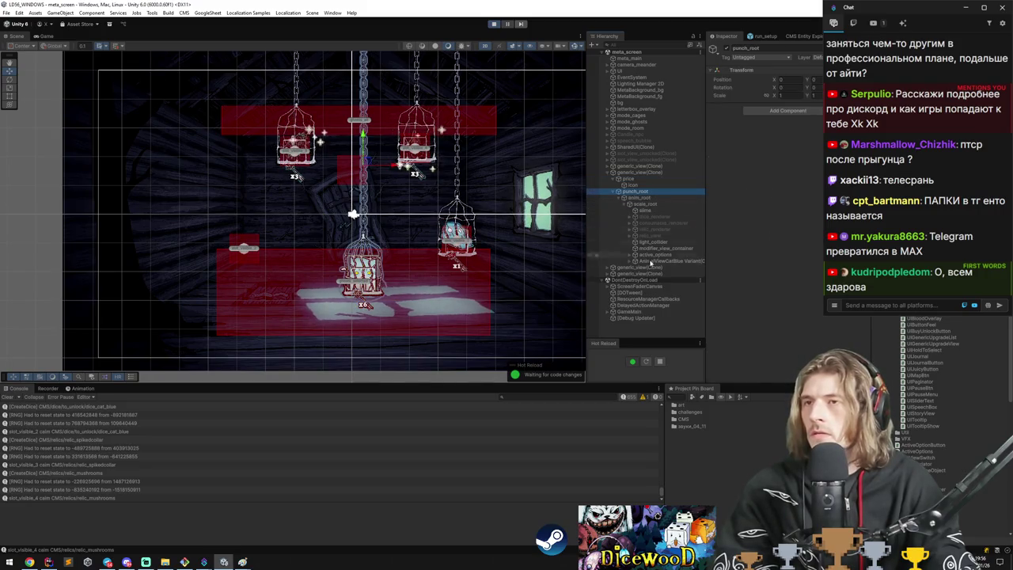
{"action": "left_click", "coordinate": [652, 261]}
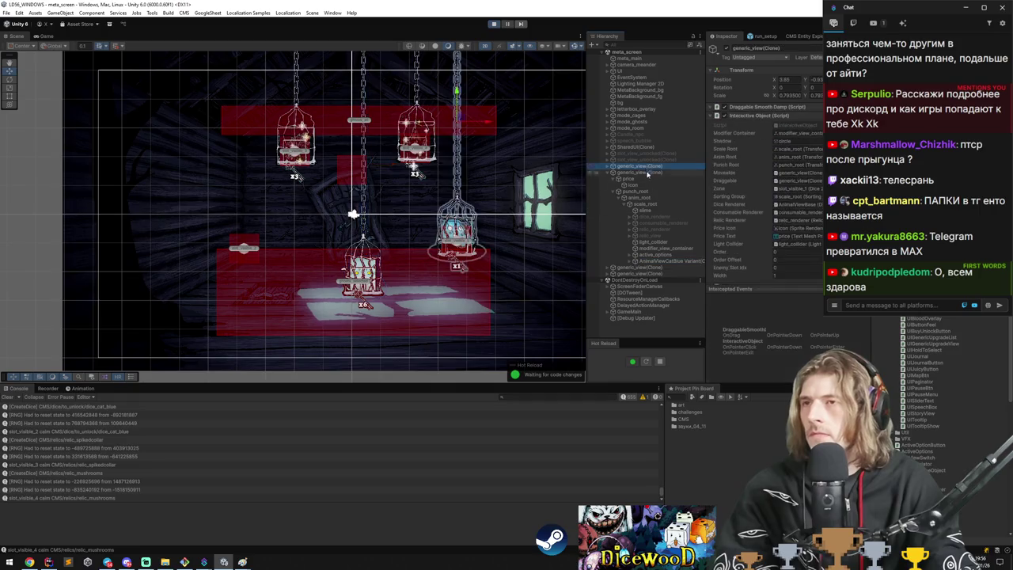
Select the centre cage, set the transform handle to Pivot, then return to Rider.
{"action": "left_click", "coordinate": [362, 265]}
{"action": "left_click", "coordinate": [23, 45]}
{"action": "left_click", "coordinate": [26, 63]}
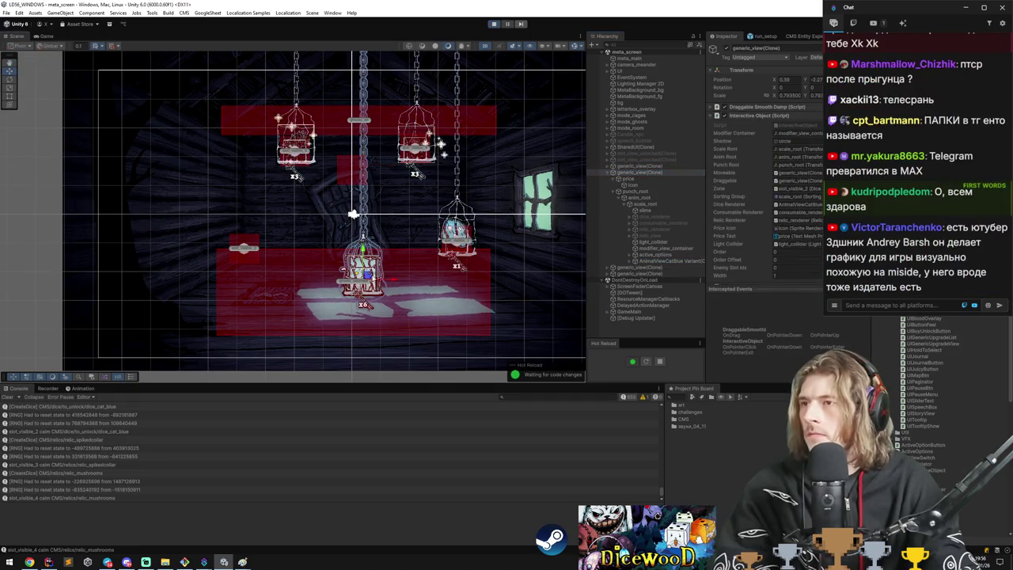
{"action": "scroll", "coordinate": [216, 198], "scroll_direction": "up", "scroll_amount": 5}
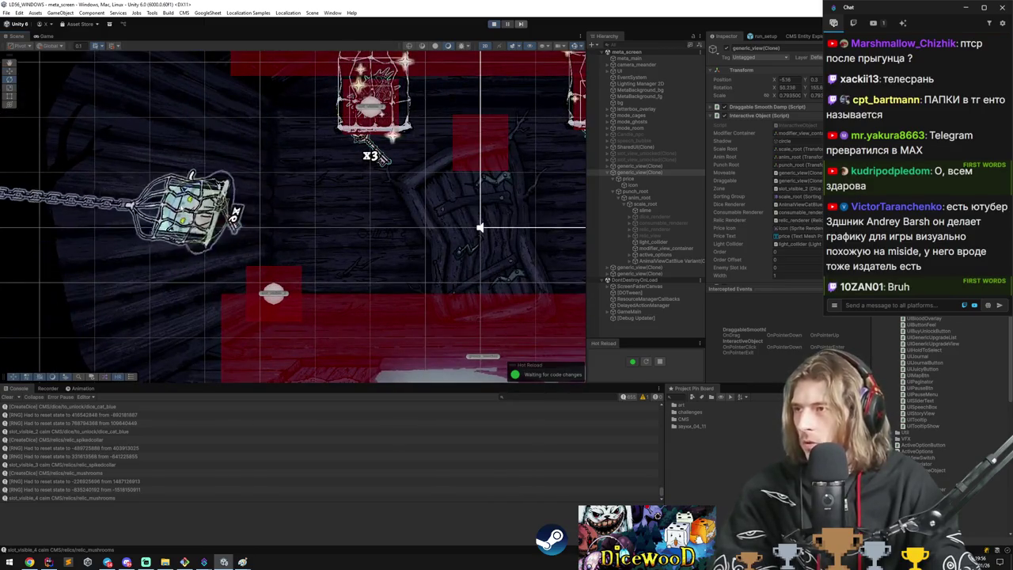
{"action": "scroll", "coordinate": [376, 212], "scroll_direction": "down", "scroll_amount": 2}
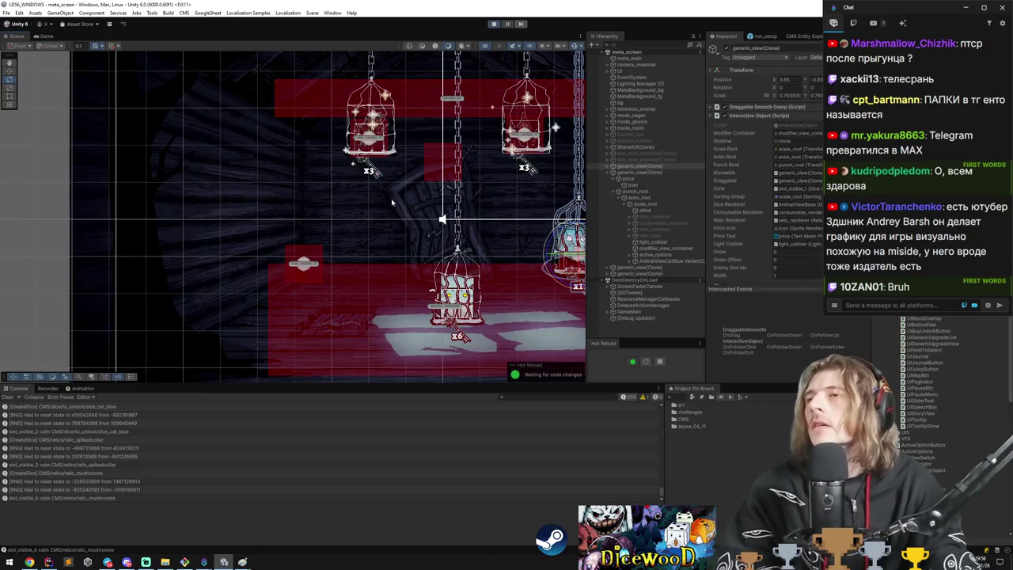
{"action": "scroll", "coordinate": [376, 212], "scroll_direction": "down", "scroll_amount": 2}
{"action": "key", "text": "alt+Tab"}
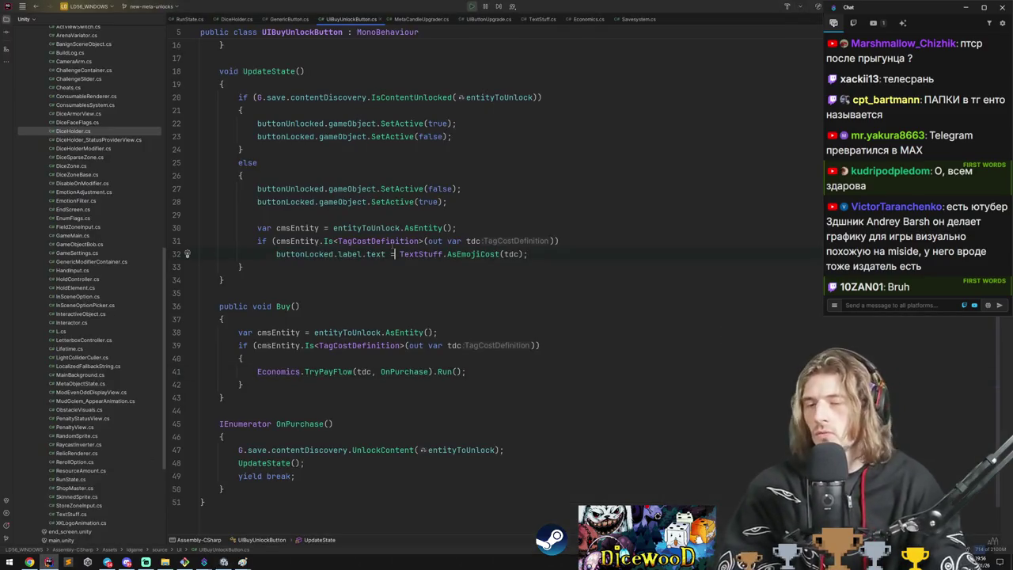
Open the Main class and locate the RewardAnimals dialogue lines.
{"action": "key", "text": "ctrl+n"}
{"action": "type", "text": "main"}
{"action": "key", "text": "Down"}
{"action": "key", "text": "Down"}
{"action": "key", "text": "Down"}
{"action": "key", "text": "Return"}
{"action": "key", "text": "ctrl+f"}
{"action": "type", "text": "ro"}
{"action": "type", "text": "ward"}
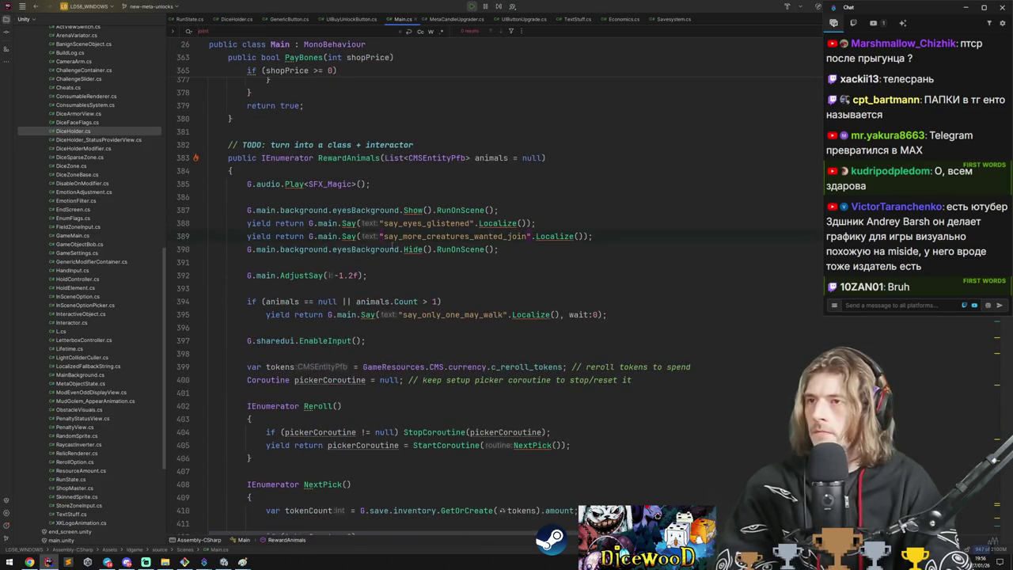
{"action": "left_click", "coordinate": [528, 236]}
{"action": "key", "text": "Escape"}
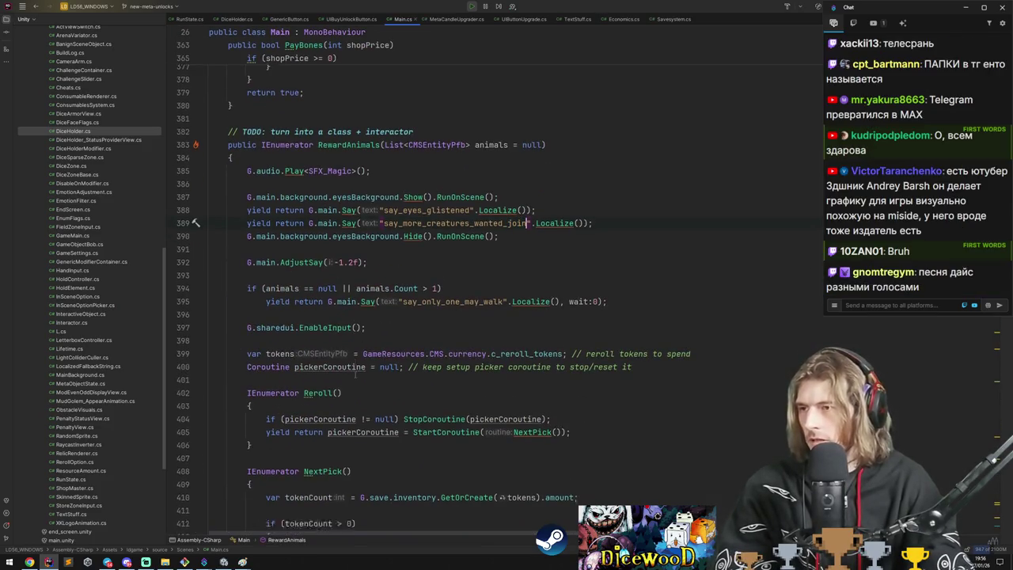
{"action": "scroll", "coordinate": [355, 375], "scroll_direction": "down", "scroll_amount": 4}
{"action": "scroll", "coordinate": [438, 428], "scroll_direction": "down", "scroll_amount": 2}
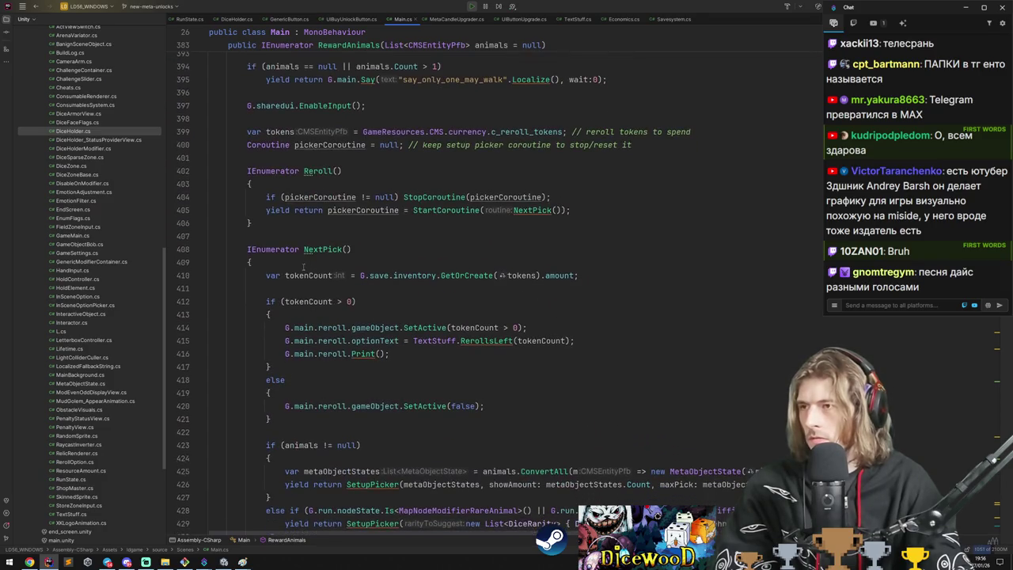
{"action": "scroll", "coordinate": [302, 130], "scroll_direction": "down", "scroll_amount": 4}
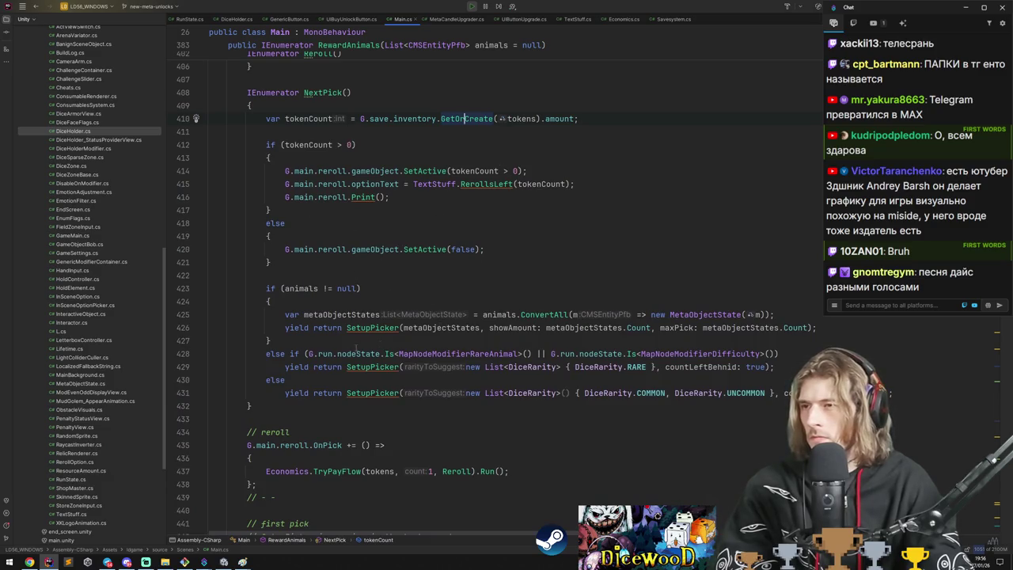
Jump to the SetupPicker definition and place the caret on the blank line above yield return.
{"action": "left_click", "coordinate": [371, 327], "text": "ctrl"}
{"action": "scroll", "coordinate": [374, 317], "scroll_direction": "down", "scroll_amount": 8}
{"action": "key", "text": "ctrl+f"}
{"action": "key", "text": "ctrl+alt+Left"}
{"action": "key", "text": "Escape"}
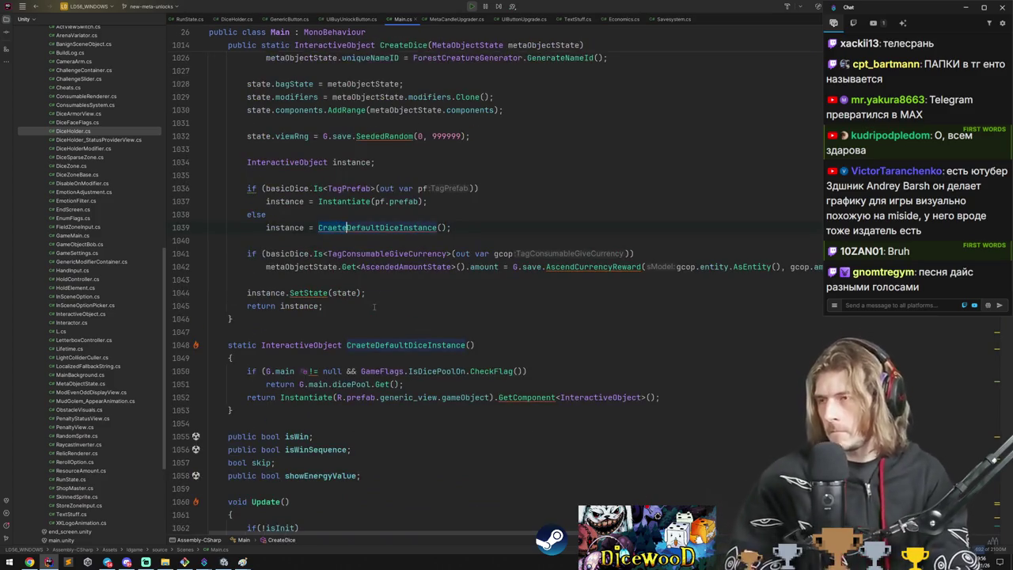
{"action": "key", "text": "ctrl+alt+Right"}
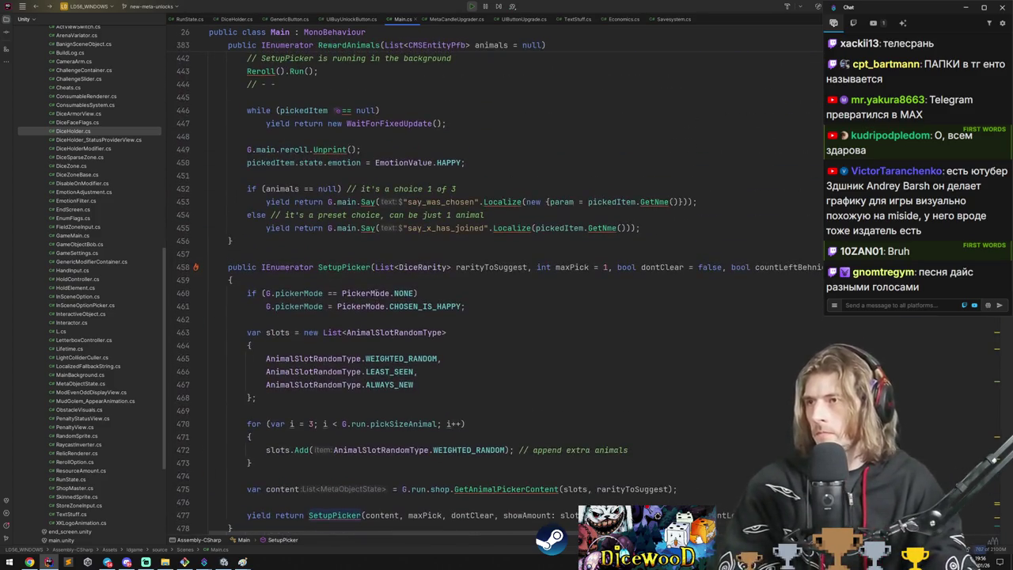
{"action": "scroll", "coordinate": [356, 317], "scroll_direction": "down", "scroll_amount": 4}
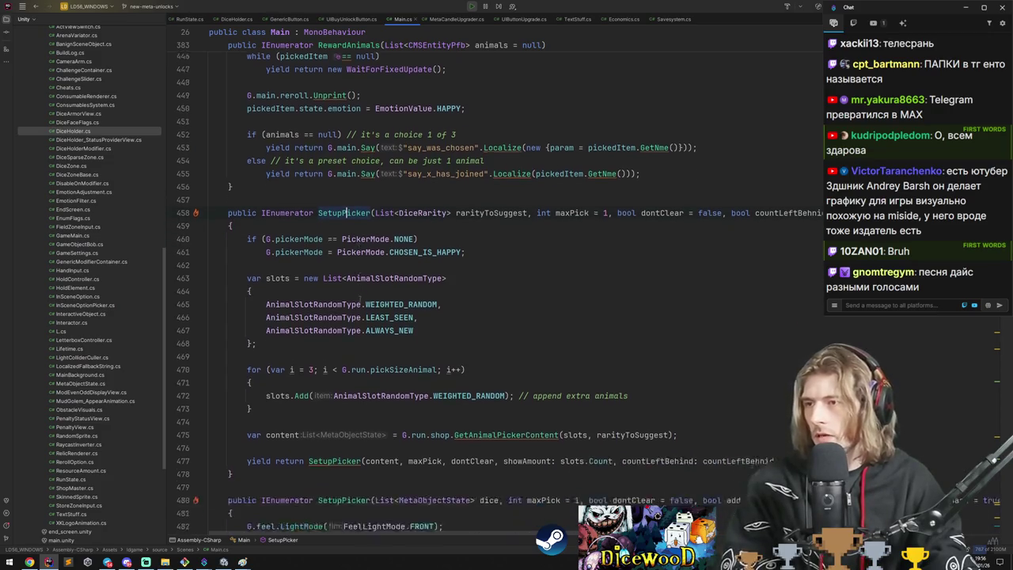
{"action": "left_click", "coordinate": [541, 320]}
{"action": "left_click", "coordinate": [333, 345]}
Insert a foreach(var c in content) loop calling c.modifiers.Add above the yield return.
{"action": "key", "text": "Return"}
{"action": "key", "text": "Return"}
{"action": "key", "text": "Up"}
{"action": "type", "text": "foreach(var c in content)"}
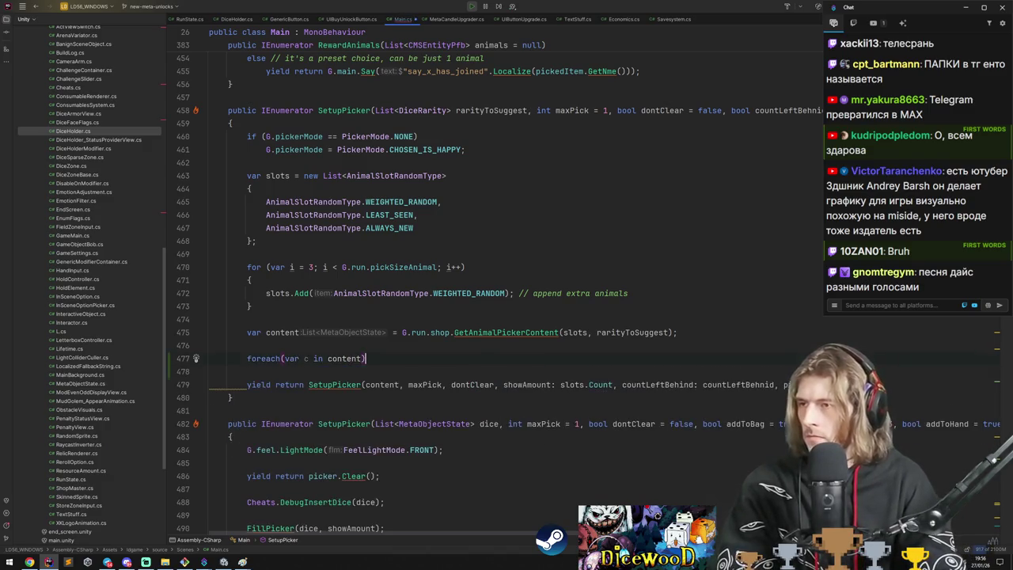
{"action": "key", "text": "Return"}
{"action": "type", "text": "c.modifiers.add"}
{"action": "key", "text": "Return"}
Pass GameResources.CMS.dice_modifier.decorative.dm_cage as the Add argument via autocomplete.
{"action": "type", "text": "CMS.);"}
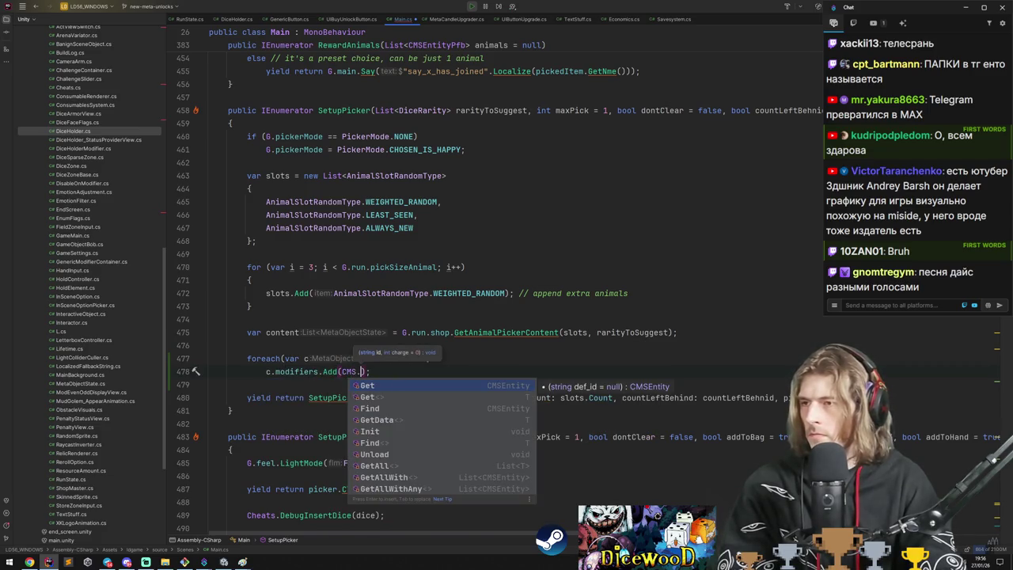
{"action": "key", "text": "BackSpace"}
{"action": "key", "text": "BackSpace"}
{"action": "key", "text": "BackSpace"}
{"action": "type", "text": "Gamere"}
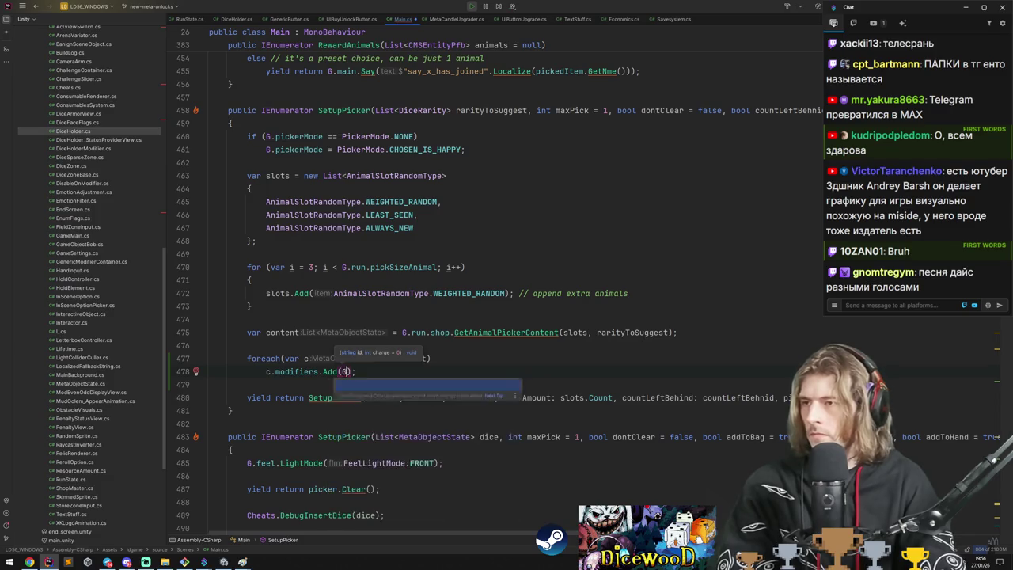
{"action": "key", "text": "Return"}
{"action": "type", "text": ".CMS.dice_mo"}
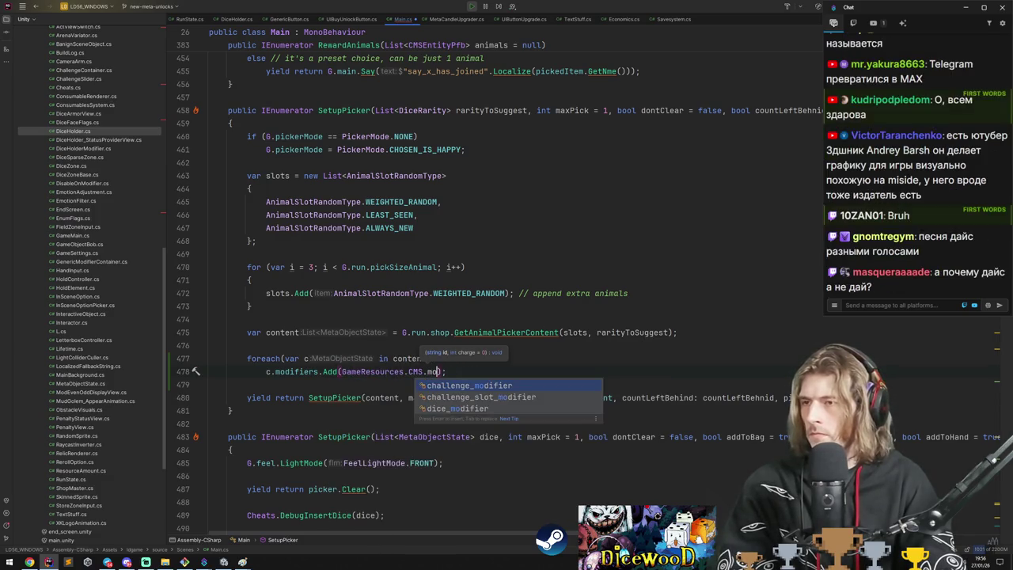
{"action": "type", "text": "d"}
{"action": "key", "text": "Return"}
{"action": "type", "text": ".de"}
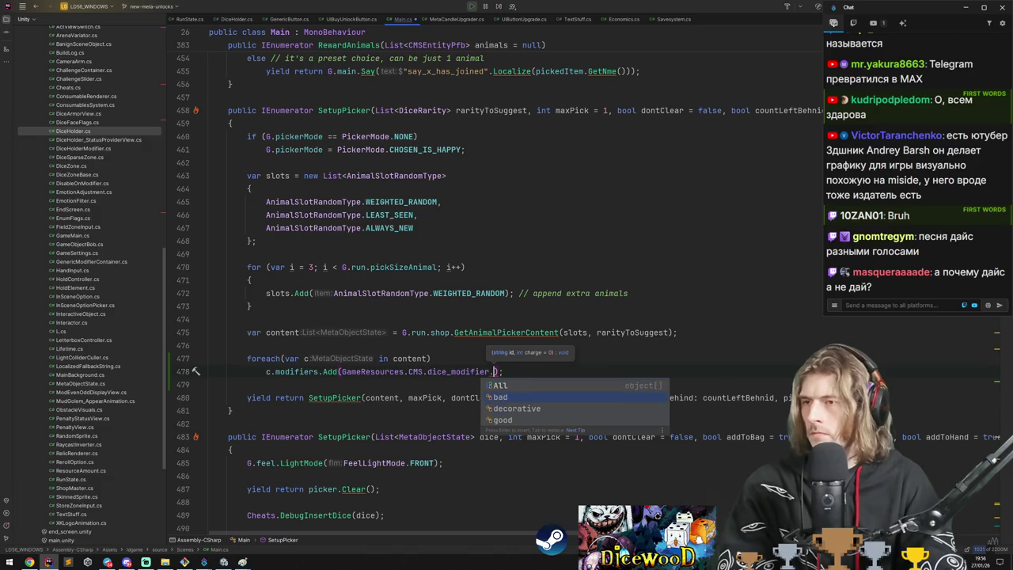
{"action": "key", "text": "Return"}
{"action": "type", "text": "."}
{"action": "key", "text": "Return"}
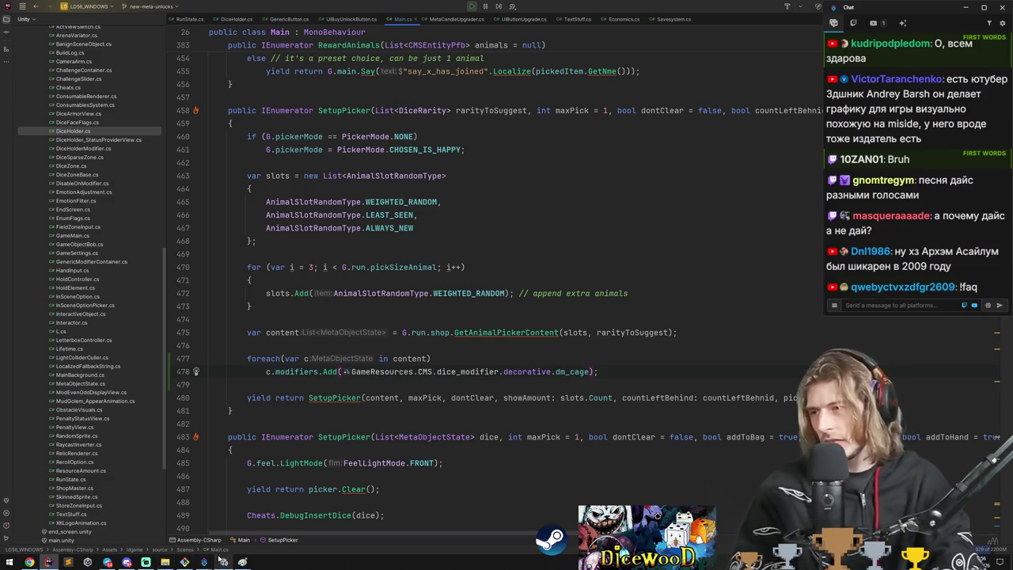
{"action": "key", "text": "alt+Tab"}
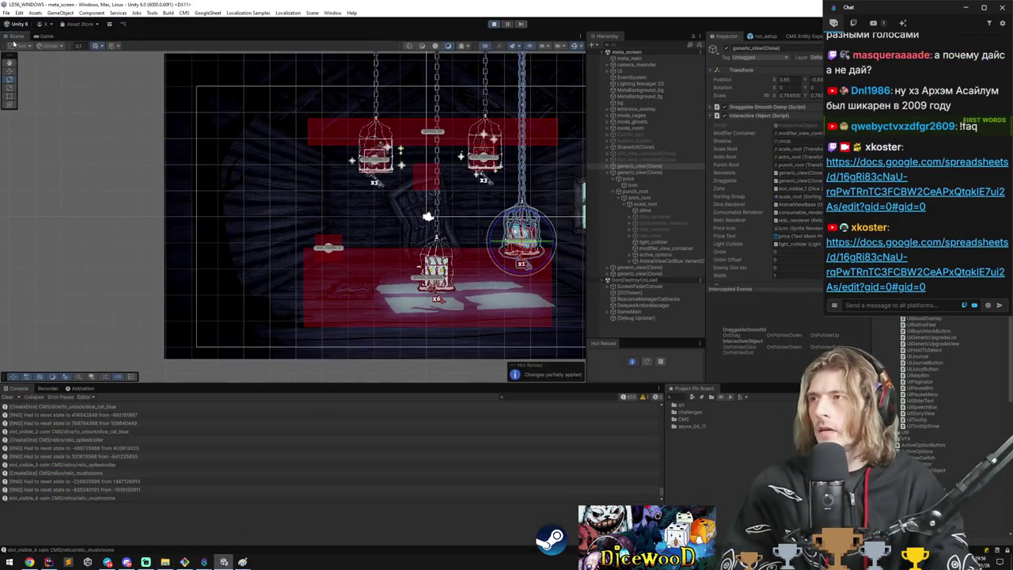
Show the Game view and exit play mode with Ctrl+P, then return to Rider.
{"action": "left_click", "coordinate": [48, 37]}
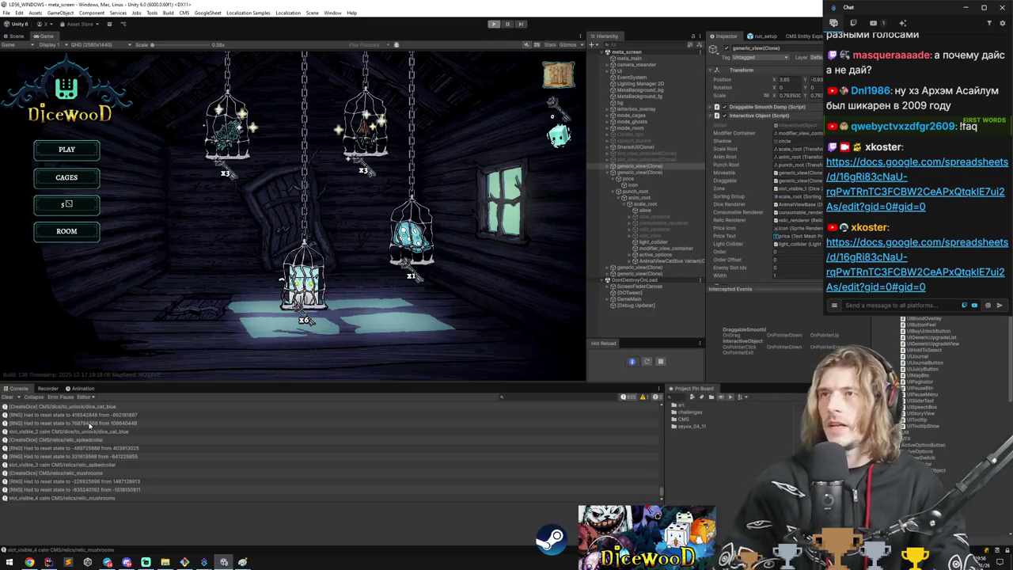
{"action": "key", "text": "ctrl+p"}
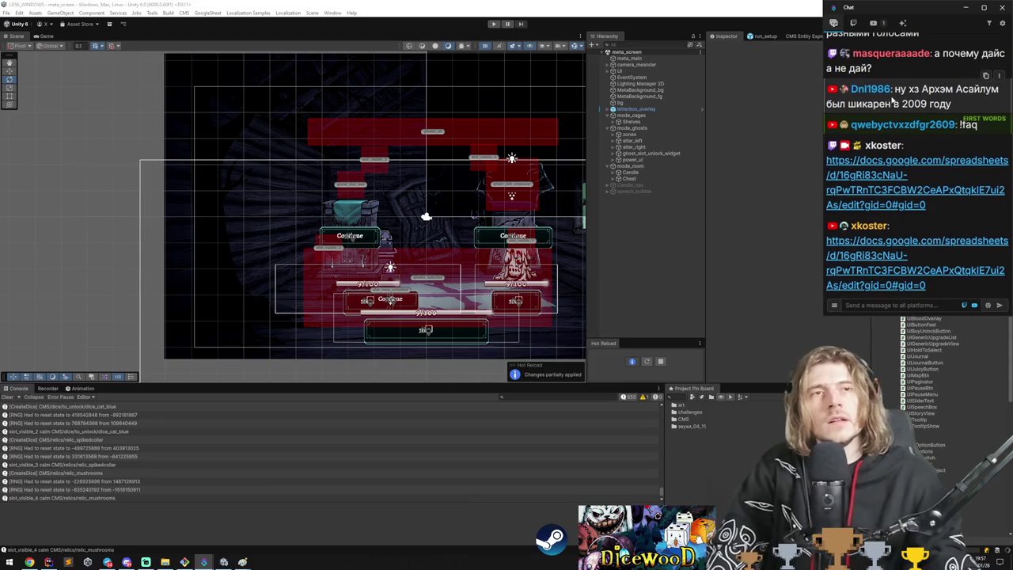
{"action": "double_click", "coordinate": [870, 69]}
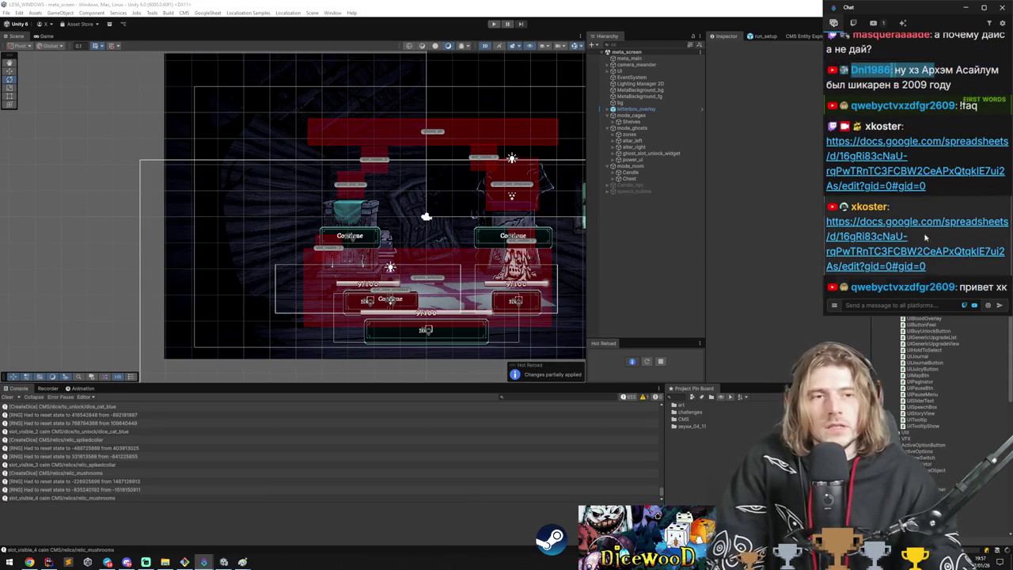
{"action": "key", "text": "alt+Tab"}
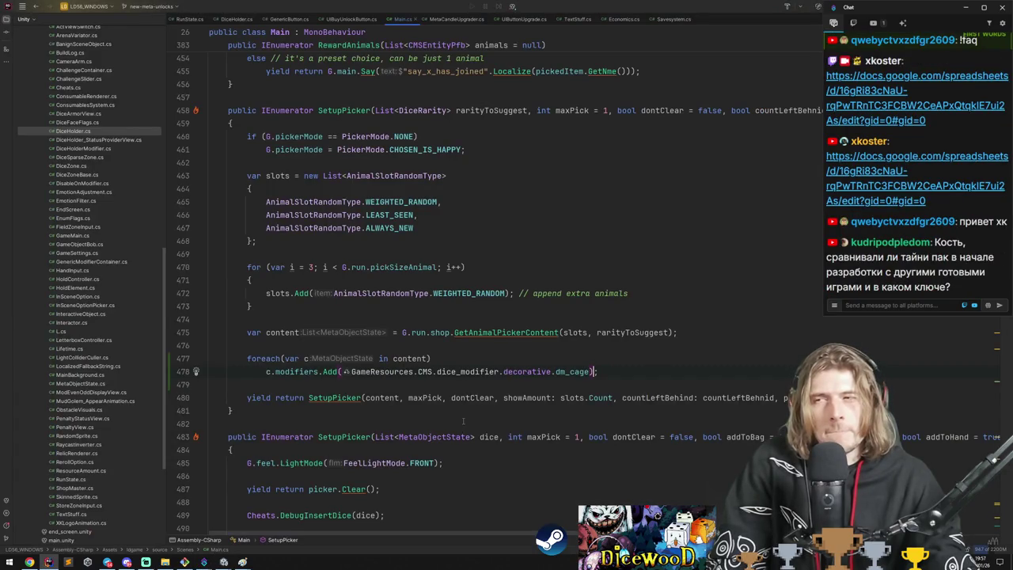
Review the dm_cage loop and select dice_modifier on line 478, then let Unity recompile.
{"action": "scroll", "coordinate": [463, 421], "scroll_direction": "up", "scroll_amount": 2}
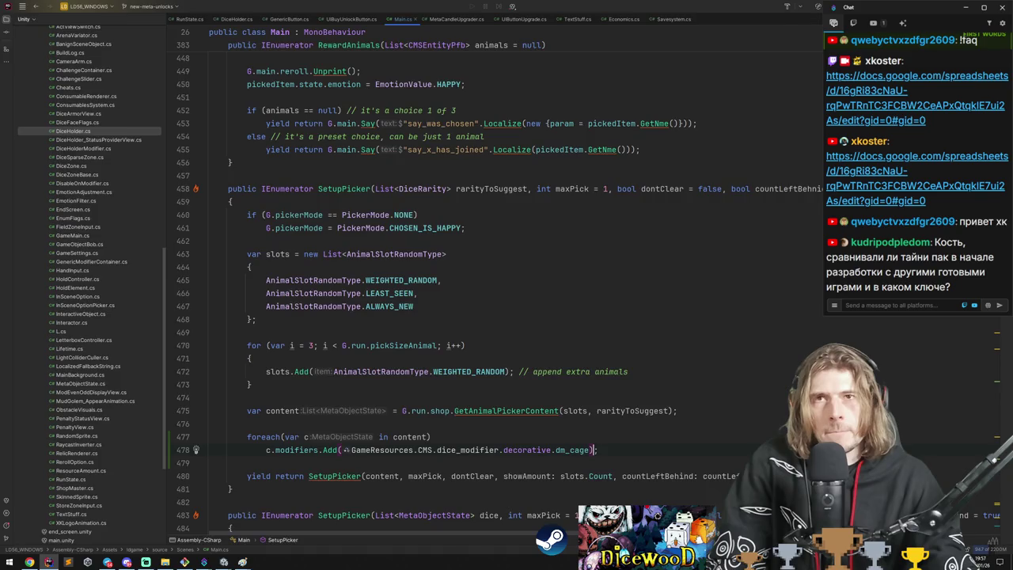
{"action": "key", "text": "alt+Tab"}
{"action": "left_click", "coordinate": [48, 562]}
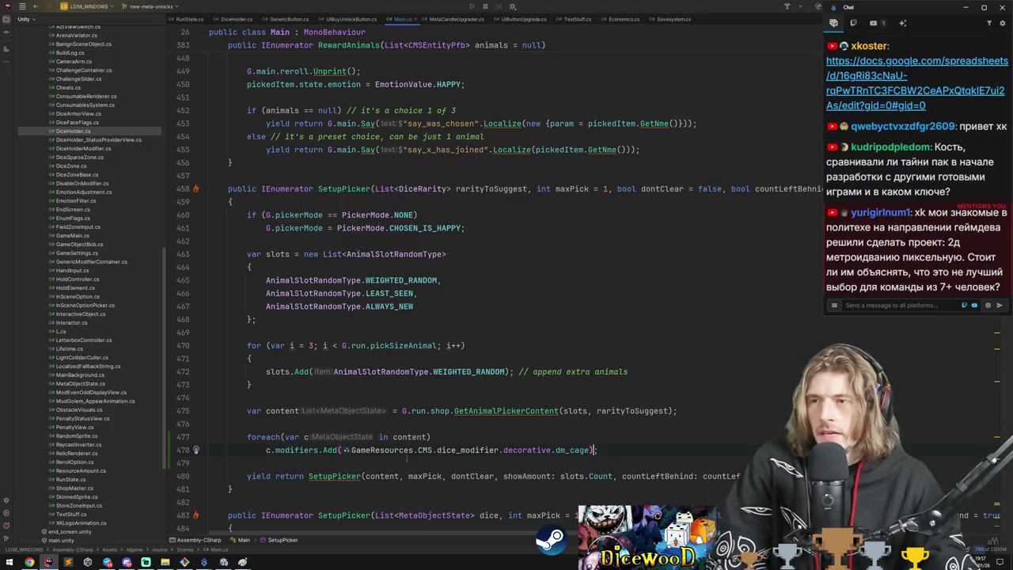
{"action": "double_click", "coordinate": [461, 449]}
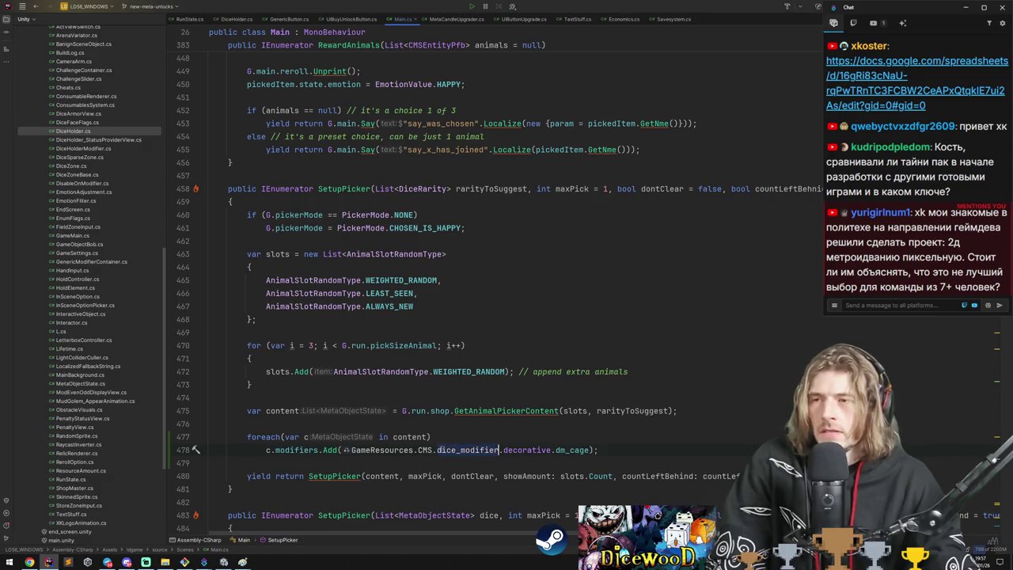
{"action": "key", "text": "shift+Left"}
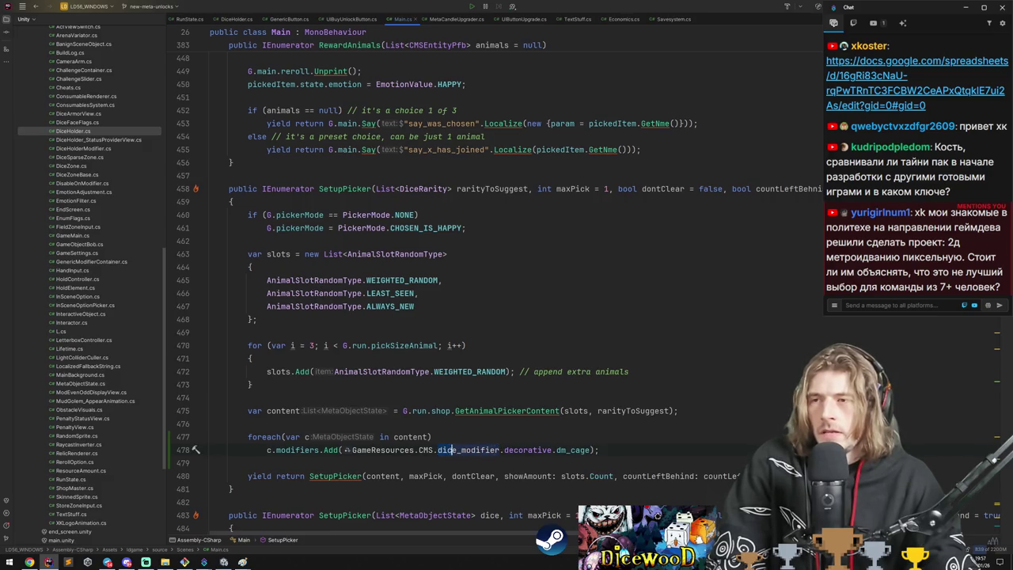
{"action": "key", "text": "alt+Tab"}
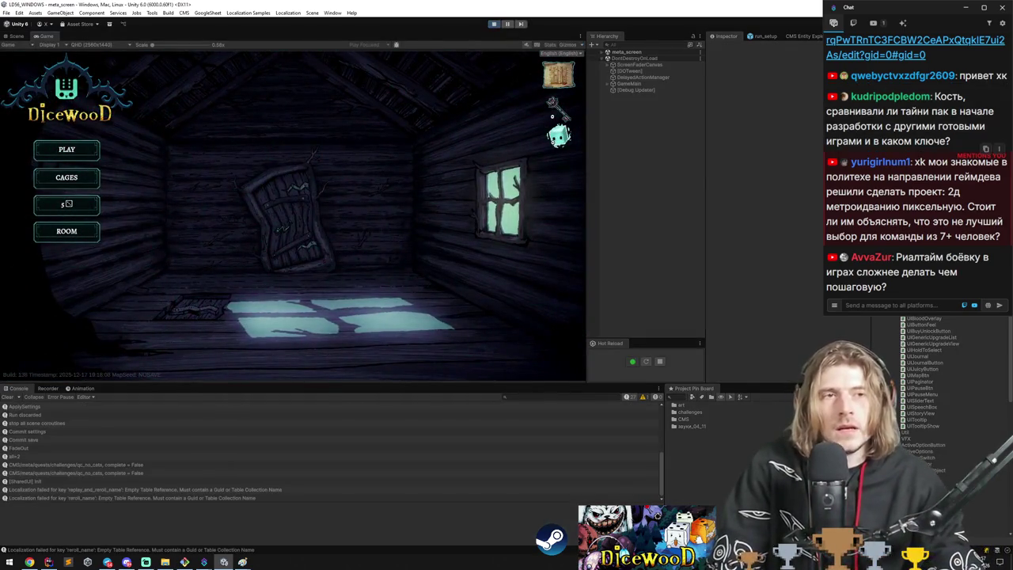
Highlight a viewer's chat question, then click PLAY on the Dicewood main menu to start a run.
{"action": "mouse_move", "coordinate": [914, 162]}
{"action": "left_mouse_down"}
{"action": "mouse_move", "coordinate": [899, 177]}
{"action": "mouse_move", "coordinate": [960, 191]}
{"action": "mouse_move", "coordinate": [889, 206]}
{"action": "mouse_move", "coordinate": [985, 206]}
{"action": "mouse_move", "coordinate": [905, 222]}
{"action": "mouse_move", "coordinate": [1000, 222]}
{"action": "mouse_move", "coordinate": [994, 236]}
{"action": "left_mouse_up"}
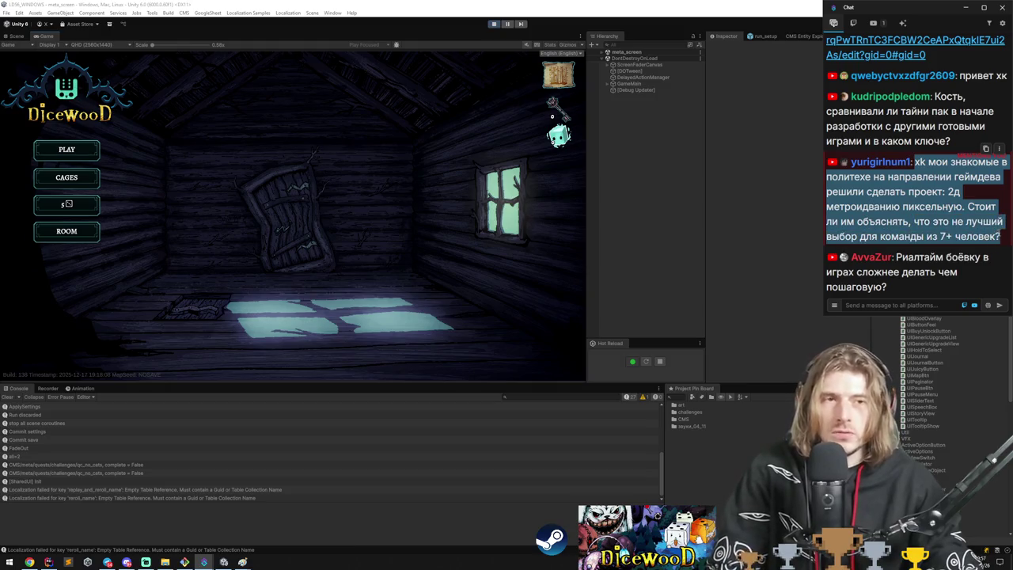
{"action": "left_click", "coordinate": [994, 235]}
{"action": "triple_click", "coordinate": [1002, 236]}
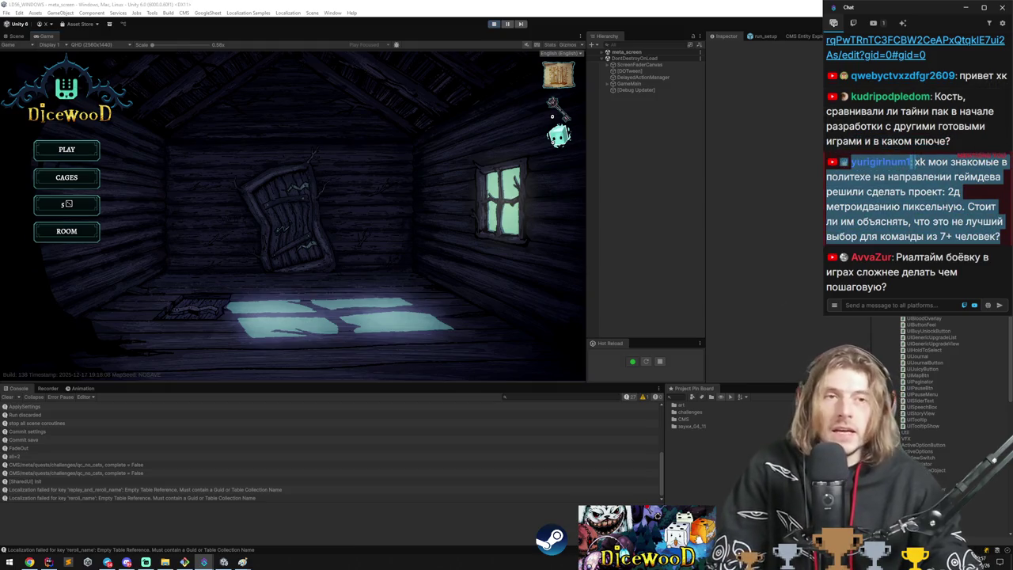
{"action": "left_click", "coordinate": [78, 157]}
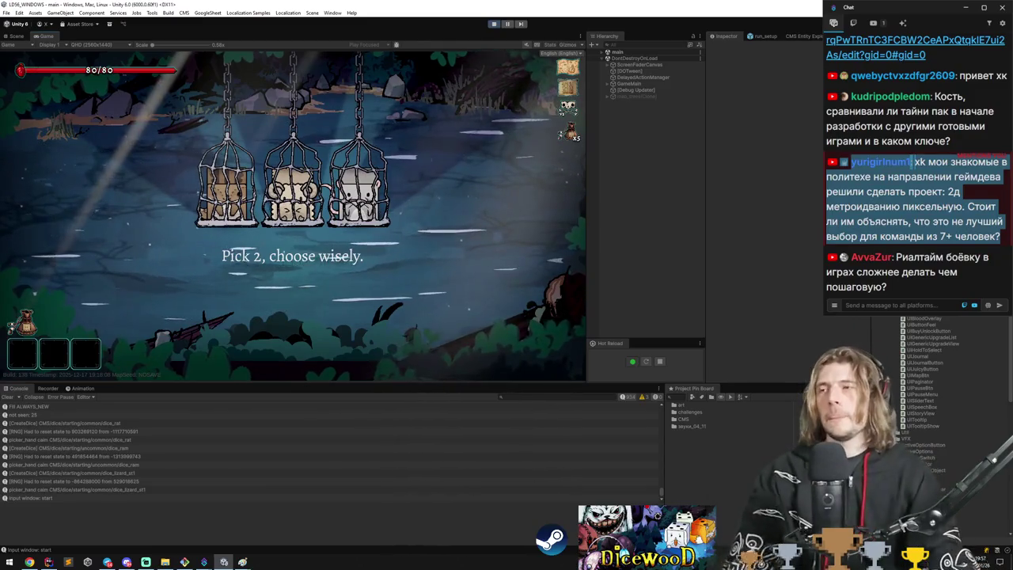
{"action": "key", "text": "super"}
Delete the dm_cage foreach block on lines 477–478 in SetupPicker, then return to Unity.
{"action": "key", "text": "alt+Tab"}
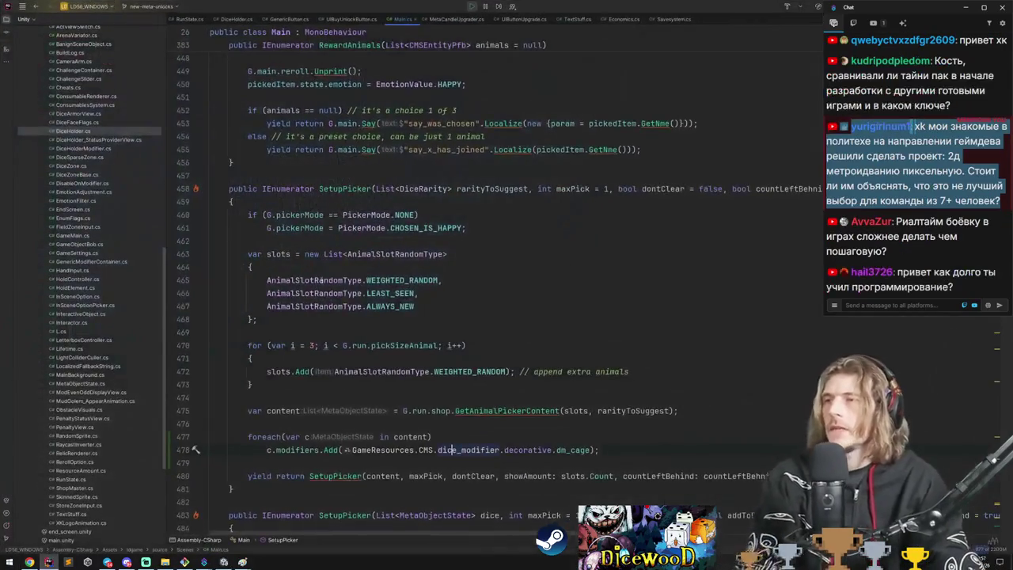
{"action": "left_click", "coordinate": [631, 465]}
{"action": "key", "text": "Home"}
{"action": "key", "text": "shift+Up"}
{"action": "key", "text": "shift+Up"}
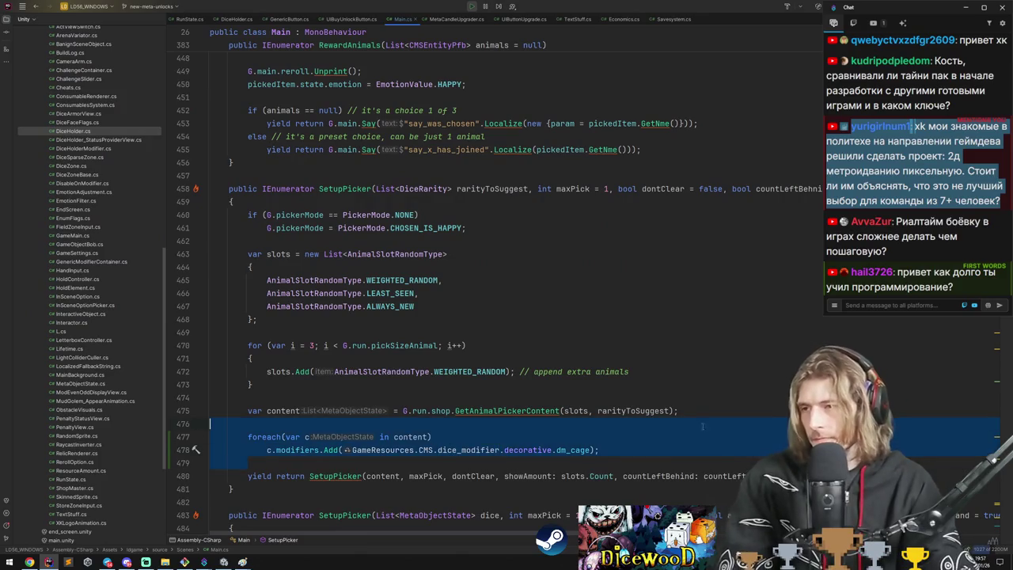
{"action": "key", "text": "Delete"}
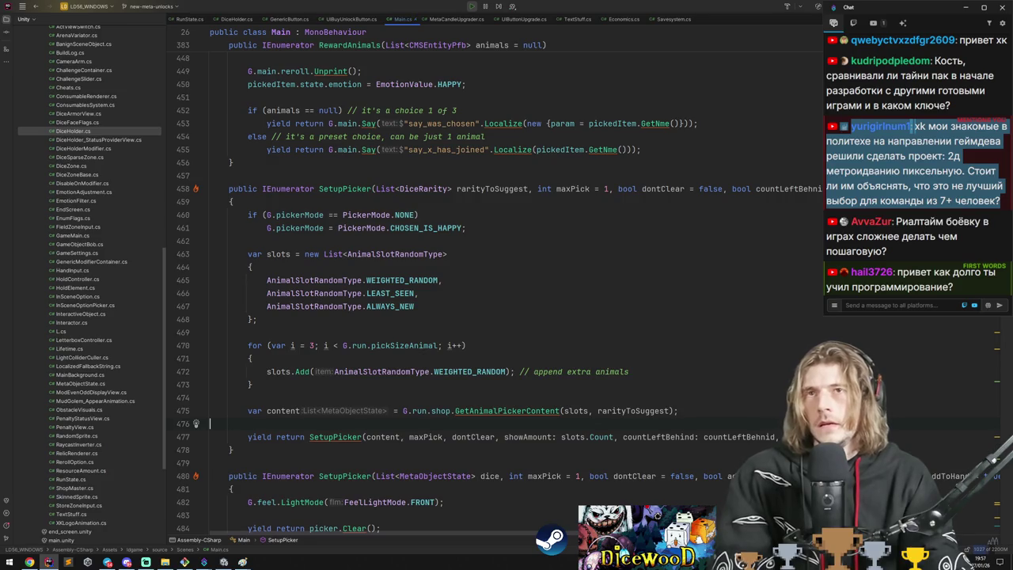
{"action": "key", "text": "alt+Tab"}
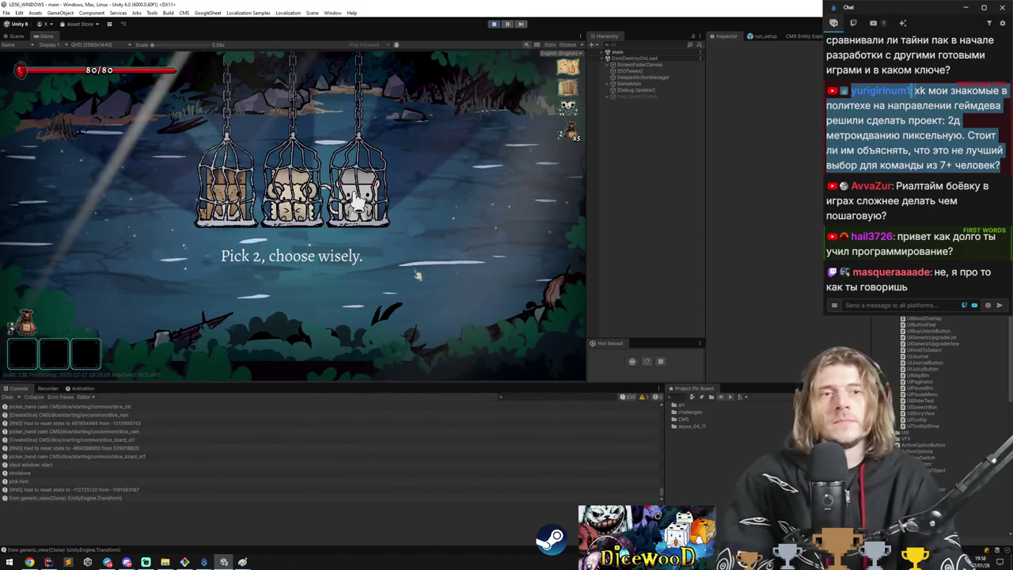
Read through the latest chat messages, then press the toolbar Play button to stop the game.
{"action": "left_click_drag", "start_coordinate": [909, 287], "coordinate": [934, 272]}
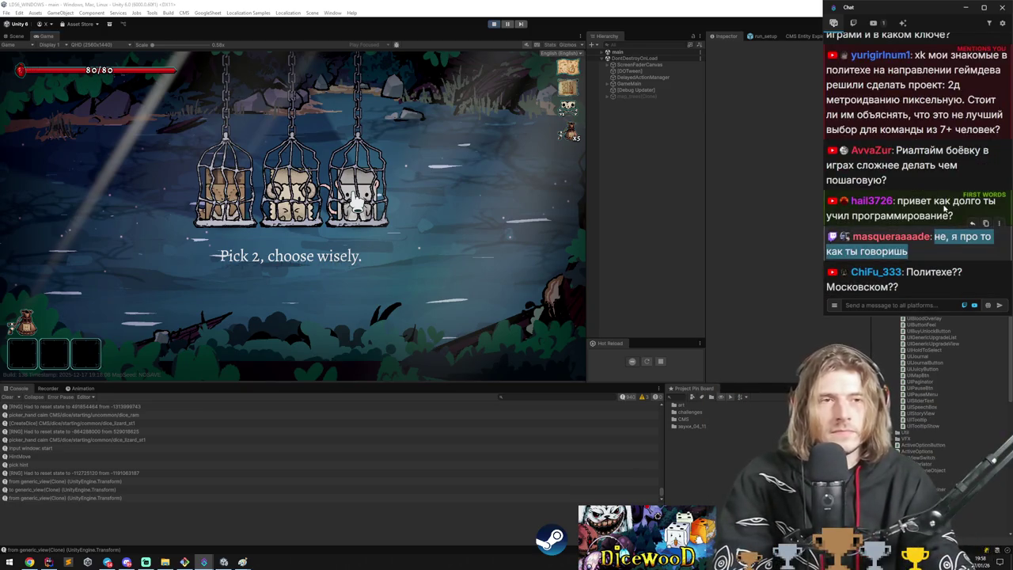
{"action": "scroll", "coordinate": [950, 214], "scroll_direction": "down", "scroll_amount": 5}
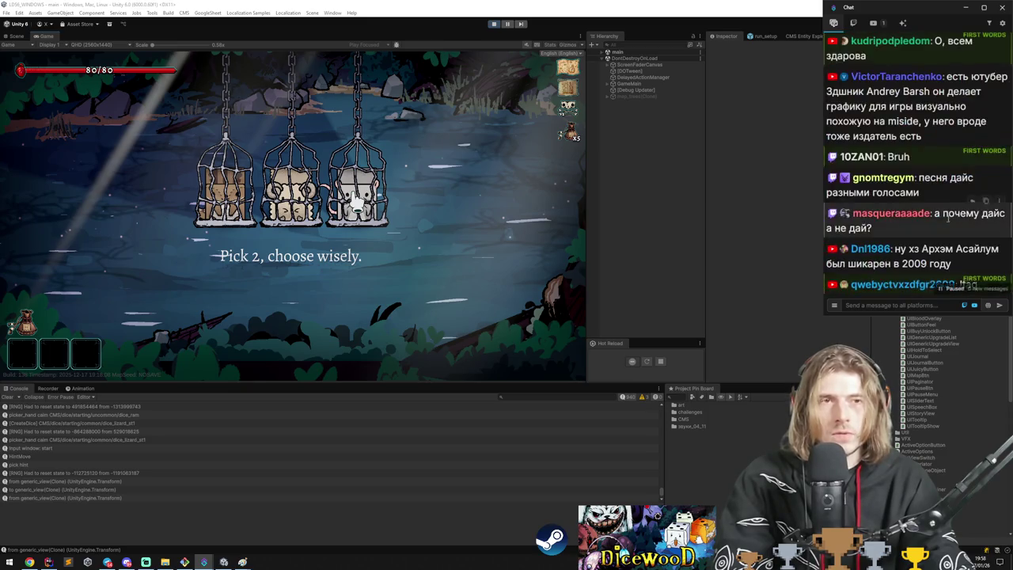
{"action": "scroll", "coordinate": [950, 218], "scroll_direction": "up", "scroll_amount": 5}
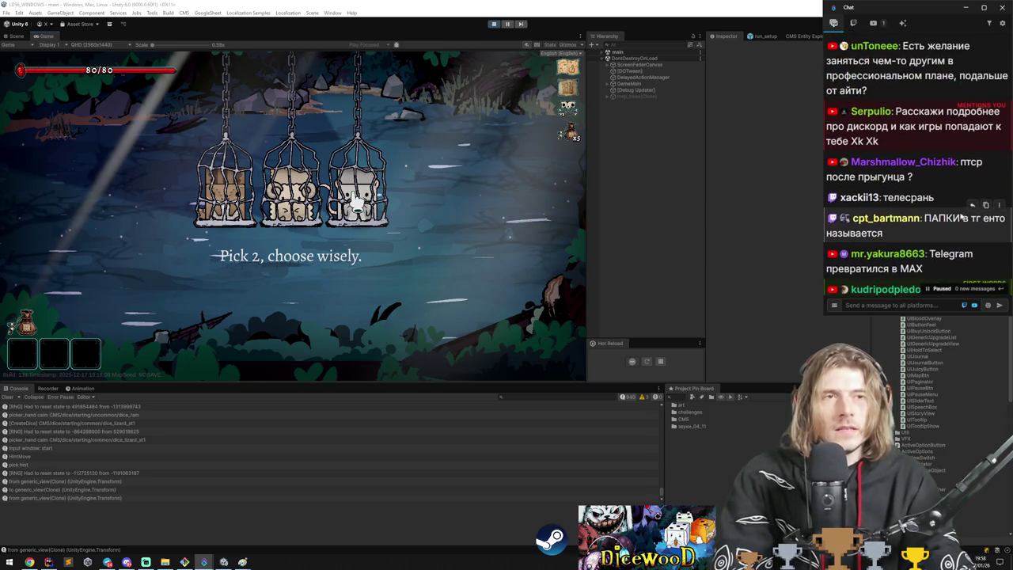
{"action": "scroll", "coordinate": [962, 218], "scroll_direction": "up", "scroll_amount": 3}
{"action": "mouse_move", "coordinate": [880, 225]}
{"action": "left_mouse_down"}
{"action": "mouse_move", "coordinate": [894, 189]}
{"action": "mouse_move", "coordinate": [879, 226]}
{"action": "left_mouse_up"}
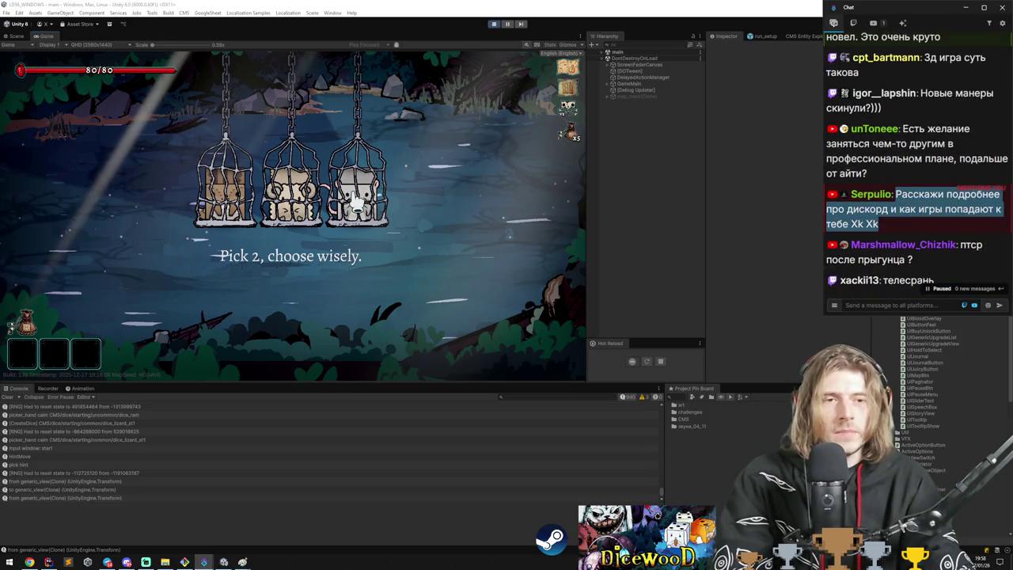
{"action": "left_click", "coordinate": [879, 226]}
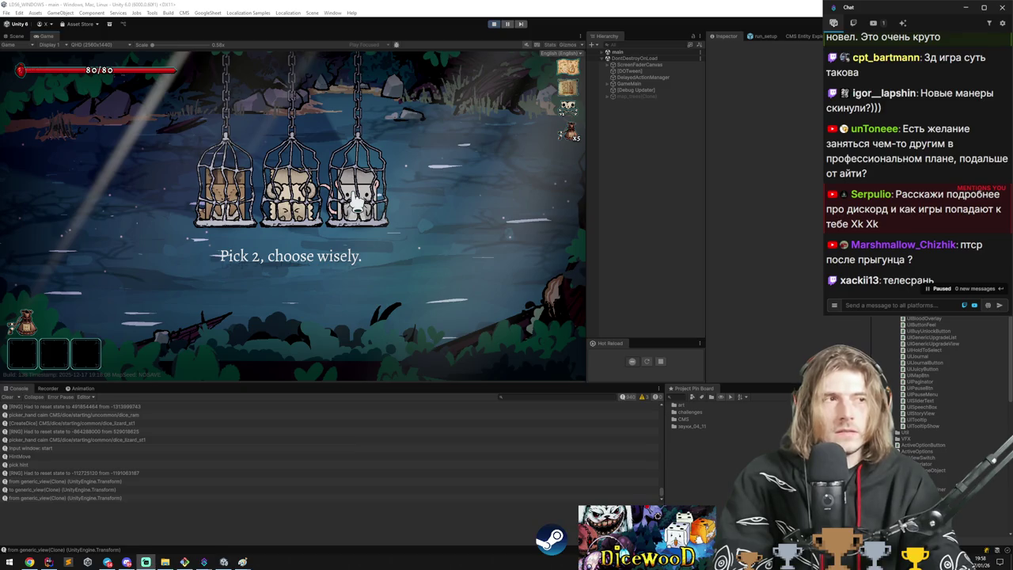
{"action": "left_click", "coordinate": [494, 24]}
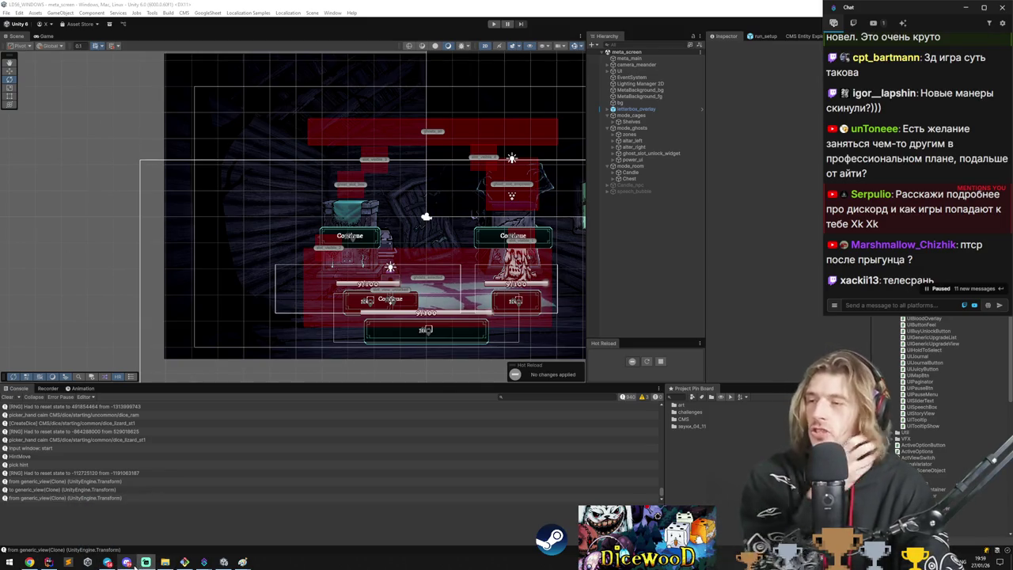
Bring the Discord window with the вопросы-на-стрим channel in front of the Unity editor.
{"action": "left_click", "coordinate": [128, 562]}
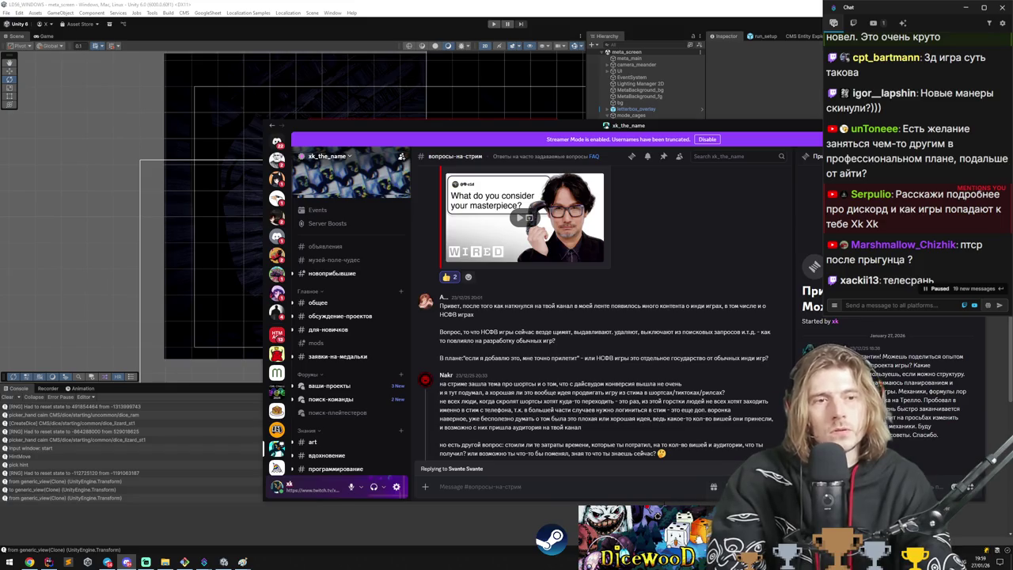
{"action": "left_click", "coordinate": [967, 289]}
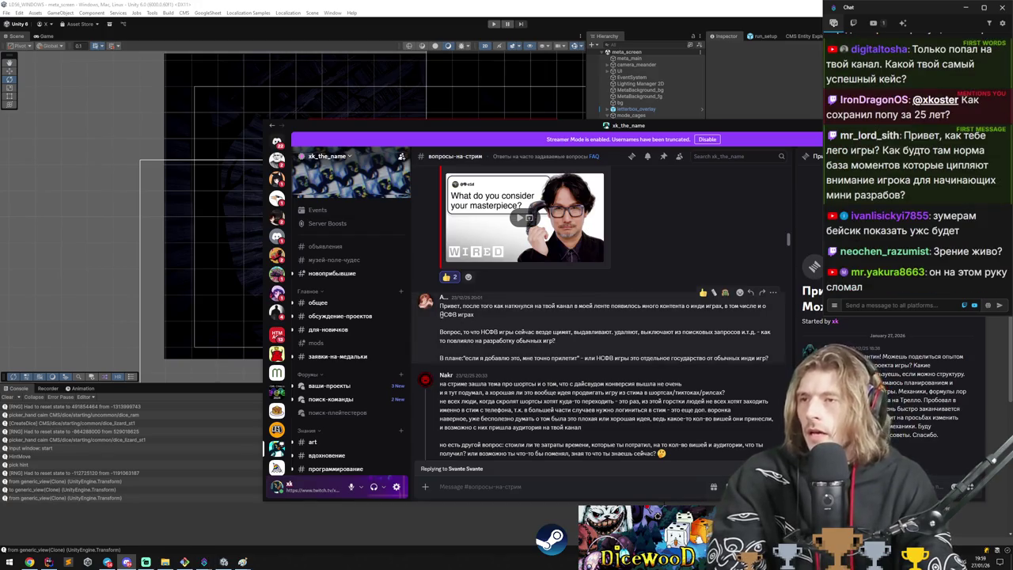
{"action": "left_click_drag", "start_coordinate": [440, 307], "coordinate": [501, 319]}
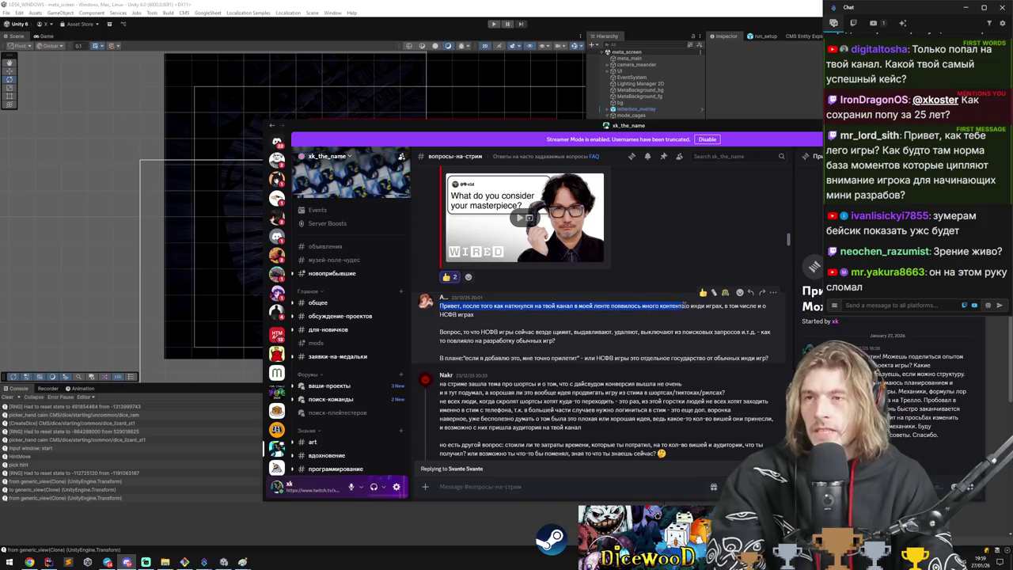
{"action": "left_click", "coordinate": [734, 321]}
{"action": "double_click", "coordinate": [455, 315]}
{"action": "left_click", "coordinate": [455, 315]}
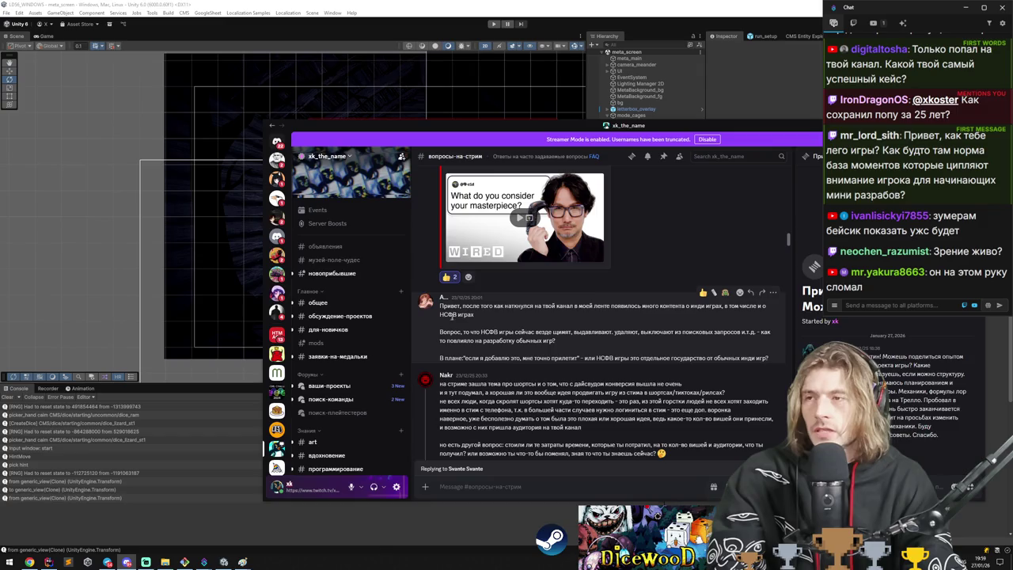
{"action": "left_click_drag", "start_coordinate": [438, 333], "coordinate": [754, 341]}
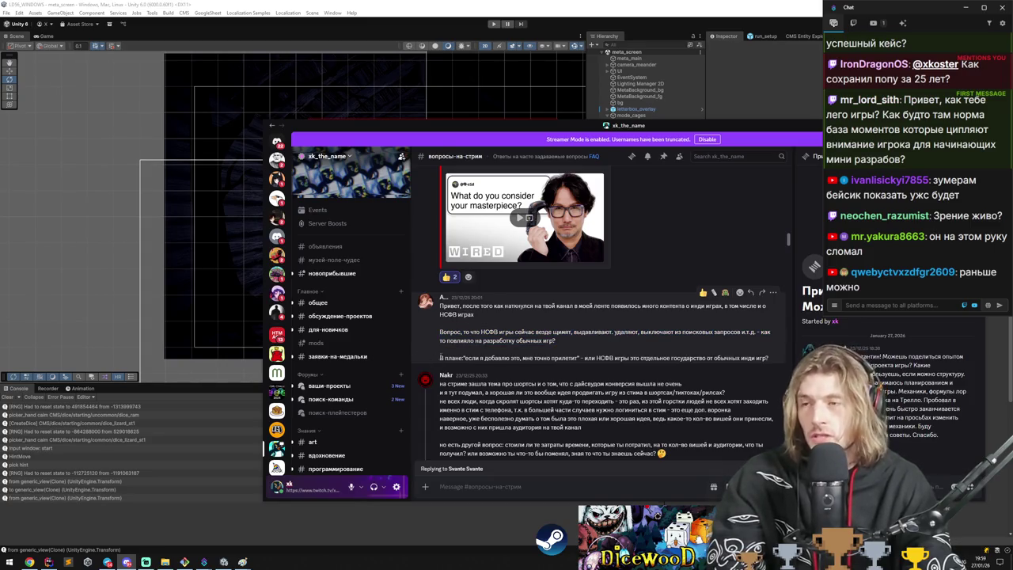
{"action": "mouse_move", "coordinate": [440, 358]}
{"action": "left_mouse_down"}
{"action": "mouse_move", "coordinate": [747, 364]}
{"action": "mouse_move", "coordinate": [582, 357]}
{"action": "left_mouse_up"}
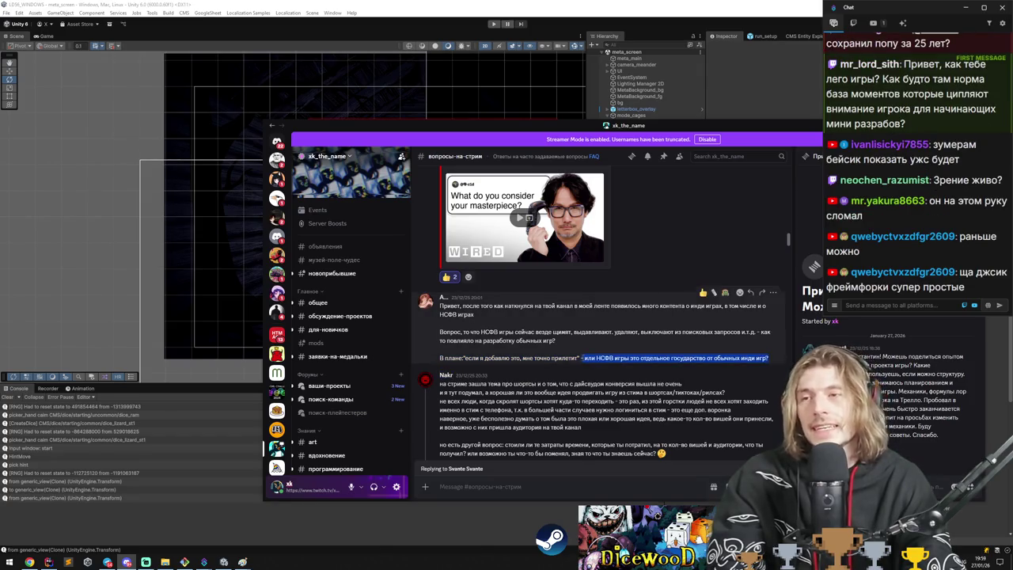
{"action": "left_click", "coordinate": [581, 358]}
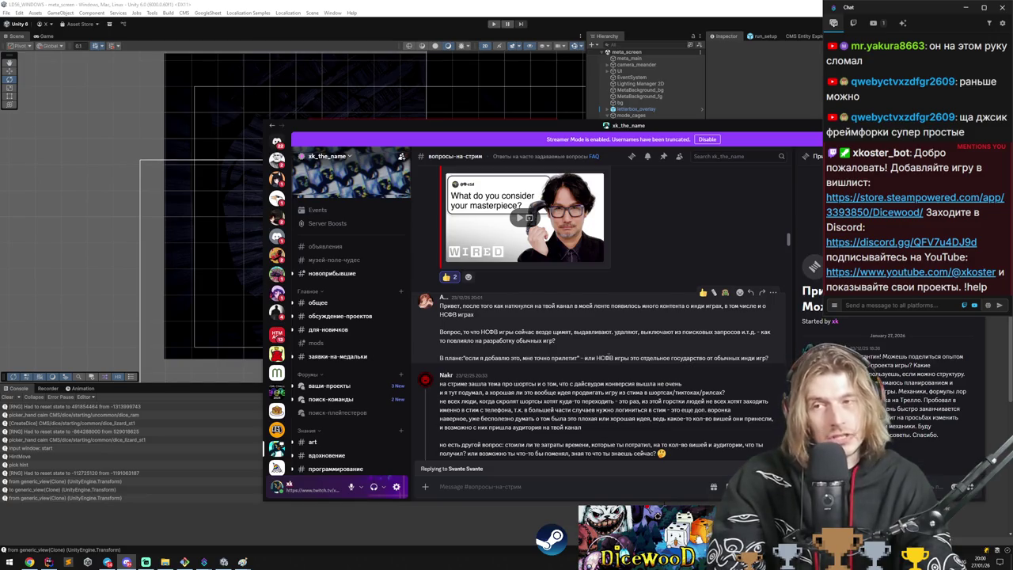
{"action": "mouse_move", "coordinate": [768, 358]}
{"action": "left_mouse_down"}
{"action": "mouse_move", "coordinate": [440, 357]}
{"action": "mouse_move", "coordinate": [772, 360]}
{"action": "left_mouse_up"}
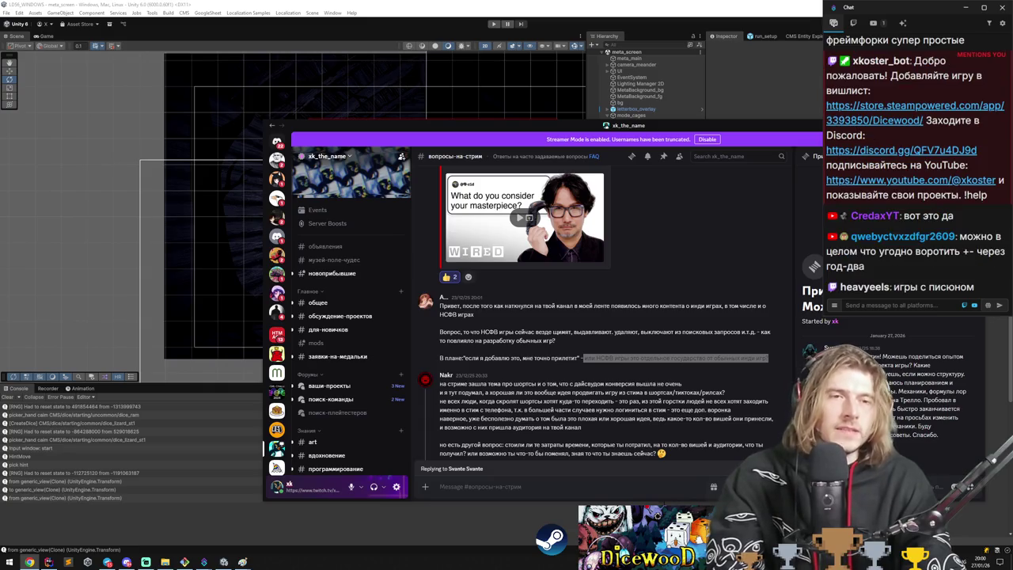
{"action": "left_click", "coordinate": [671, 325]}
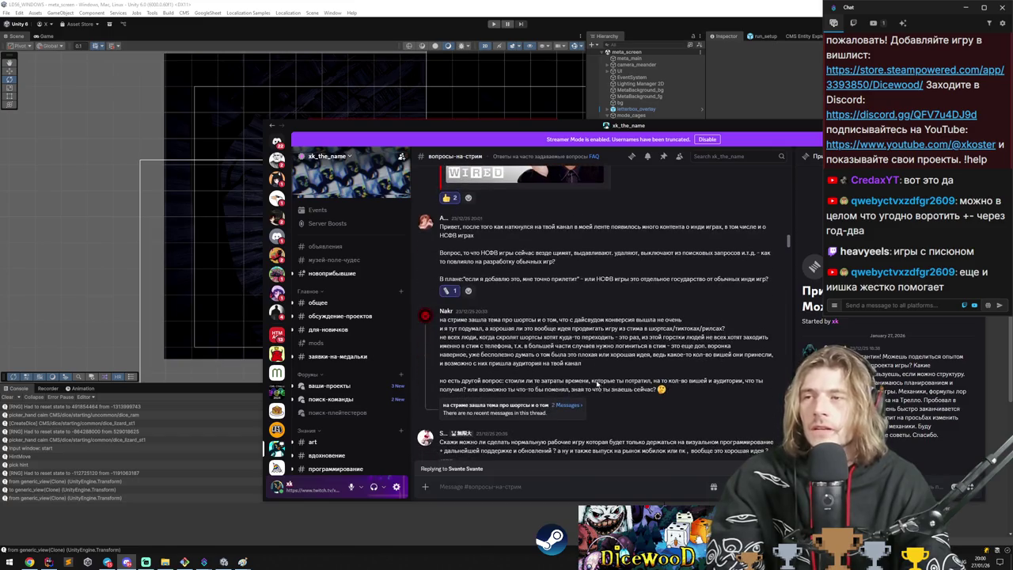
{"action": "mouse_move", "coordinate": [437, 321]}
{"action": "left_mouse_down"}
{"action": "mouse_move", "coordinate": [683, 321]}
{"action": "mouse_move", "coordinate": [564, 337]}
{"action": "mouse_move", "coordinate": [578, 320]}
{"action": "mouse_move", "coordinate": [618, 337]}
{"action": "mouse_move", "coordinate": [736, 339]}
{"action": "mouse_move", "coordinate": [546, 331]}
{"action": "mouse_move", "coordinate": [443, 349]}
{"action": "mouse_move", "coordinate": [438, 326]}
{"action": "mouse_move", "coordinate": [472, 325]}
{"action": "mouse_move", "coordinate": [440, 320]}
{"action": "mouse_move", "coordinate": [726, 334]}
{"action": "mouse_move", "coordinate": [433, 324]}
{"action": "mouse_move", "coordinate": [494, 337]}
{"action": "mouse_move", "coordinate": [695, 346]}
{"action": "mouse_move", "coordinate": [440, 338]}
{"action": "mouse_move", "coordinate": [601, 346]}
{"action": "mouse_move", "coordinate": [511, 347]}
{"action": "left_mouse_up"}
{"action": "left_click", "coordinate": [440, 338]}
Open Paint, paste in a black canvas and choose white as the drawing colour.
{"action": "key", "text": "super"}
{"action": "type", "text": "paint"}
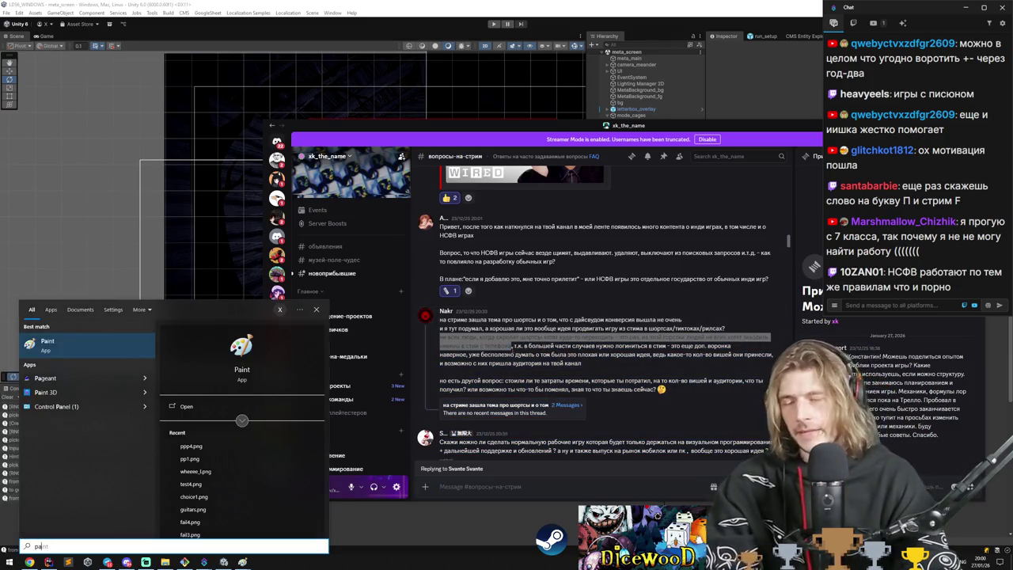
{"action": "key", "text": "Escape"}
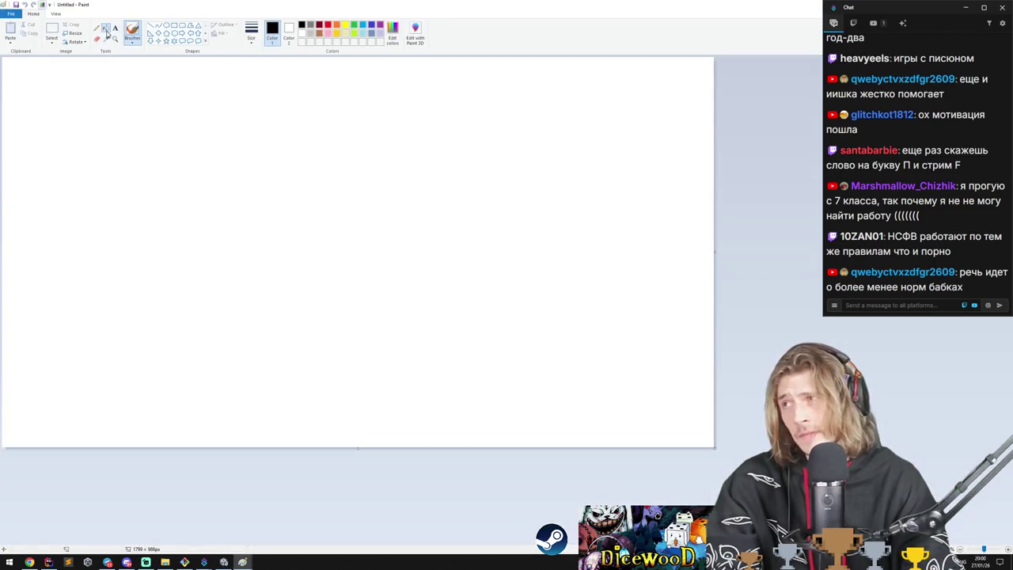
{"action": "key", "text": "ctrl+v"}
{"action": "left_click", "coordinate": [301, 36]}
Add the caption "marketing touch point" near the top centre of the canvas.
{"action": "left_click", "coordinate": [114, 28]}
{"action": "left_click", "coordinate": [266, 111]}
{"action": "type", "text": "marjke"}
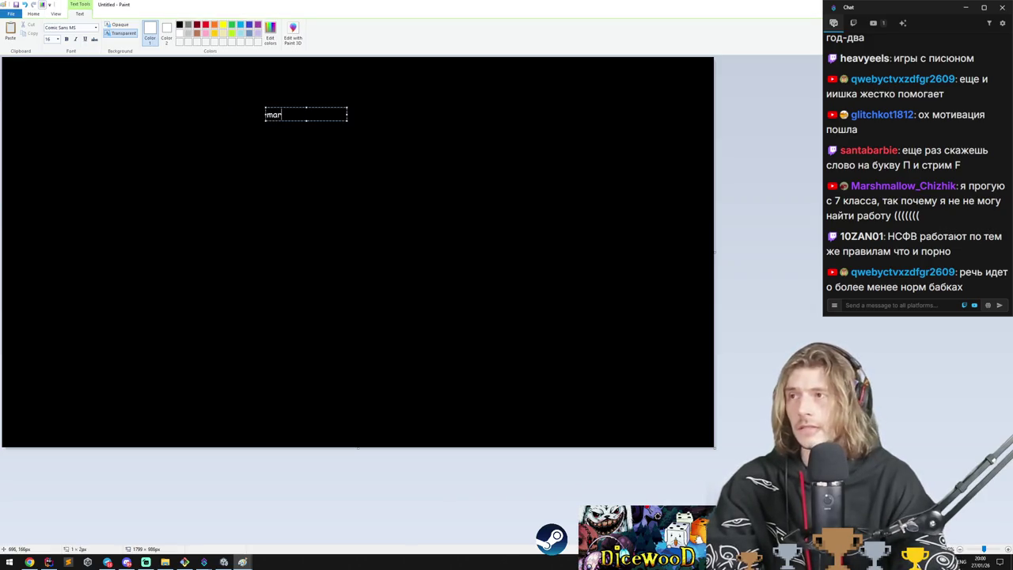
{"action": "key", "text": "BackSpace"}
{"action": "key", "text": "BackSpace"}
{"action": "key", "text": "BackSpace"}
{"action": "type", "text": "keting touch\""}
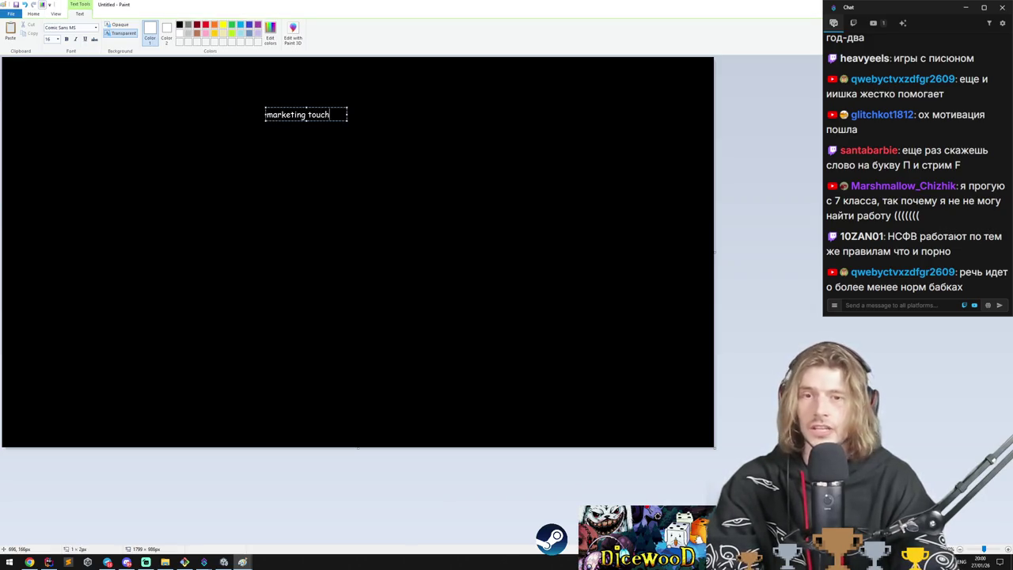
{"action": "key", "text": "Home"}
{"action": "type", "text": "\""}
{"action": "key", "text": "End"}
{"action": "key", "text": "Left"}
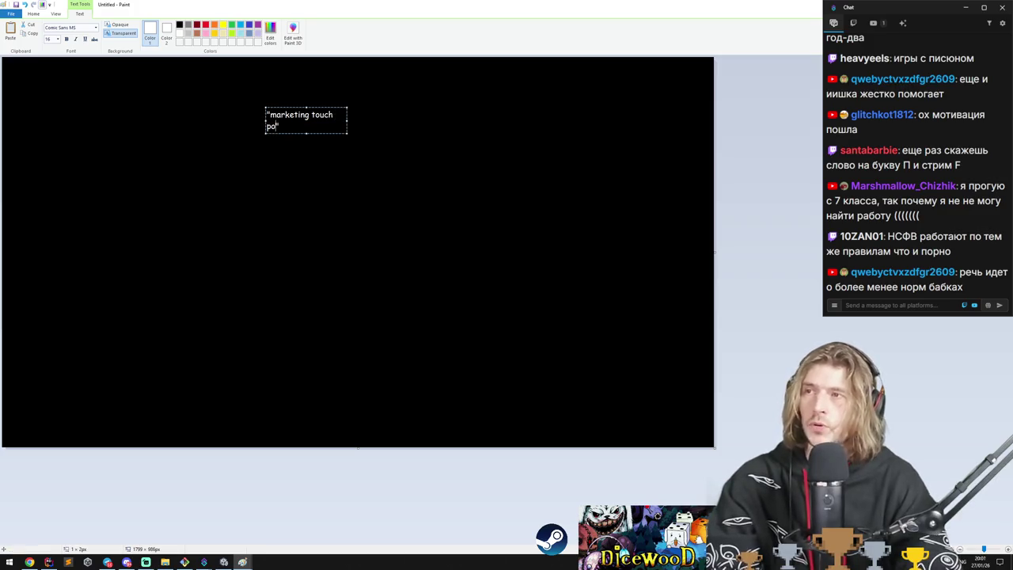
{"action": "type", "text": "point"}
{"action": "left_click", "coordinate": [3, 118]}
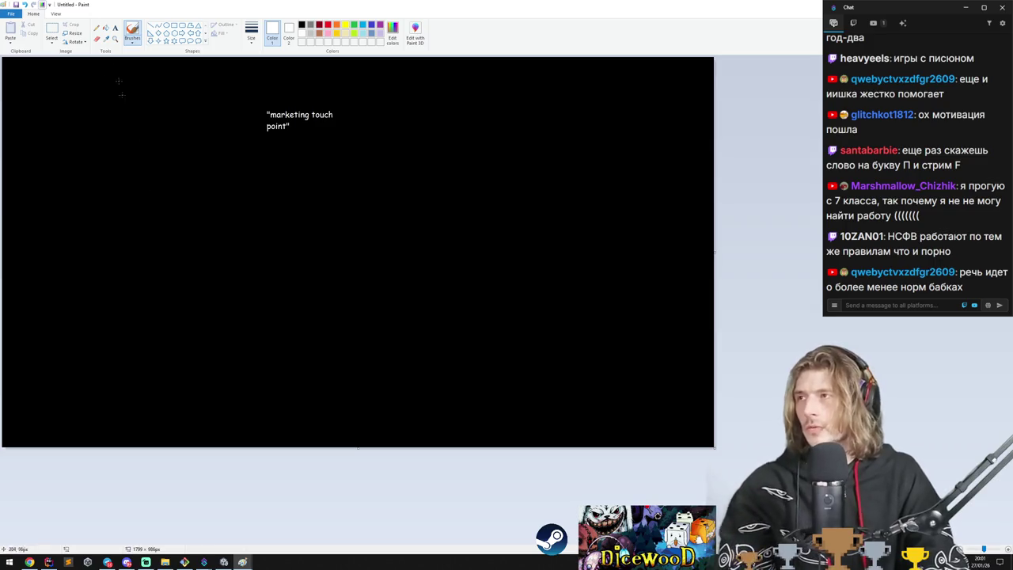
Label 'USER SEES PRODUCT' below the caption and brush an arrow to its right.
{"action": "left_click", "coordinate": [116, 30]}
{"action": "left_click", "coordinate": [225, 179]}
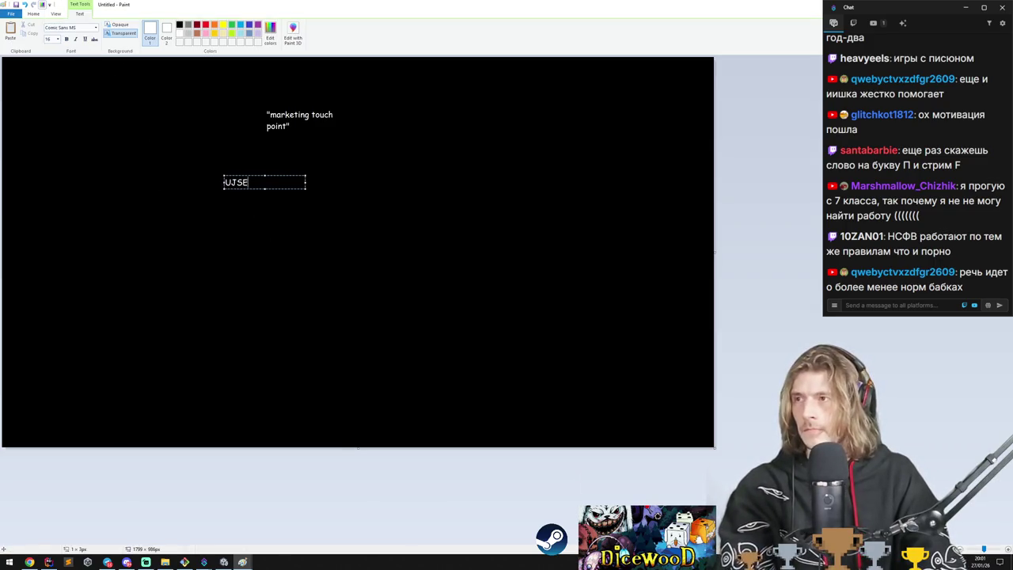
{"action": "type", "text": "SER SEES PRUD"}
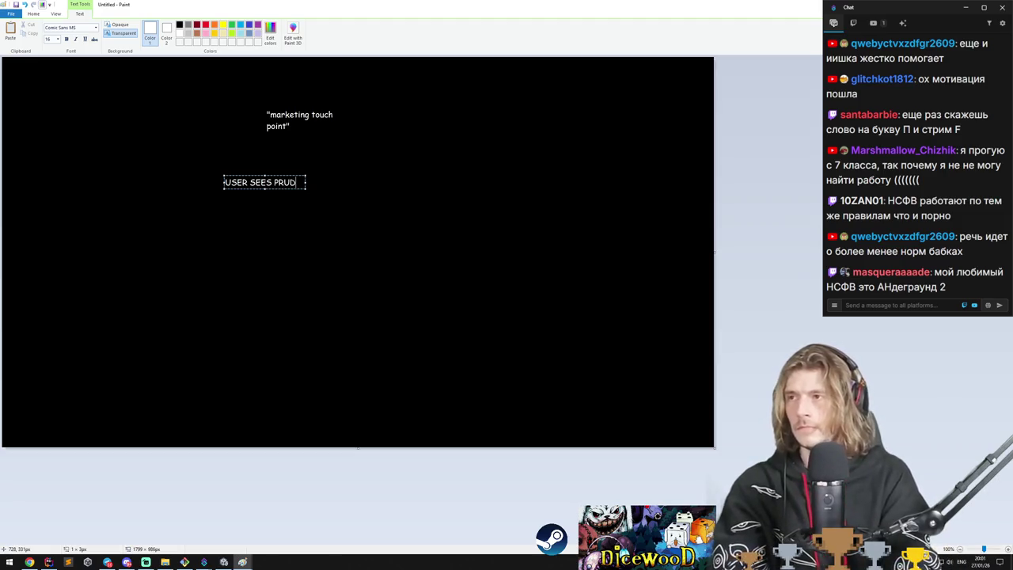
{"action": "key", "text": "BackSpace"}
{"action": "type", "text": "ODUCT"}
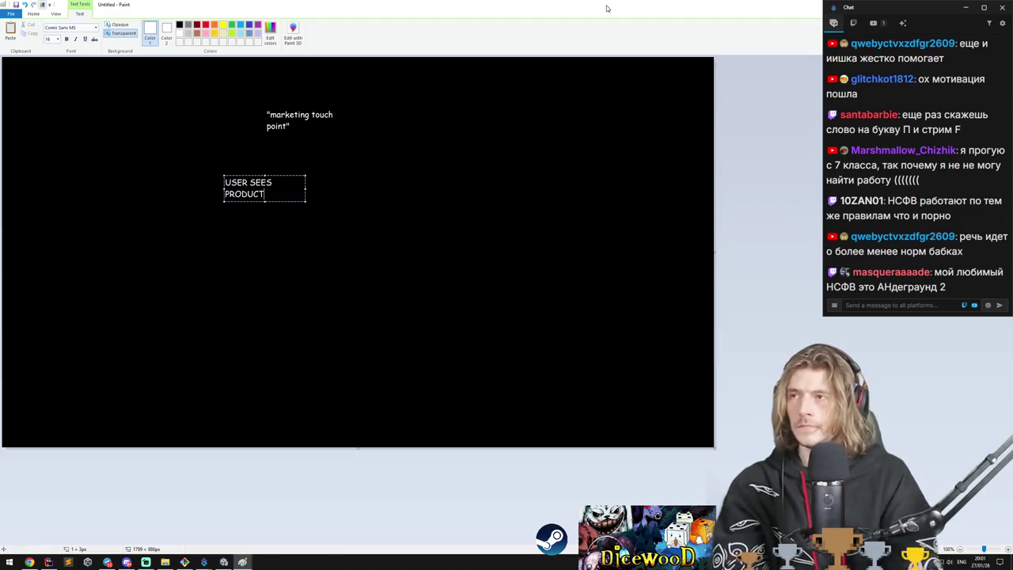
{"action": "left_click", "coordinate": [95, 316]}
{"action": "left_click", "coordinate": [132, 31]}
{"action": "mouse_move", "coordinate": [271, 190]}
{"action": "left_mouse_down"}
{"action": "mouse_move", "coordinate": [320, 190]}
{"action": "mouse_move", "coordinate": [316, 198]}
{"action": "left_mouse_up"}
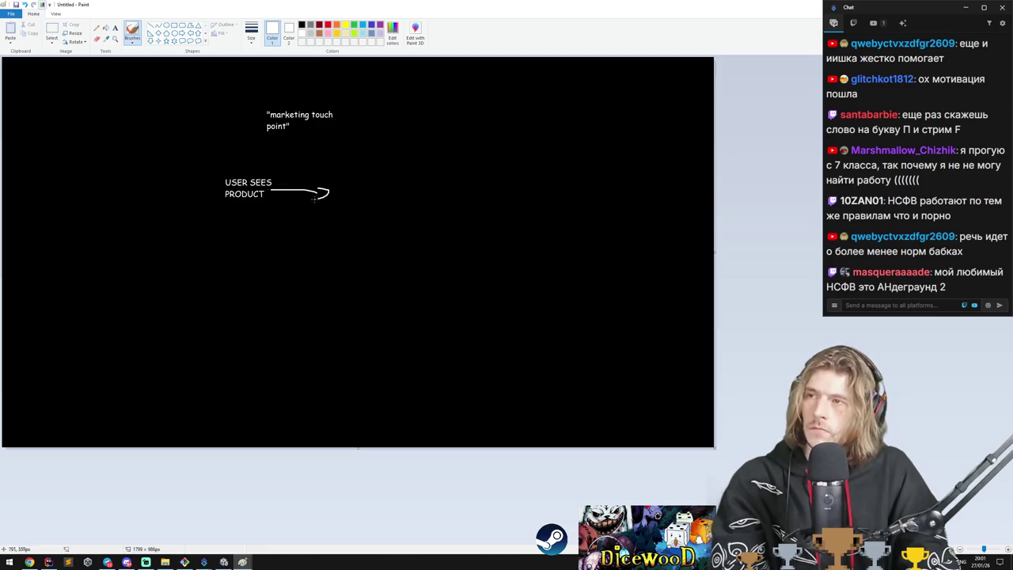
Start a numbered list at the arrow's tip with entries 1. and 2.
{"action": "left_click", "coordinate": [114, 29]}
{"action": "left_click", "coordinate": [337, 183]}
{"action": "type", "text": "1/"}
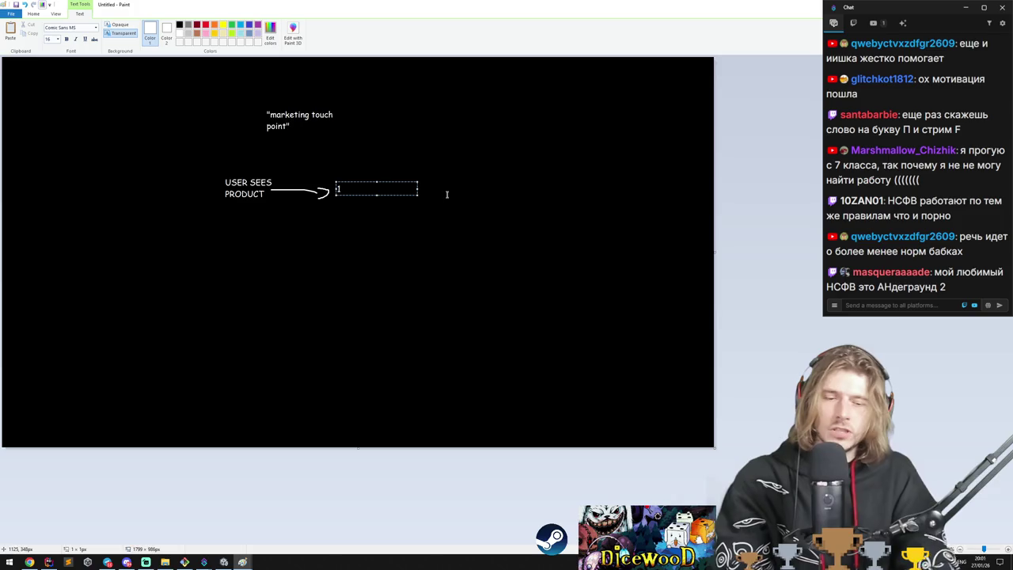
{"action": "key", "text": "Return"}
{"action": "key", "text": "Return"}
{"action": "key", "text": "Return"}
{"action": "key", "text": "BackSpace"}
{"action": "key", "text": "BackSpace"}
{"action": "key", "text": "BackSpace"}
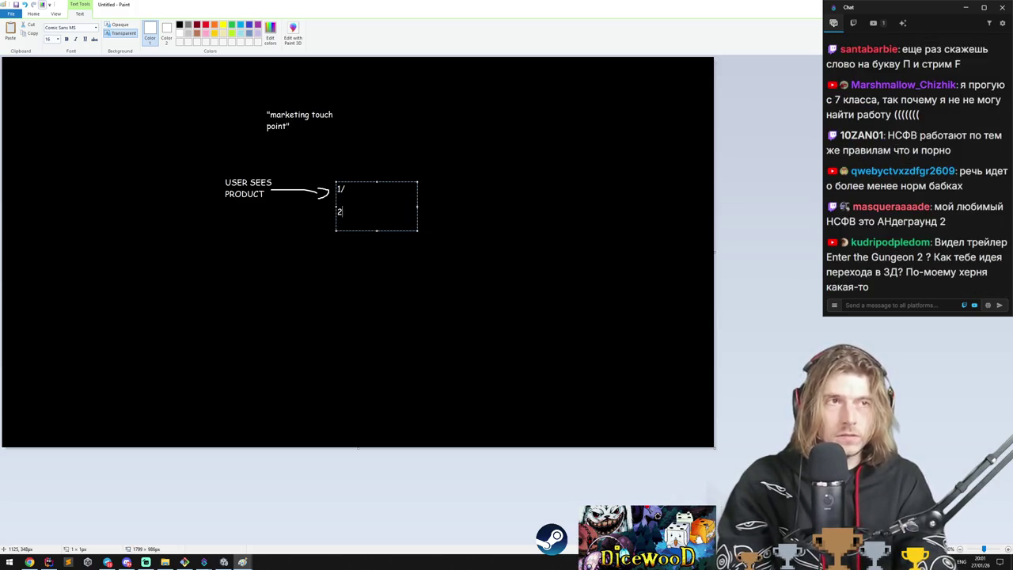
{"action": "key", "text": "BackSpace"}
{"action": "type", "text": "."}
{"action": "key", "text": "Return"}
{"action": "key", "text": "Return"}
{"action": "type", "text": "2."}
Continue the list with 3., 4. and 7., spacing the lines out.
{"action": "key", "text": "Return"}
{"action": "key", "text": "Return"}
{"action": "type", "text": "3."}
{"action": "key", "text": "Return"}
{"action": "key", "text": "Return"}
{"action": "type", "text": "4."}
{"action": "key", "text": "Return"}
{"action": "key", "text": "Return"}
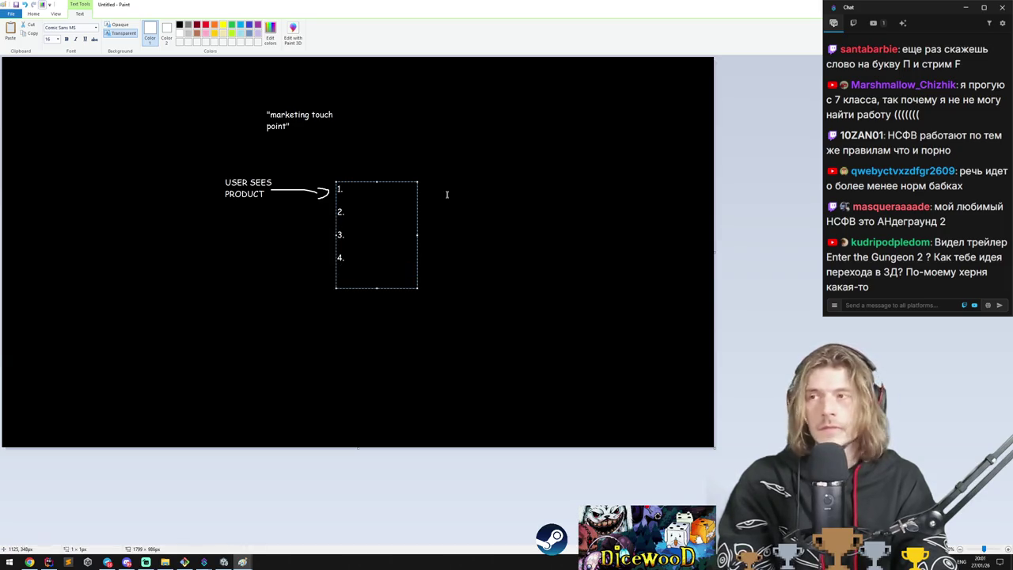
{"action": "type", "text": "7."}
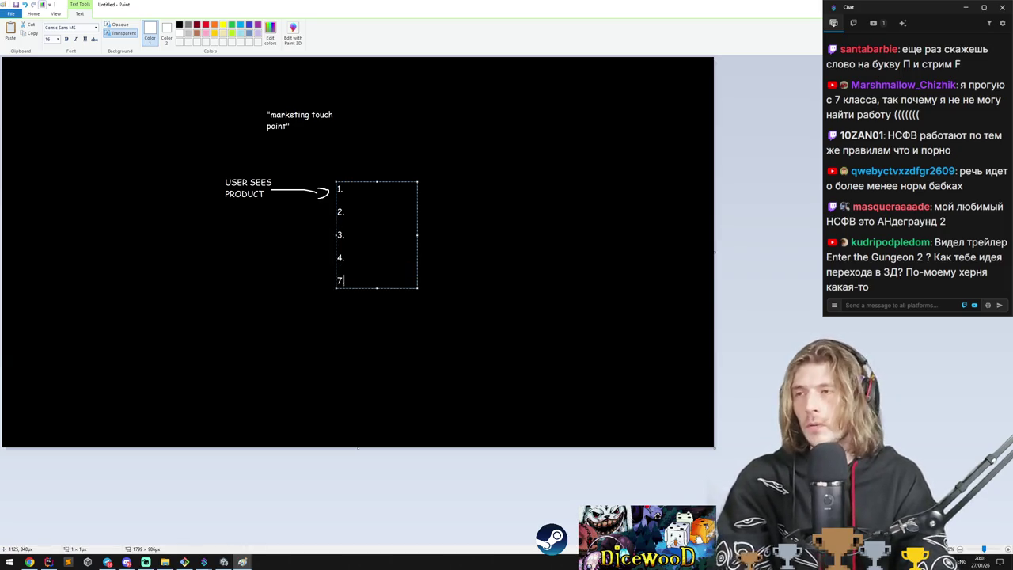
{"action": "key", "text": "Up"}
{"action": "key", "text": "Return"}
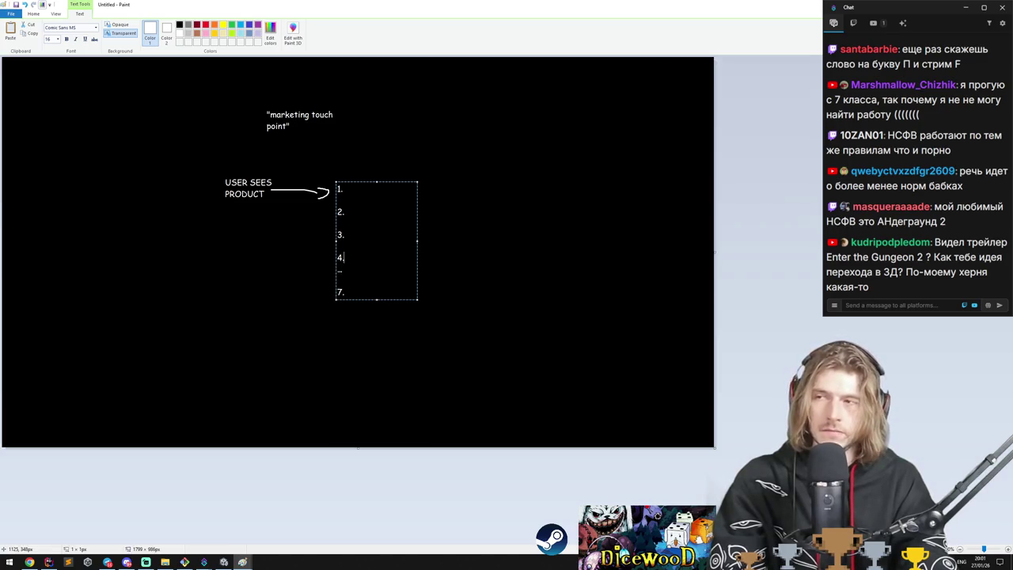
{"action": "key", "text": "Return"}
{"action": "key", "text": "Down"}
{"action": "key", "text": "Down"}
{"action": "key", "text": "Return"}
{"action": "key", "text": "Return"}
{"action": "key", "text": "Return"}
Add the 20. entry, a curved arrow to 3., and a page mockup with text lines.
{"action": "type", "text": "20."}
{"action": "mouse_move", "coordinate": [300, 206]}
{"action": "left_mouse_down"}
{"action": "mouse_move", "coordinate": [333, 232]}
{"action": "mouse_move", "coordinate": [317, 261]}
{"action": "mouse_move", "coordinate": [325, 304]}
{"action": "left_mouse_up"}
{"action": "mouse_move", "coordinate": [447, 187]}
{"action": "left_mouse_down"}
{"action": "mouse_move", "coordinate": [451, 218]}
{"action": "mouse_move", "coordinate": [492, 190]}
{"action": "mouse_move", "coordinate": [448, 188]}
{"action": "mouse_move", "coordinate": [450, 356]}
{"action": "left_mouse_up"}
{"action": "left_click_drag", "start_coordinate": [440, 169], "coordinate": [630, 161]}
{"action": "left_click_drag", "start_coordinate": [469, 235], "coordinate": [552, 234]}
{"action": "left_click_drag", "start_coordinate": [467, 273], "coordinate": [602, 270]}
Sketch a small drawing bottom left, a rounded box top left, and box the 20. entry.
{"action": "mouse_move", "coordinate": [39, 417]}
{"action": "left_mouse_down"}
{"action": "mouse_move", "coordinate": [109, 397]}
{"action": "mouse_move", "coordinate": [125, 419]}
{"action": "mouse_move", "coordinate": [53, 418]}
{"action": "mouse_move", "coordinate": [116, 407]}
{"action": "left_mouse_up"}
{"action": "left_click", "coordinate": [75, 405]}
{"action": "mouse_move", "coordinate": [51, 99]}
{"action": "left_mouse_down"}
{"action": "mouse_move", "coordinate": [110, 147]}
{"action": "mouse_move", "coordinate": [52, 95]}
{"action": "mouse_move", "coordinate": [92, 113]}
{"action": "mouse_move", "coordinate": [88, 125]}
{"action": "left_mouse_up"}
{"action": "mouse_move", "coordinate": [328, 397]}
{"action": "left_mouse_down"}
{"action": "mouse_move", "coordinate": [368, 398]}
{"action": "mouse_move", "coordinate": [327, 375]}
{"action": "mouse_move", "coordinate": [329, 396]}
{"action": "left_mouse_up"}
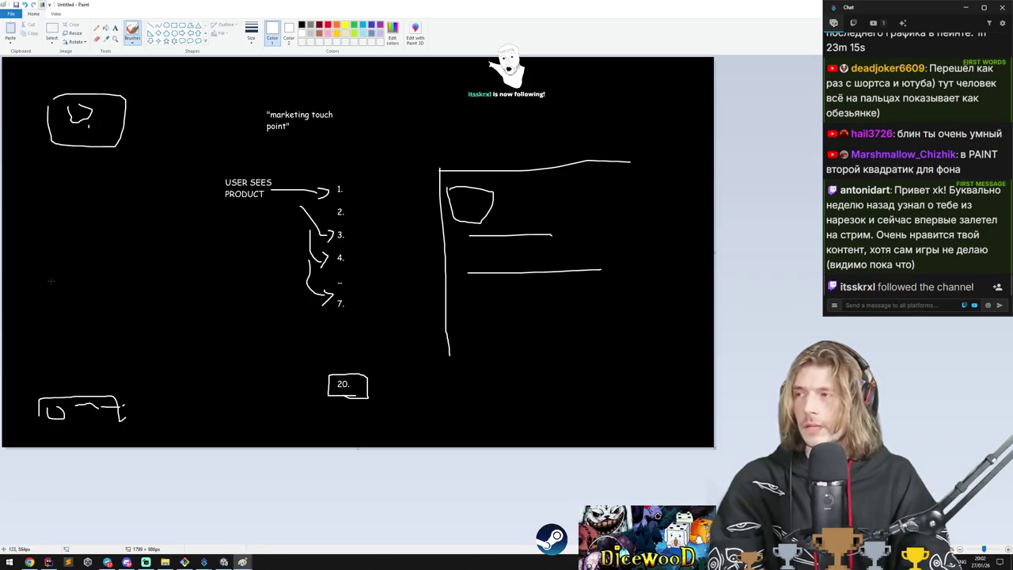
Draw an A card with an arrow to a B card, then return to Discord.
{"action": "mouse_move", "coordinate": [62, 242]}
{"action": "left_mouse_down"}
{"action": "mouse_move", "coordinate": [107, 258]}
{"action": "mouse_move", "coordinate": [61, 233]}
{"action": "mouse_move", "coordinate": [86, 286]}
{"action": "mouse_move", "coordinate": [95, 275]}
{"action": "left_mouse_up"}
{"action": "mouse_move", "coordinate": [120, 261]}
{"action": "left_mouse_down"}
{"action": "mouse_move", "coordinate": [151, 259]}
{"action": "mouse_move", "coordinate": [143, 275]}
{"action": "left_mouse_up"}
{"action": "mouse_move", "coordinate": [174, 223]}
{"action": "left_mouse_down"}
{"action": "mouse_move", "coordinate": [185, 312]}
{"action": "mouse_move", "coordinate": [195, 247]}
{"action": "mouse_move", "coordinate": [192, 304]}
{"action": "left_mouse_up"}
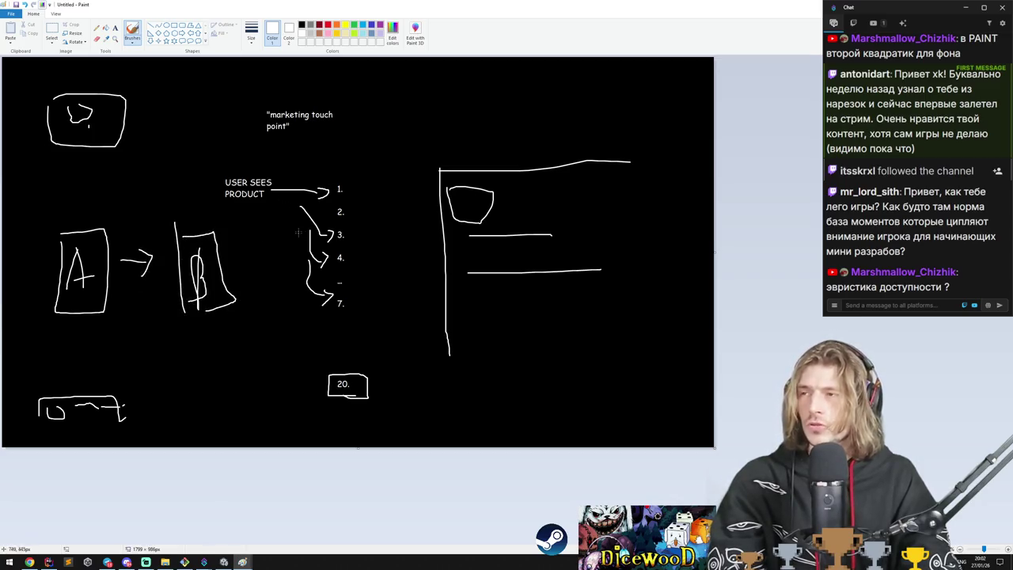
{"action": "key", "text": "alt+Tab"}
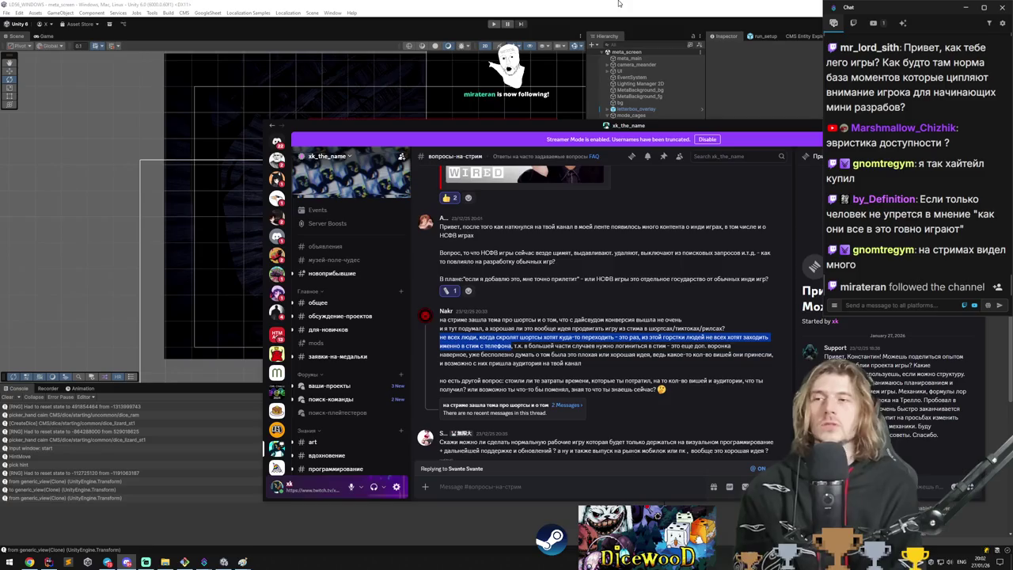
Clear the selection, scan the newer channel questions, then bring up the Steamworks dashboard browser.
{"action": "left_click", "coordinate": [616, 415]}
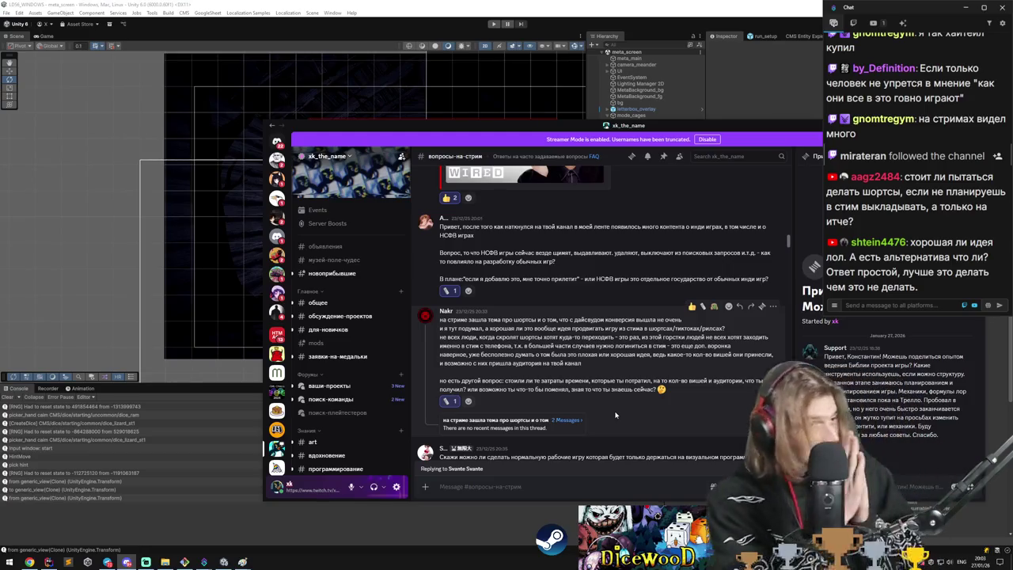
{"action": "scroll", "coordinate": [616, 414], "scroll_direction": "down", "scroll_amount": 2}
{"action": "scroll", "coordinate": [443, 250], "scroll_direction": "up", "scroll_amount": 2}
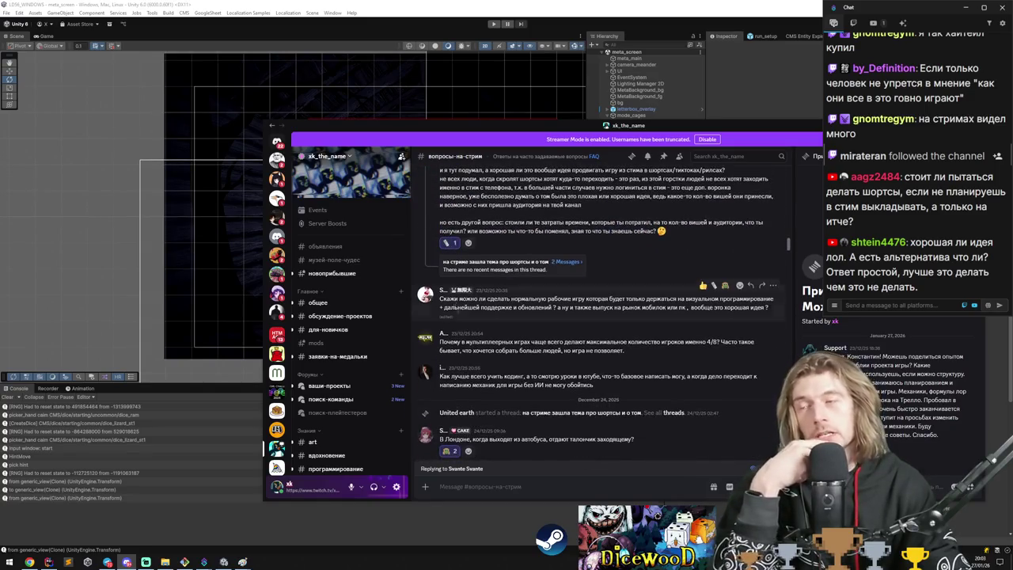
{"action": "scroll", "coordinate": [451, 269], "scroll_direction": "up", "scroll_amount": 1}
{"action": "scroll", "coordinate": [469, 287], "scroll_direction": "down", "scroll_amount": 2}
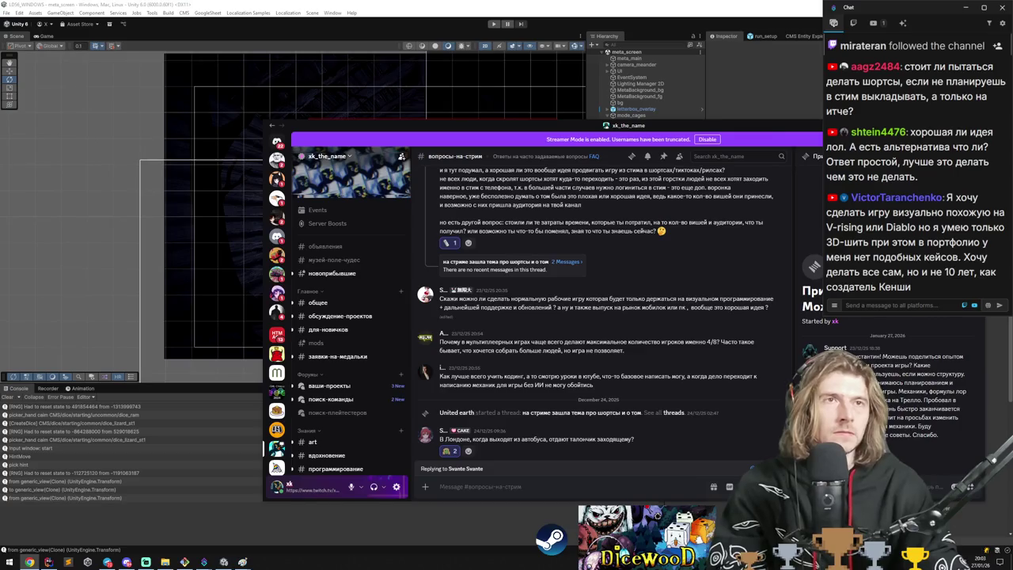
{"action": "key", "text": "alt+Tab"}
{"action": "left_click_drag", "start_coordinate": [370, 34], "coordinate": [340, 57]}
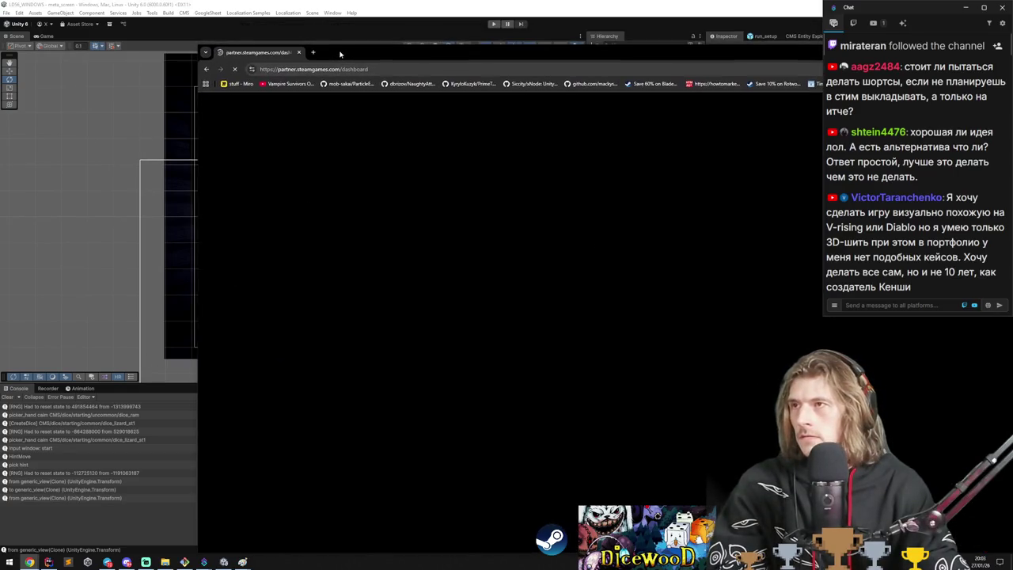
Open Dicewood (3393850) sales reports and show its wishlists for the last year.
{"action": "scroll", "coordinate": [388, 375], "scroll_direction": "down", "scroll_amount": 5}
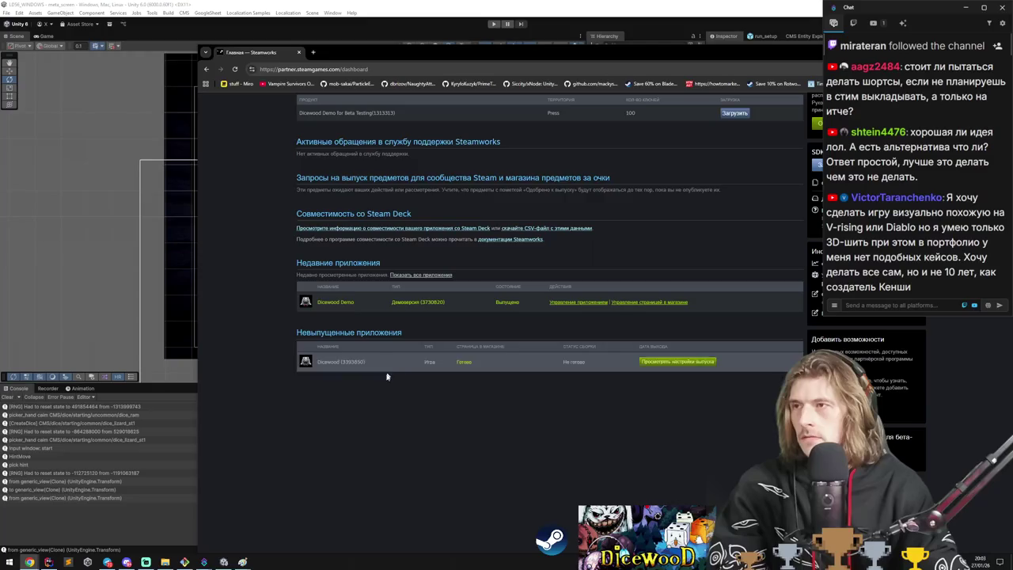
{"action": "left_click", "coordinate": [362, 366]}
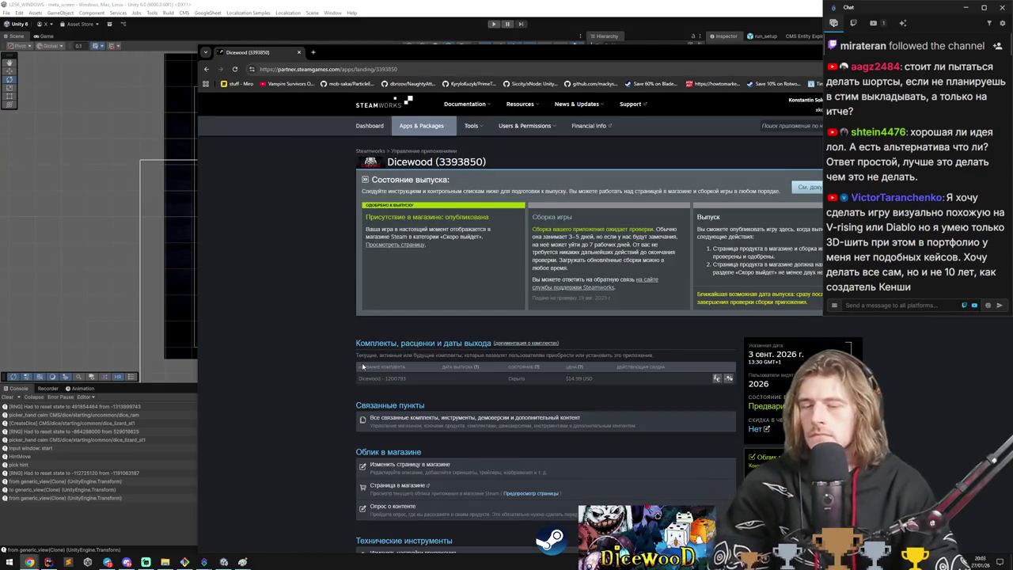
{"action": "scroll", "coordinate": [433, 386], "scroll_direction": "down", "scroll_amount": 10}
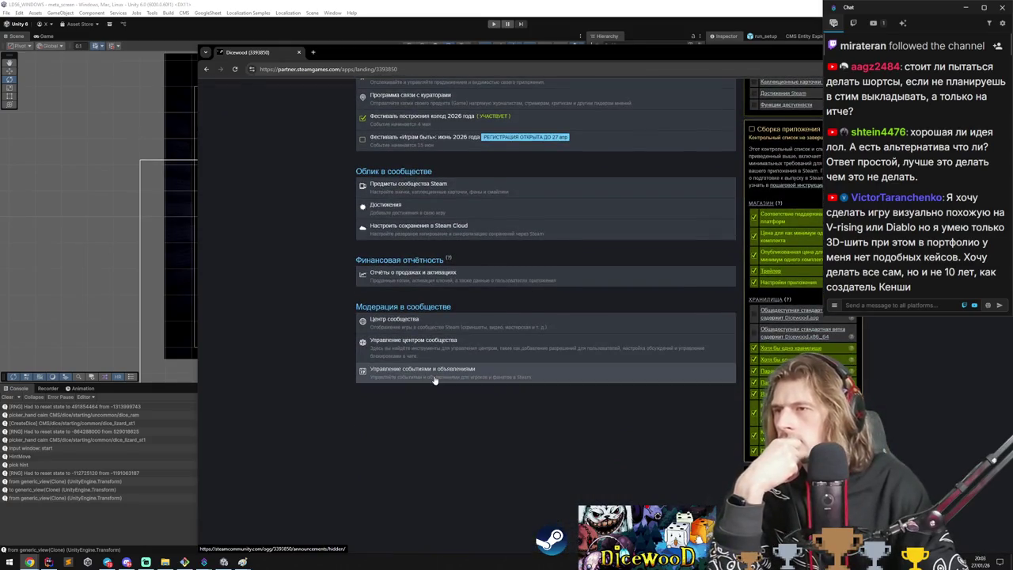
{"action": "left_click", "coordinate": [433, 283]}
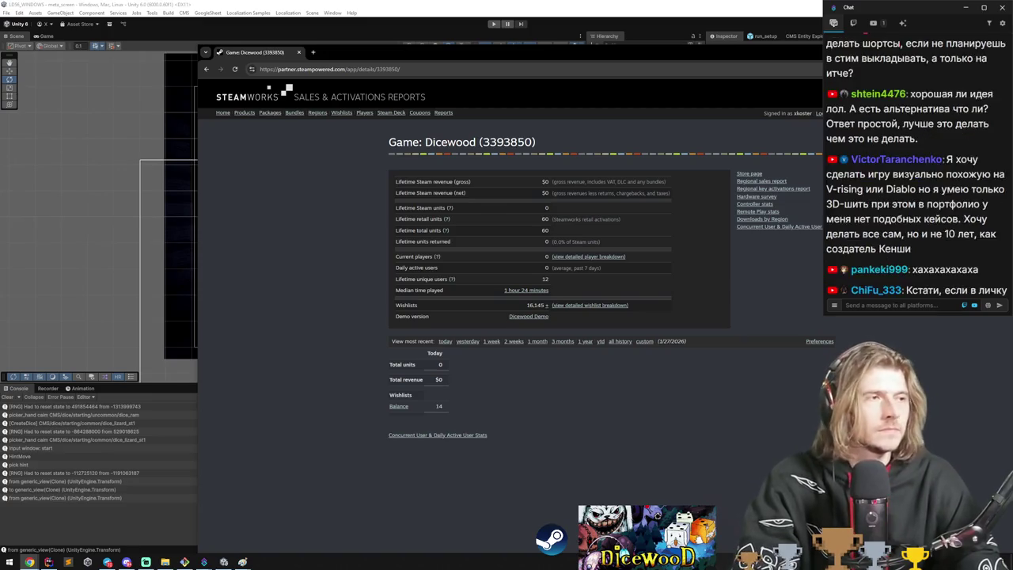
{"action": "left_click", "coordinate": [570, 305]}
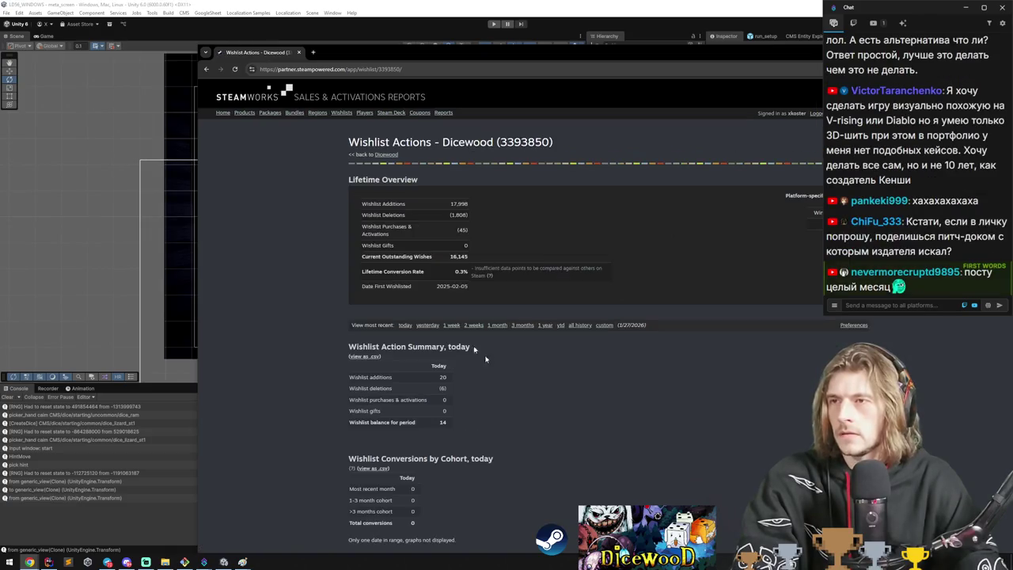
{"action": "left_click", "coordinate": [543, 327]}
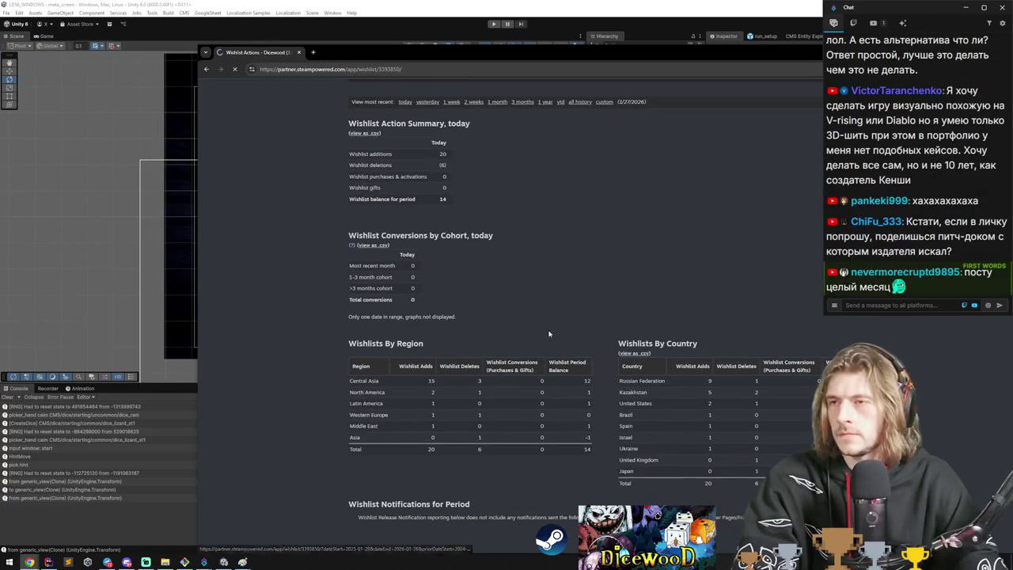
Zoom the Daily Wishlist Actions chart into its early peak.
{"action": "scroll", "coordinate": [546, 331], "scroll_direction": "down", "scroll_amount": 6}
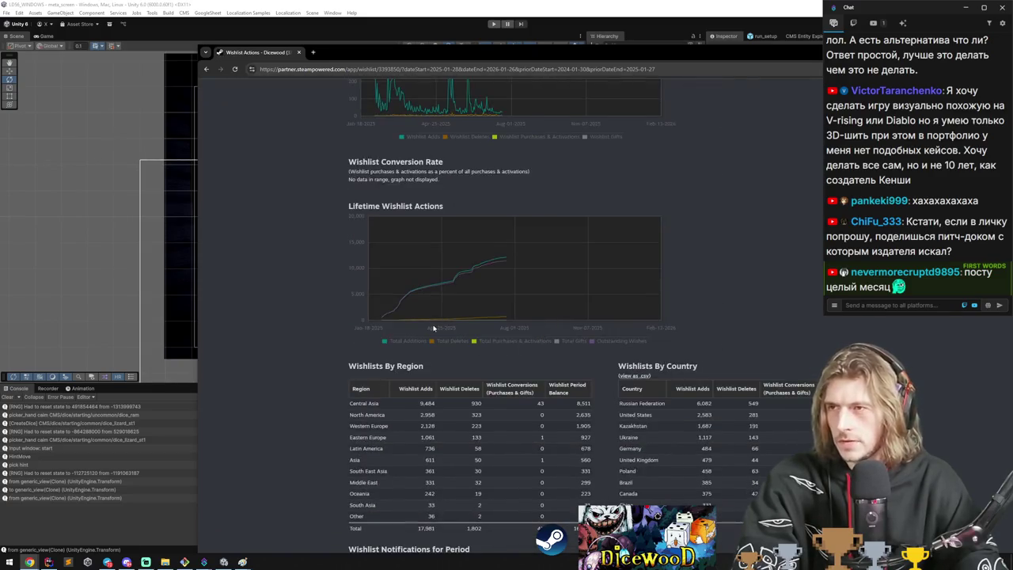
{"action": "scroll", "coordinate": [401, 292], "scroll_direction": "up", "scroll_amount": 2}
{"action": "left_click_drag", "start_coordinate": [375, 278], "coordinate": [435, 339]}
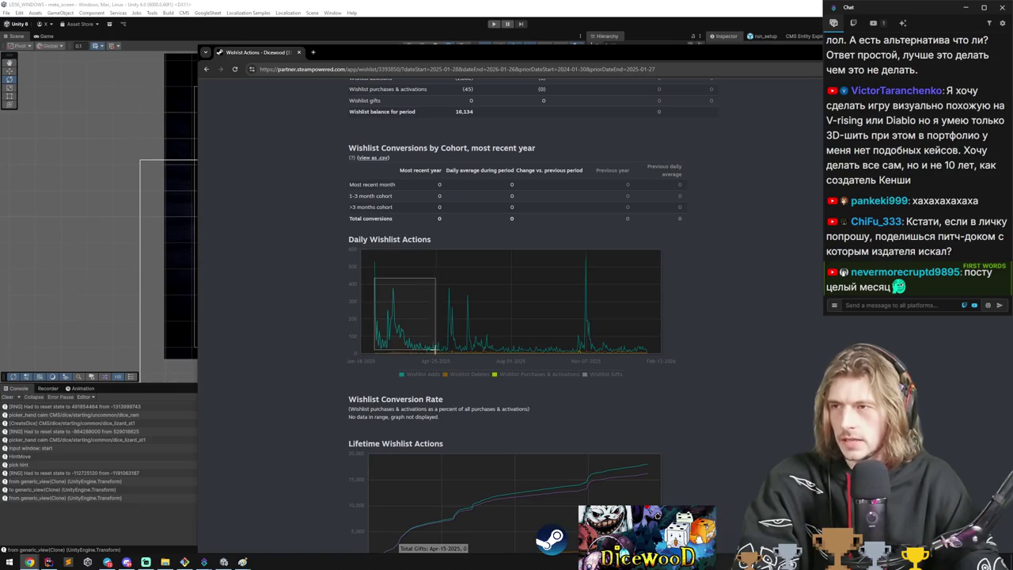
{"action": "left_click_drag", "start_coordinate": [415, 351], "coordinate": [415, 358]}
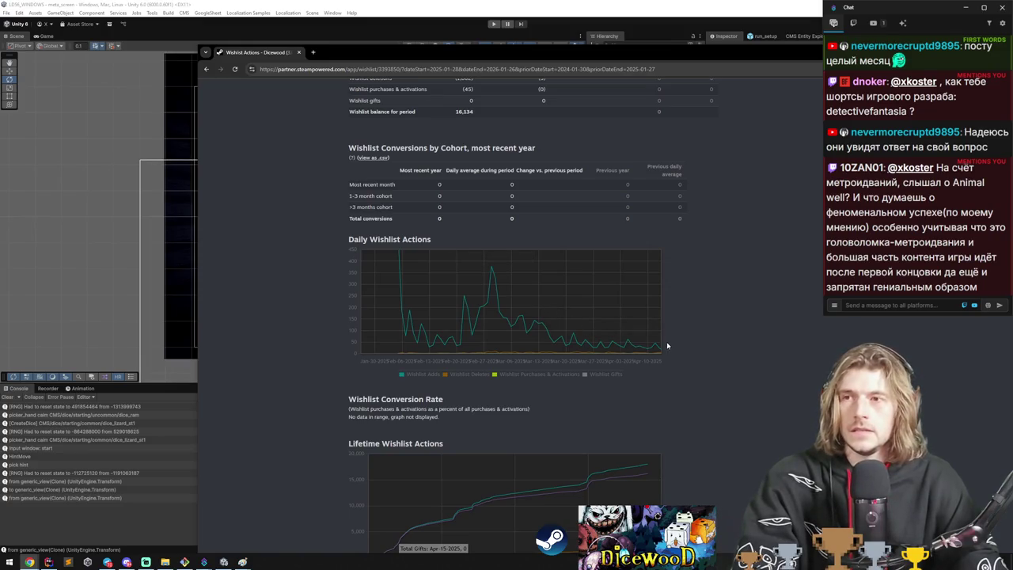
Close the Steam wishlist window, look up the Instagram account mentioned in chat, then close Instagram.
{"action": "middle_click", "coordinate": [248, 54]}
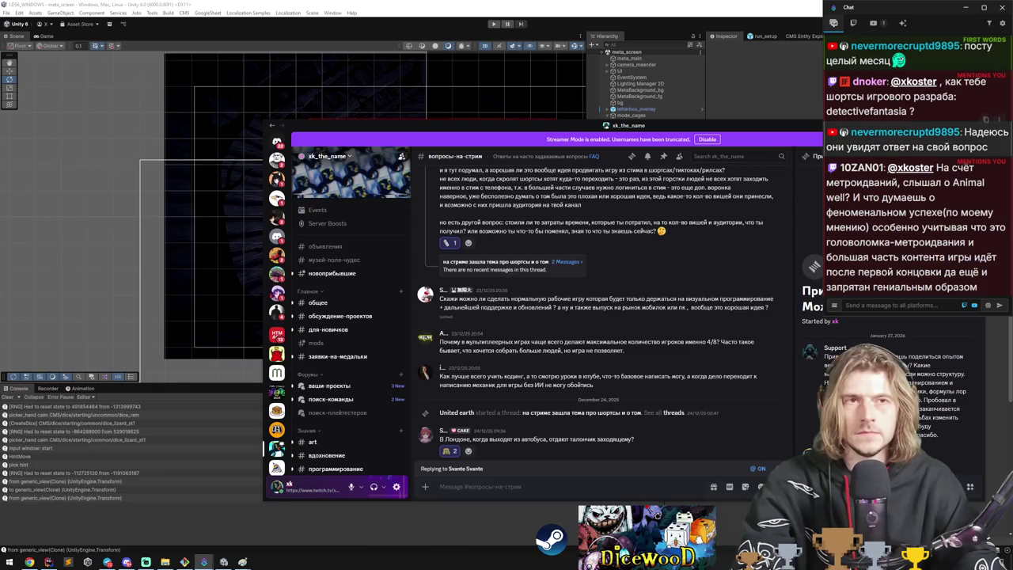
{"action": "key", "text": "super"}
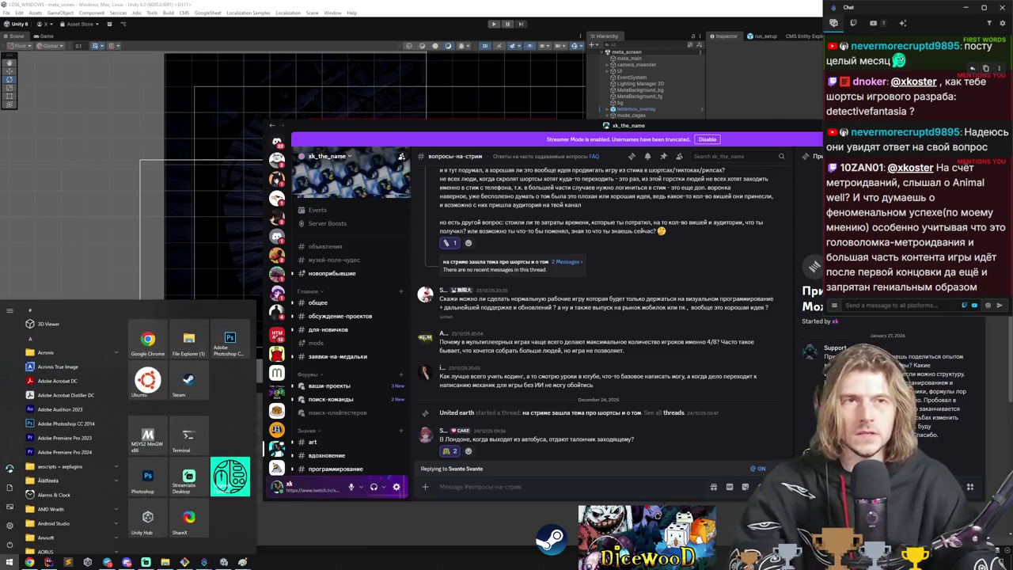
{"action": "double_click", "coordinate": [867, 111]}
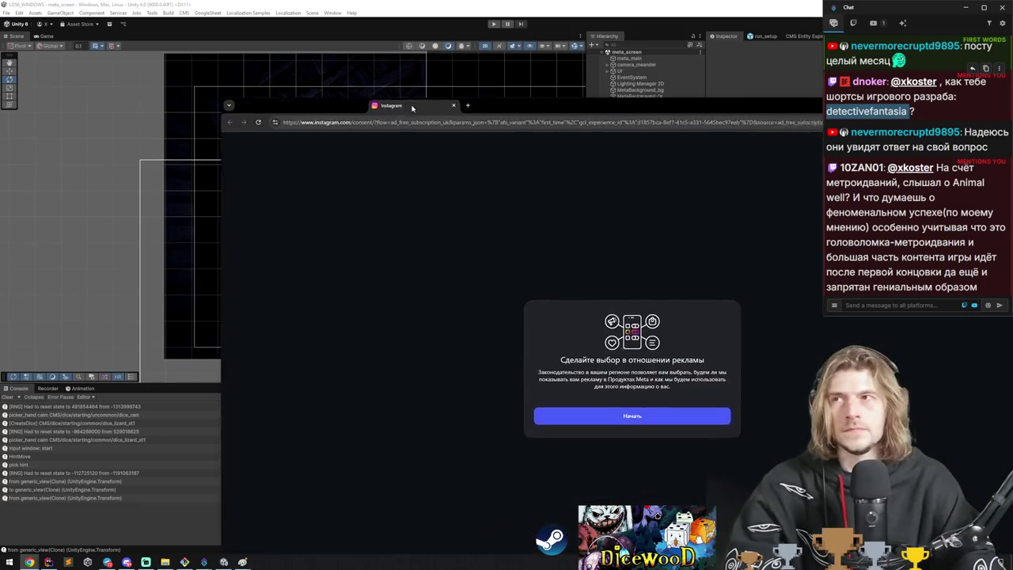
{"action": "key", "text": "ctrl+w"}
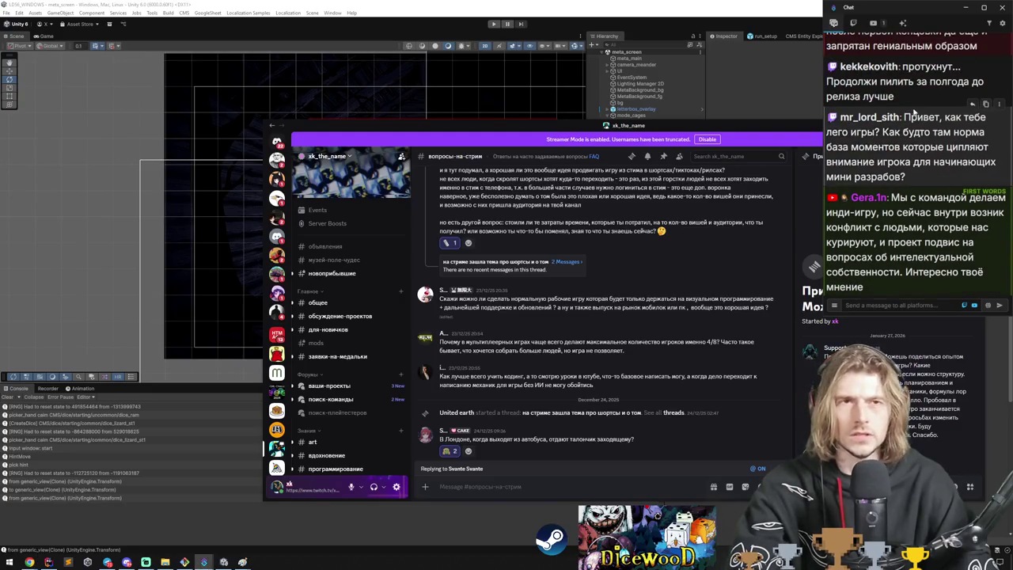
Highlight the viewer's Animal Well success question, then switch to videogamedunkey's YouTube channel.
{"action": "scroll", "coordinate": [918, 109], "scroll_direction": "up", "scroll_amount": 2}
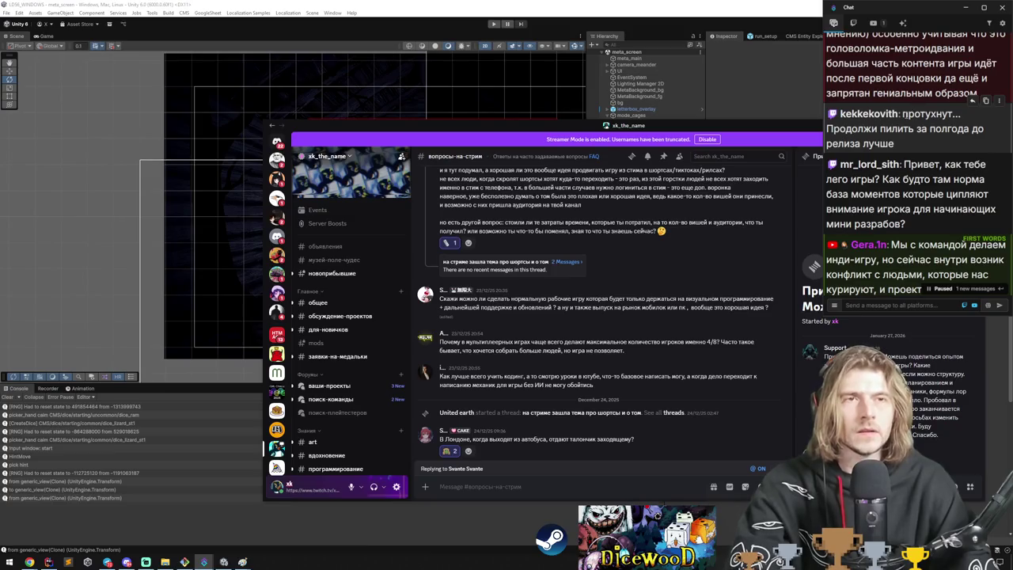
{"action": "mouse_move", "coordinate": [902, 113]}
{"action": "left_mouse_down"}
{"action": "mouse_move", "coordinate": [907, 129]}
{"action": "mouse_move", "coordinate": [894, 144]}
{"action": "left_mouse_up"}
{"action": "scroll", "coordinate": [894, 144], "scroll_direction": "up", "scroll_amount": 2}
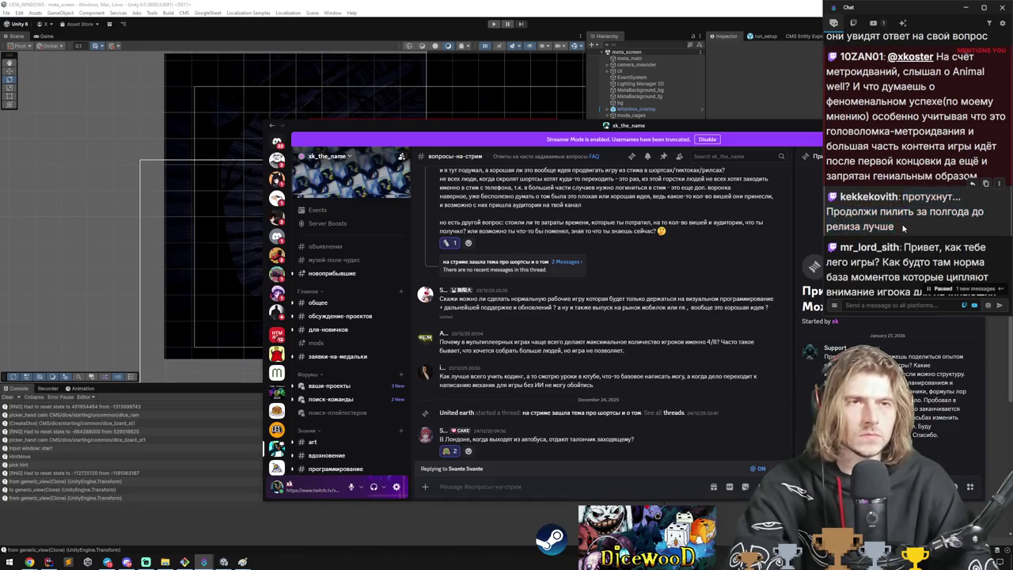
{"action": "scroll", "coordinate": [903, 199], "scroll_direction": "up", "scroll_amount": 4}
{"action": "scroll", "coordinate": [909, 194], "scroll_direction": "down", "scroll_amount": 2}
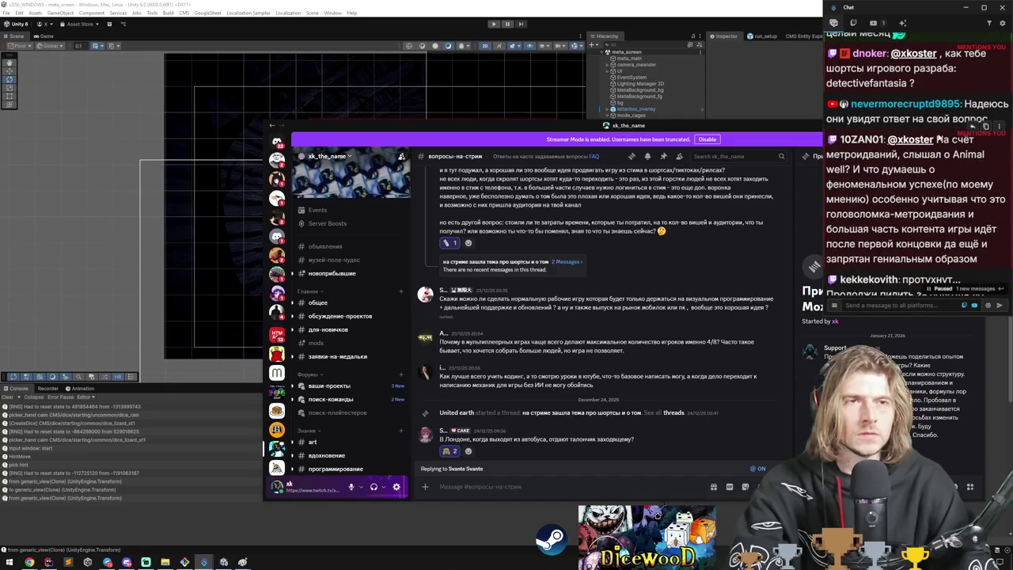
{"action": "mouse_move", "coordinate": [935, 139]}
{"action": "left_mouse_down"}
{"action": "mouse_move", "coordinate": [981, 156]}
{"action": "mouse_move", "coordinate": [881, 169]}
{"action": "mouse_move", "coordinate": [918, 199]}
{"action": "mouse_move", "coordinate": [938, 199]}
{"action": "mouse_move", "coordinate": [891, 199]}
{"action": "left_mouse_up"}
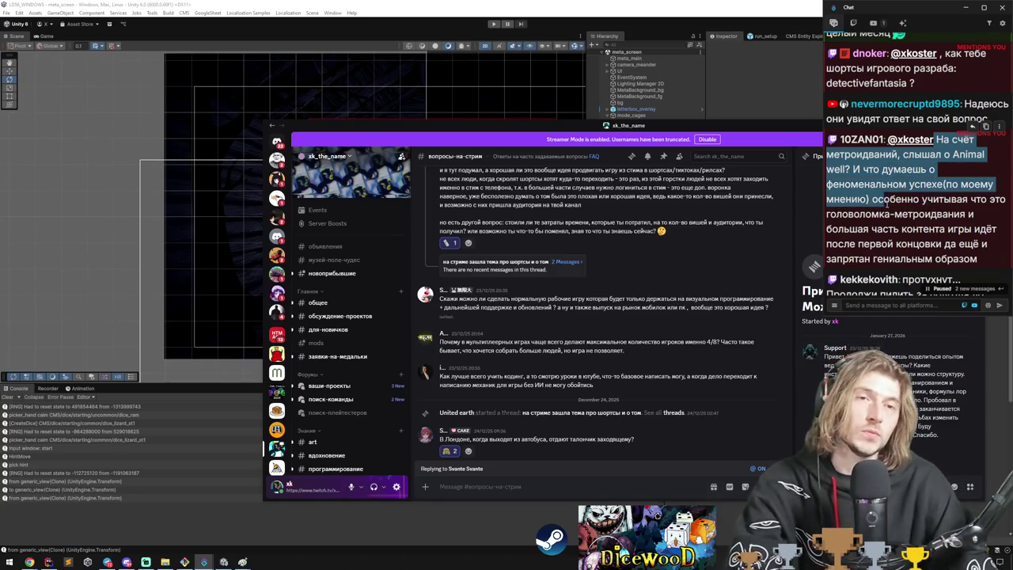
{"action": "left_click", "coordinate": [868, 181]}
{"action": "left_click_drag", "start_coordinate": [845, 169], "coordinate": [869, 200]}
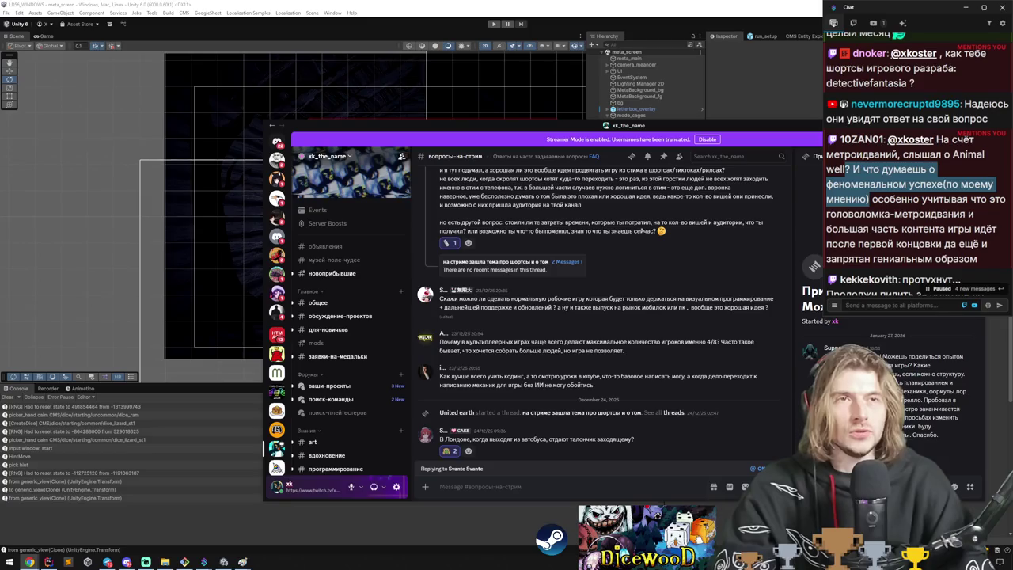
{"action": "key", "text": "alt+Tab"}
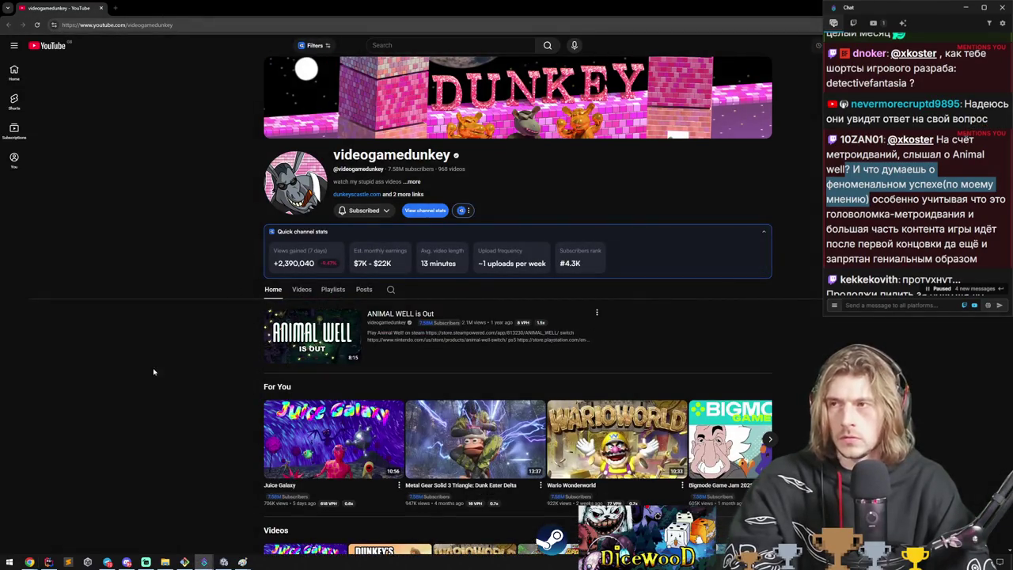
Play the ANIMAL WELL is Out video, pausing and resuming it once.
{"action": "left_click", "coordinate": [319, 343]}
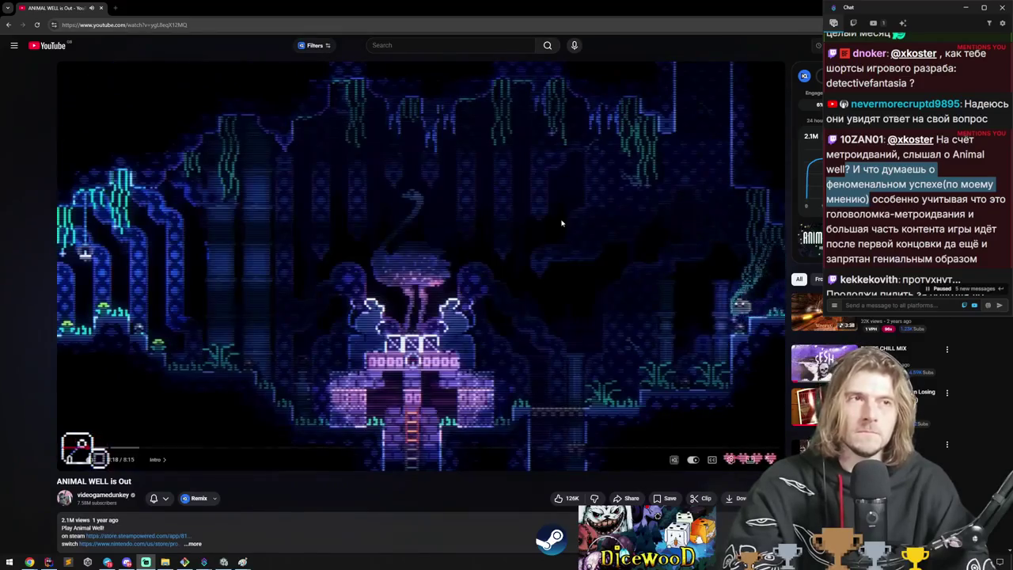
{"action": "left_click", "coordinate": [534, 278]}
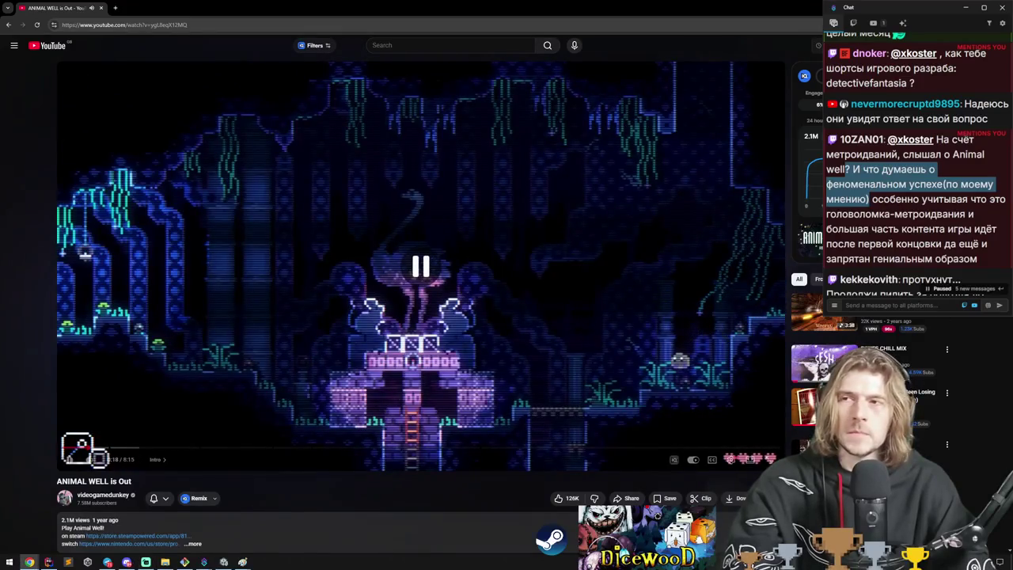
{"action": "left_click", "coordinate": [534, 278]}
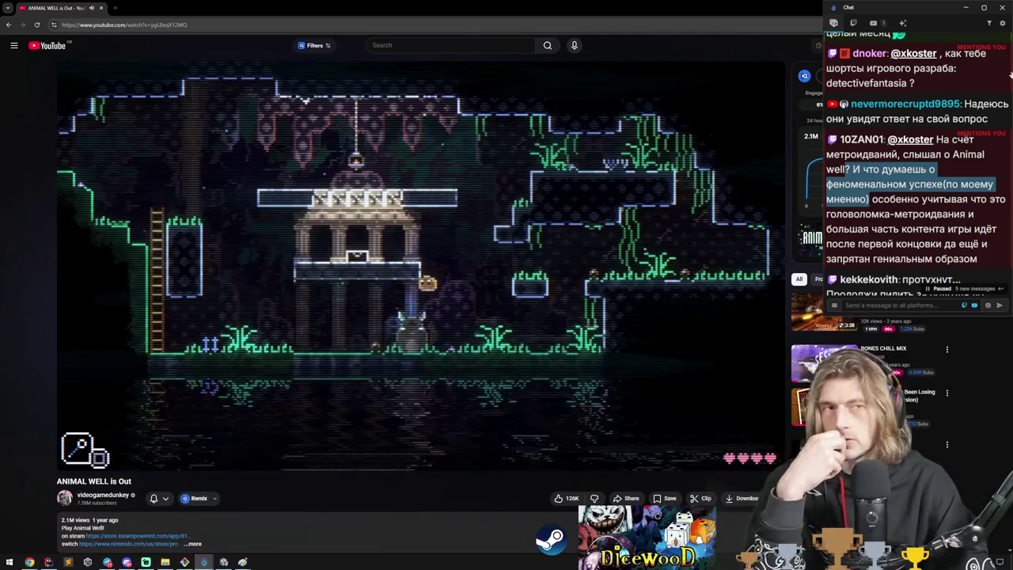
{"action": "scroll", "coordinate": [954, 194], "scroll_direction": "down", "scroll_amount": 2}
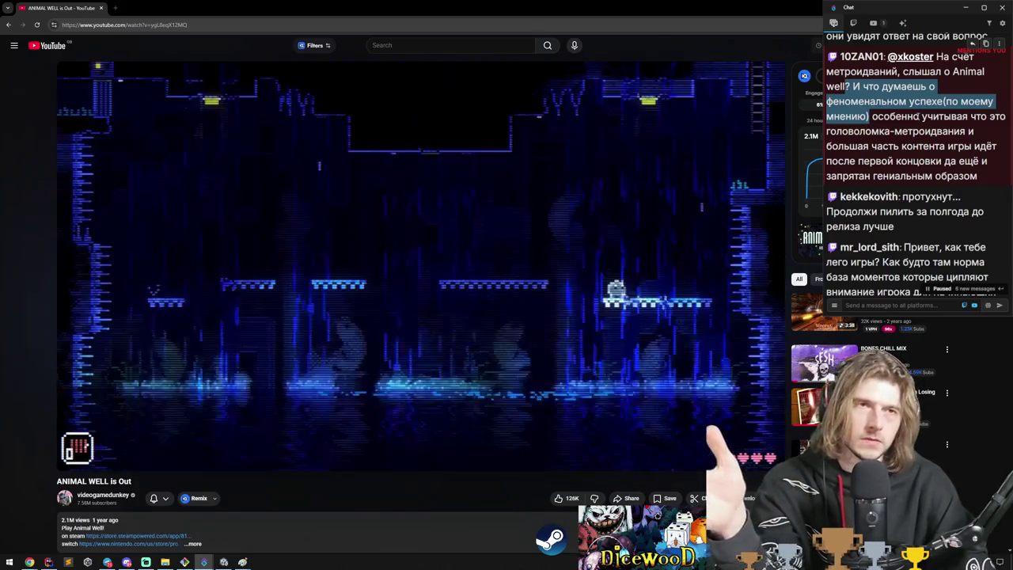
{"action": "left_click", "coordinate": [920, 95]}
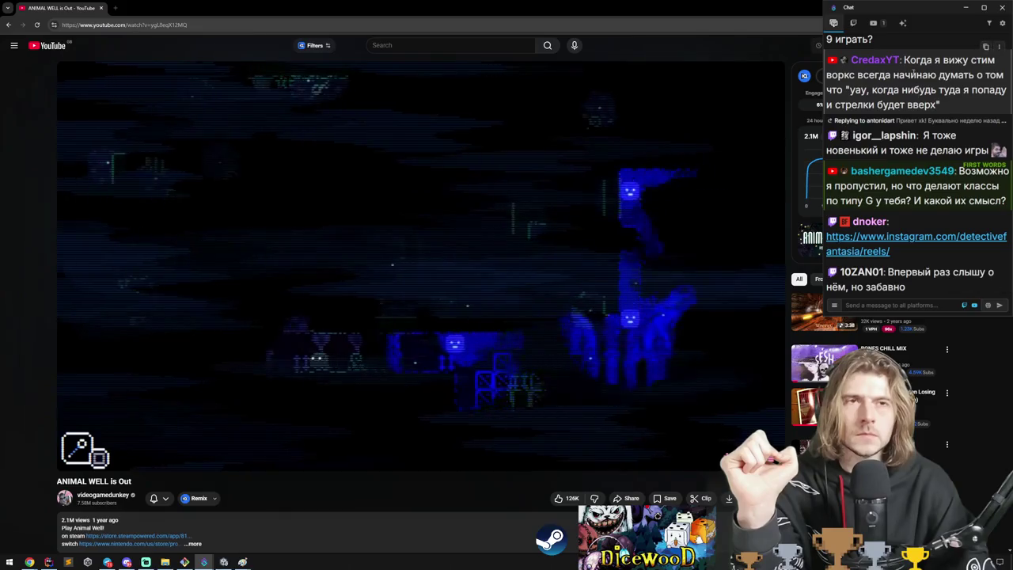
Select a viewer's full chat question to read it, then return to the Unity editor.
{"action": "scroll", "coordinate": [914, 73], "scroll_direction": "up", "scroll_amount": 5}
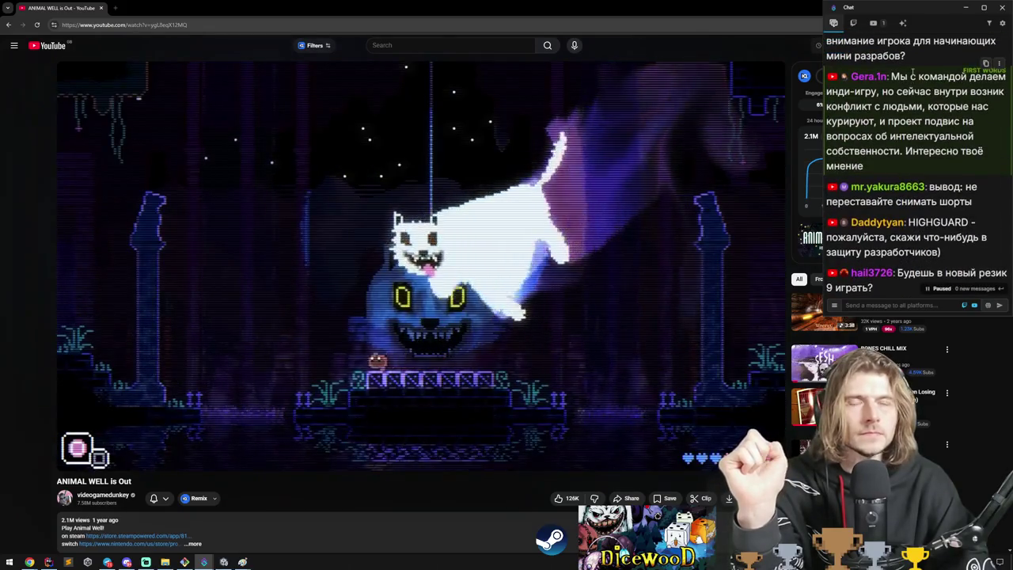
{"action": "scroll", "coordinate": [914, 73], "scroll_direction": "up", "scroll_amount": 2}
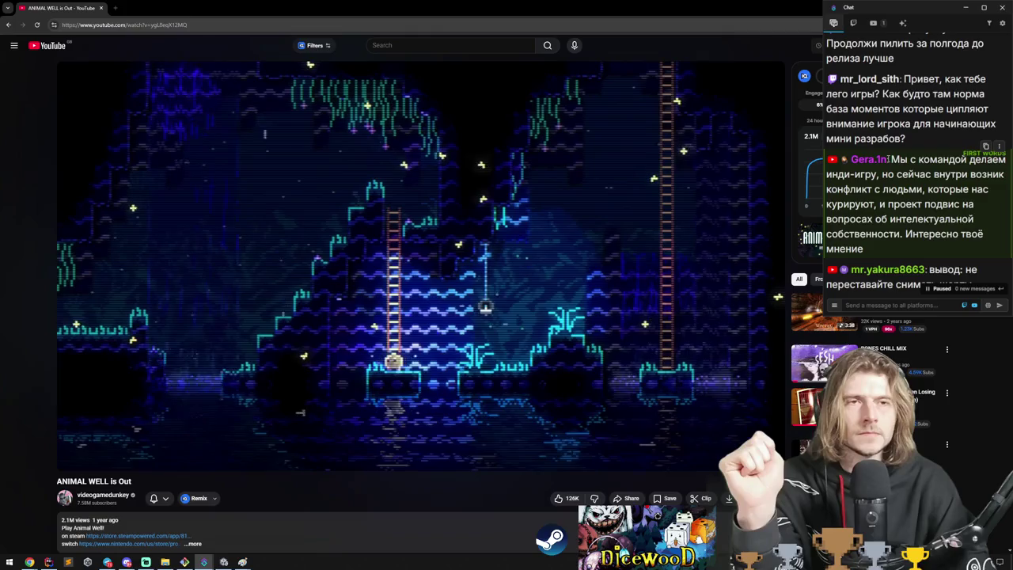
{"action": "mouse_move", "coordinate": [892, 159]}
{"action": "left_mouse_down"}
{"action": "mouse_move", "coordinate": [1001, 175]}
{"action": "mouse_move", "coordinate": [902, 175]}
{"action": "mouse_move", "coordinate": [880, 205]}
{"action": "left_mouse_up"}
{"action": "left_click", "coordinate": [881, 206]}
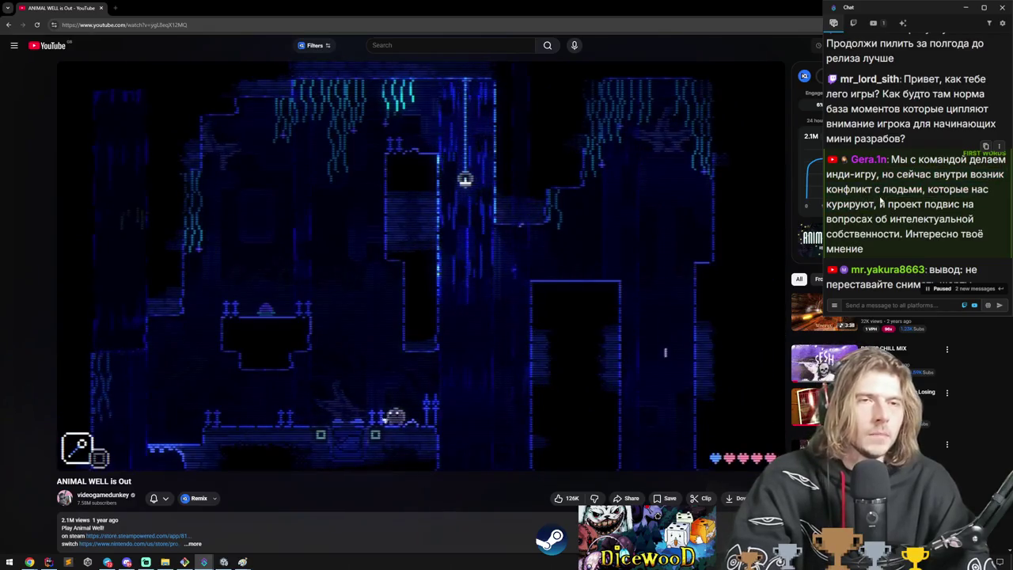
{"action": "mouse_move", "coordinate": [881, 202]}
{"action": "left_mouse_down"}
{"action": "mouse_move", "coordinate": [880, 234]}
{"action": "mouse_move", "coordinate": [864, 249]}
{"action": "mouse_move", "coordinate": [891, 159]}
{"action": "mouse_move", "coordinate": [886, 248]}
{"action": "left_mouse_up"}
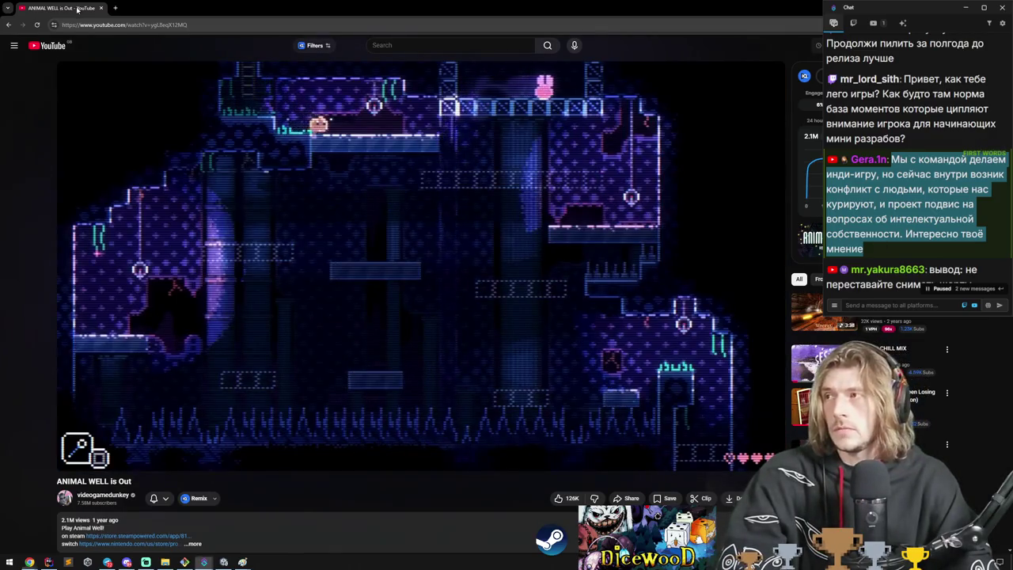
{"action": "key", "text": "alt+Tab"}
{"action": "mouse_move", "coordinate": [29, 560]}
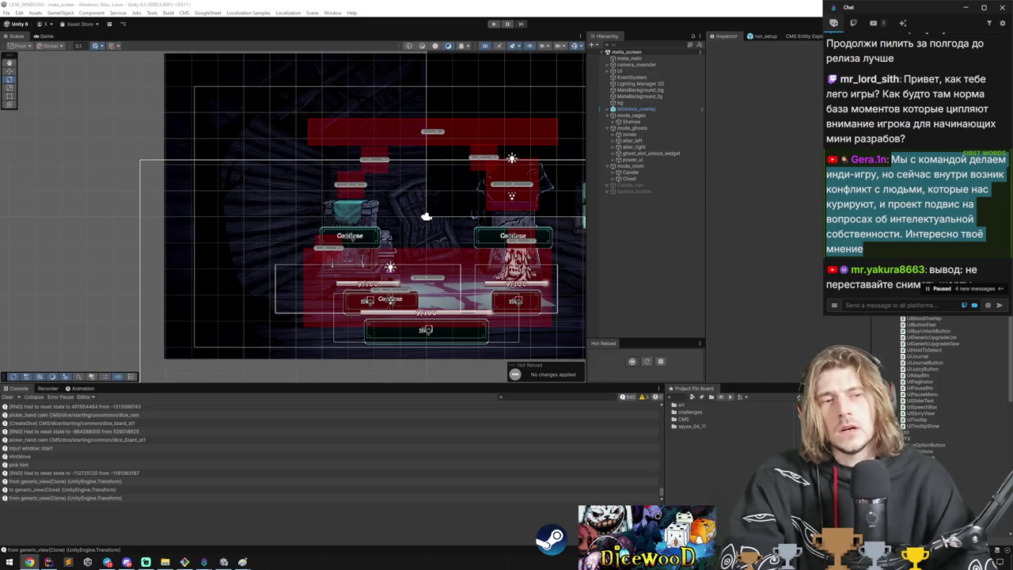
{"action": "key", "text": "alt+Tab"}
{"action": "key", "text": "alt+Tab"}
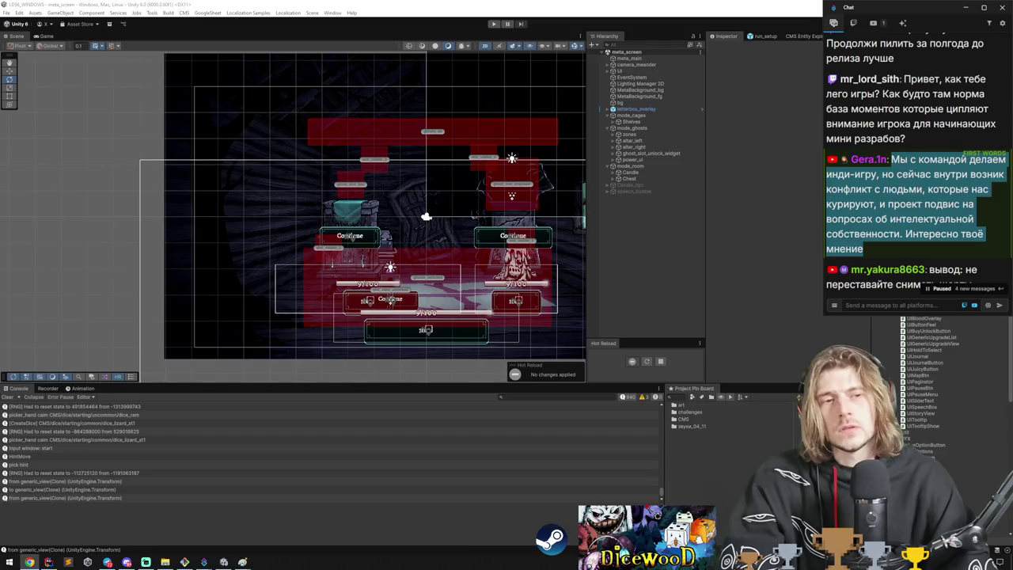
{"action": "key", "text": "alt+Tab"}
{"action": "left_click", "coordinate": [923, 190]}
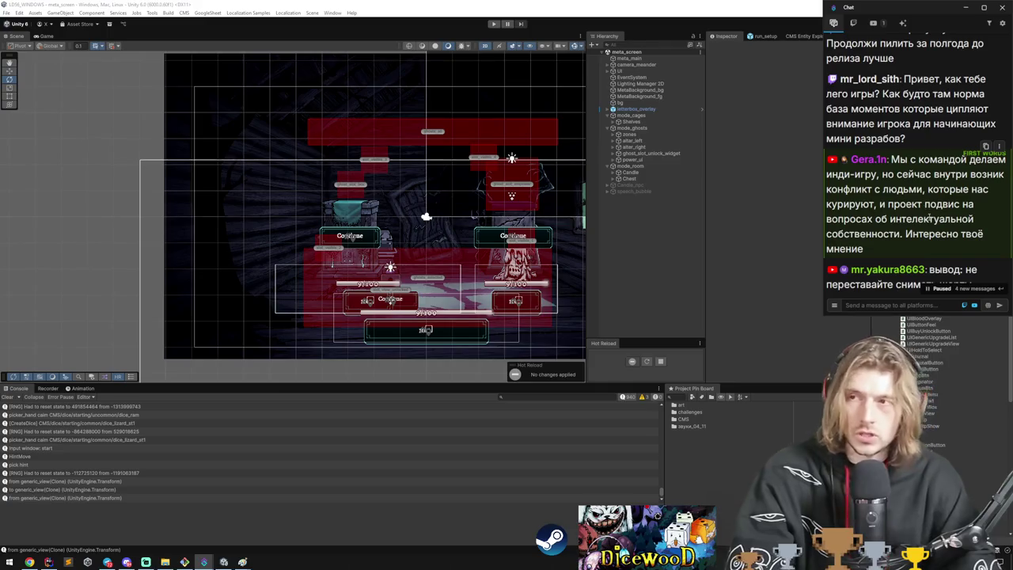
{"action": "left_click_drag", "start_coordinate": [864, 248], "coordinate": [852, 163]}
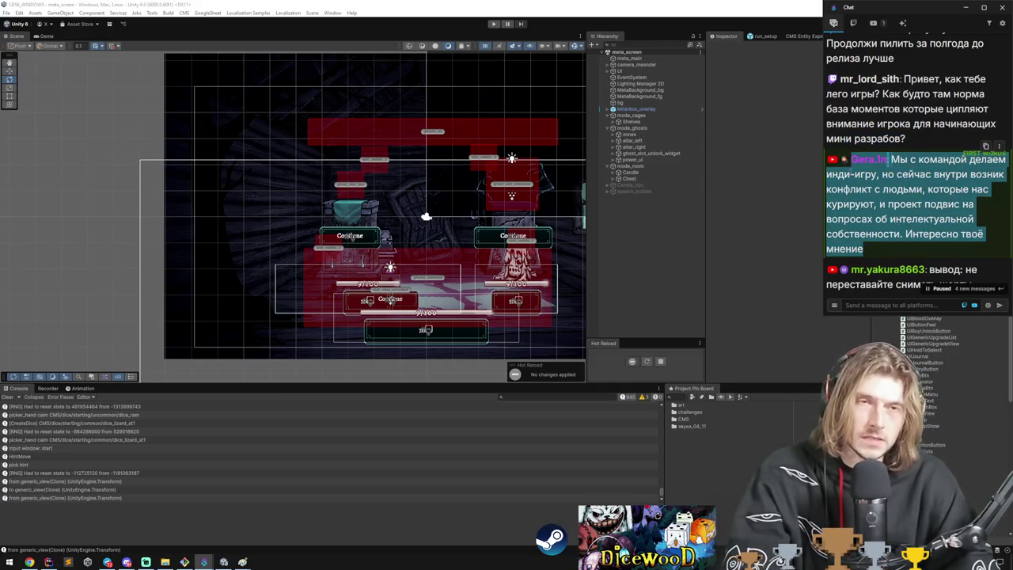
{"action": "left_click", "coordinate": [886, 235]}
{"action": "mouse_move", "coordinate": [864, 248]}
{"action": "left_mouse_down"}
{"action": "mouse_move", "coordinate": [894, 230]}
{"action": "mouse_move", "coordinate": [852, 163]}
{"action": "left_mouse_up"}
{"action": "left_click", "coordinate": [878, 203]}
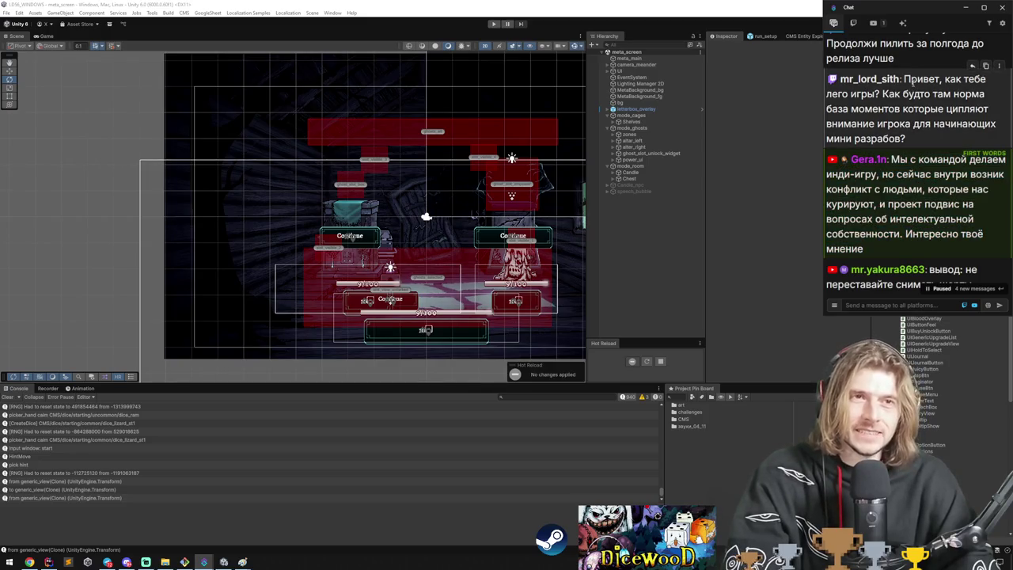
{"action": "scroll", "coordinate": [886, 189], "scroll_direction": "up", "scroll_amount": 3}
{"action": "mouse_move", "coordinate": [900, 163]}
{"action": "left_mouse_down"}
{"action": "mouse_move", "coordinate": [982, 174]}
{"action": "mouse_move", "coordinate": [911, 224]}
{"action": "mouse_move", "coordinate": [910, 178]}
{"action": "mouse_move", "coordinate": [845, 164]}
{"action": "mouse_move", "coordinate": [898, 164]}
{"action": "left_mouse_up"}
{"action": "left_click", "coordinate": [910, 222]}
{"action": "scroll", "coordinate": [914, 220], "scroll_direction": "up", "scroll_amount": 3}
{"action": "scroll", "coordinate": [914, 220], "scroll_direction": "up", "scroll_amount": 3}
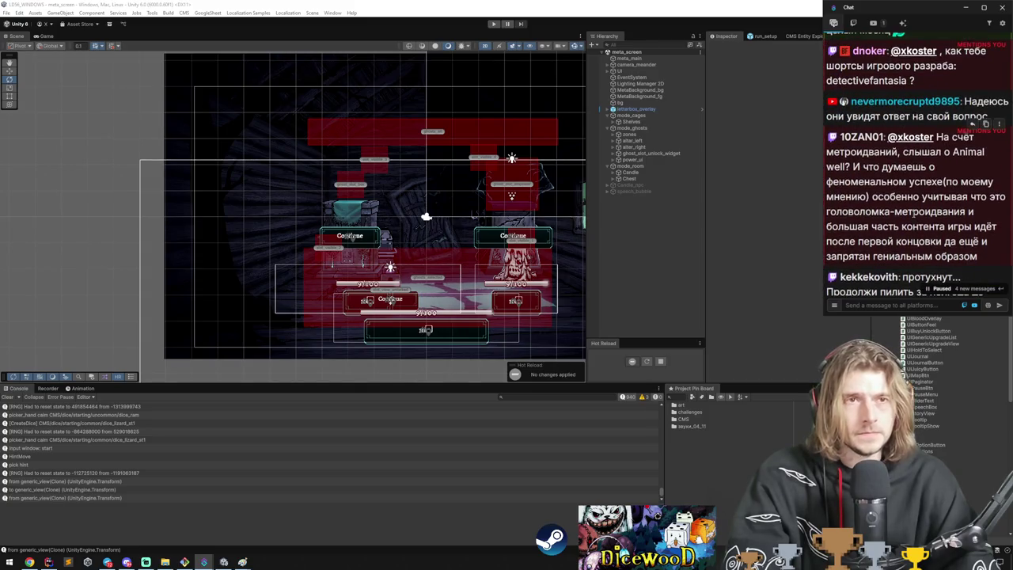
{"action": "scroll", "coordinate": [910, 198], "scroll_direction": "down", "scroll_amount": 5}
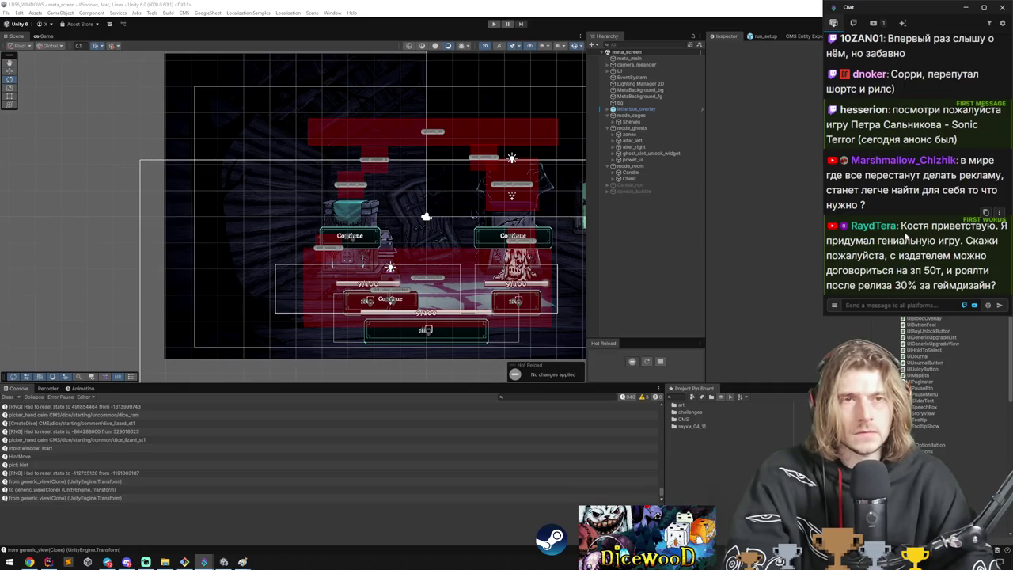
{"action": "left_click_drag", "start_coordinate": [961, 160], "coordinate": [953, 191]}
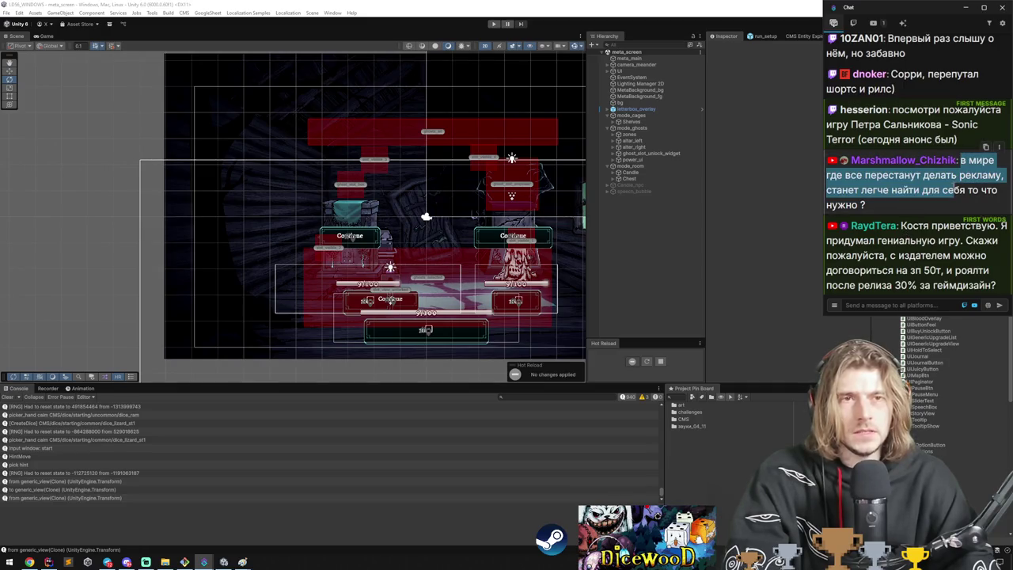
{"action": "left_click", "coordinate": [878, 156]}
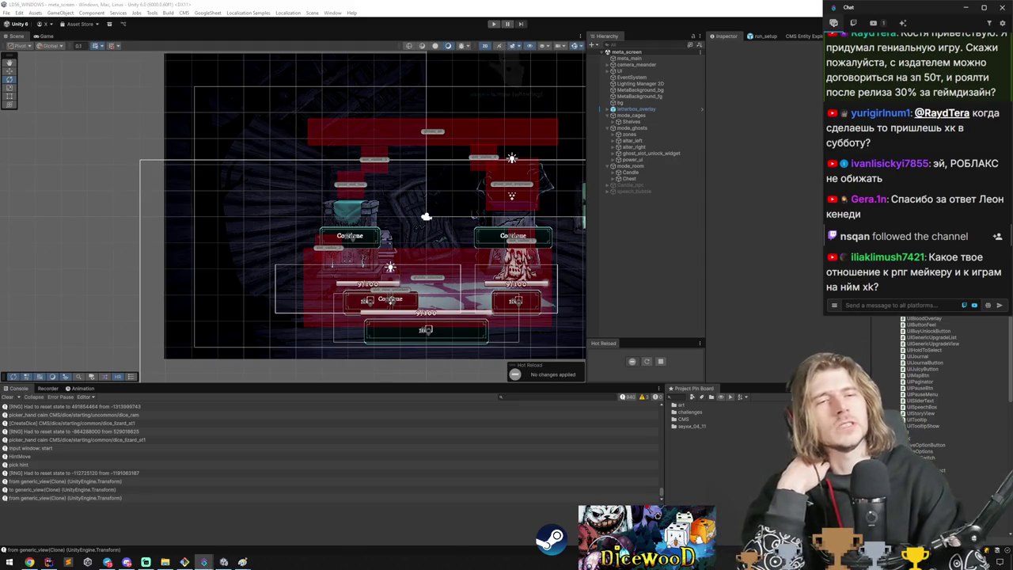
{"action": "key", "text": "alt+Tab"}
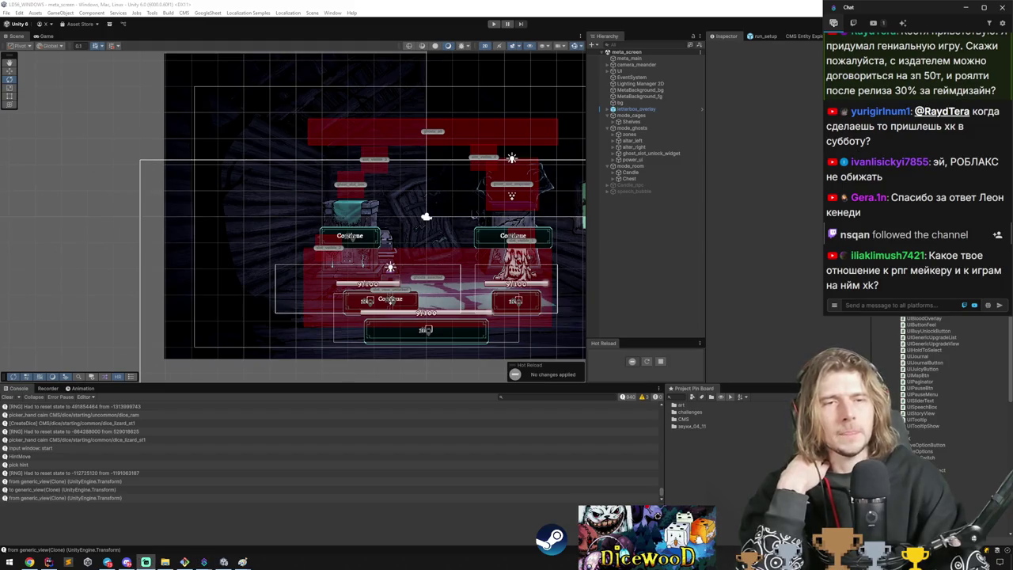
{"action": "left_click", "coordinate": [48, 562]}
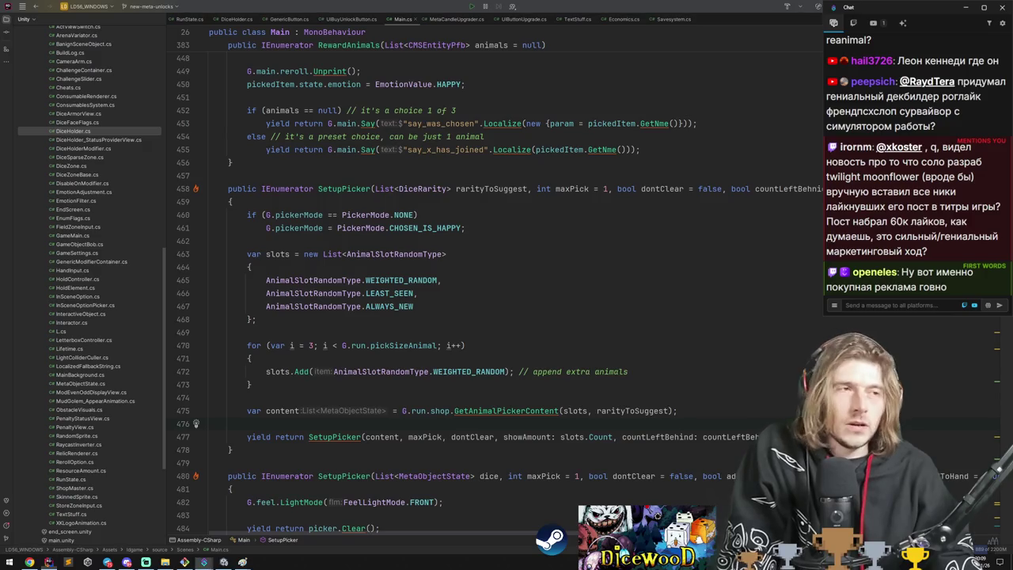
Read viewers' chat questions, select 'twilight moonflower', and snap its Steam store page left.
{"action": "scroll", "coordinate": [939, 215], "scroll_direction": "up", "scroll_amount": 3}
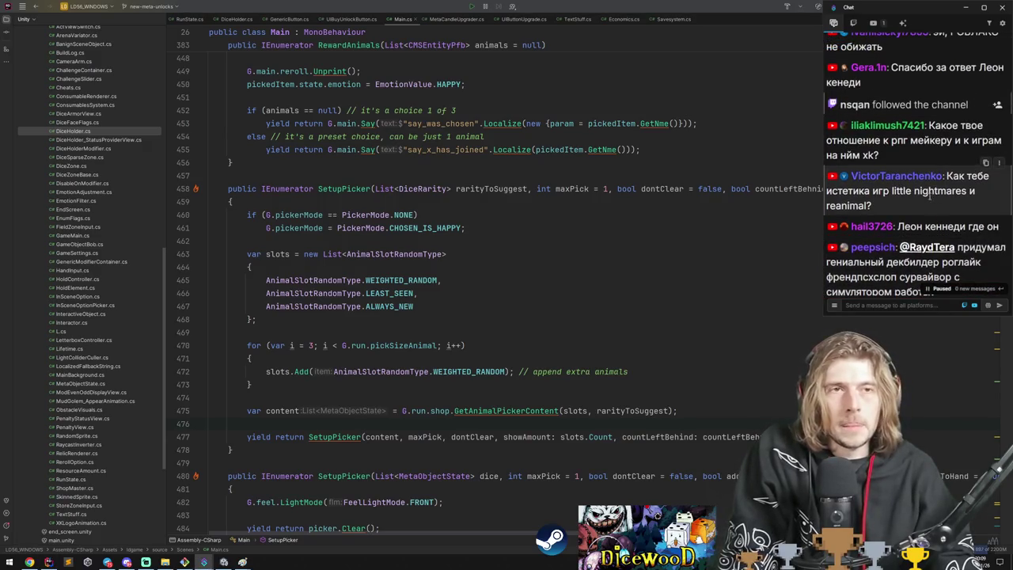
{"action": "left_click_drag", "start_coordinate": [920, 215], "coordinate": [839, 181]}
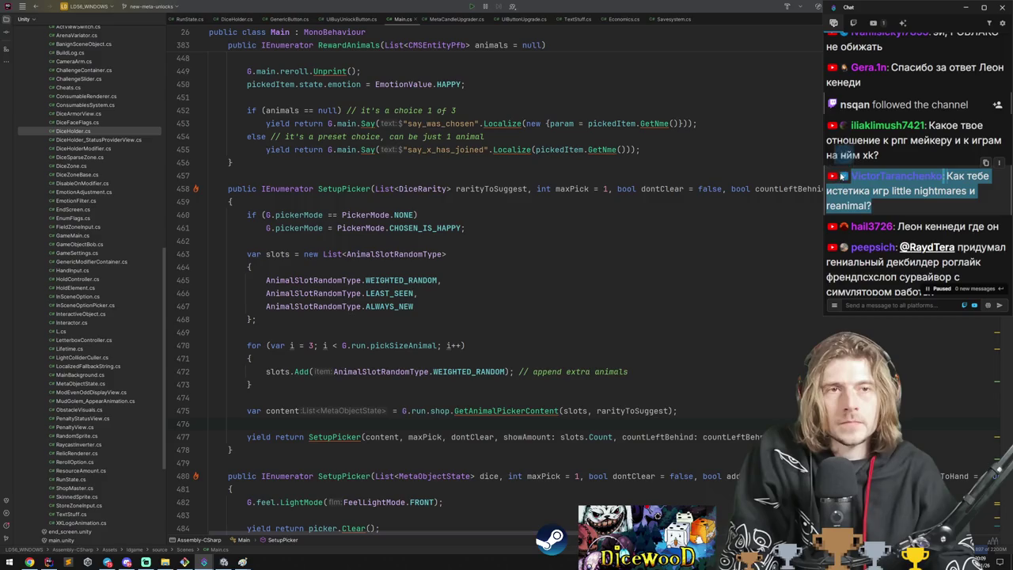
{"action": "left_click", "coordinate": [877, 206]}
{"action": "scroll", "coordinate": [902, 198], "scroll_direction": "down", "scroll_amount": 3}
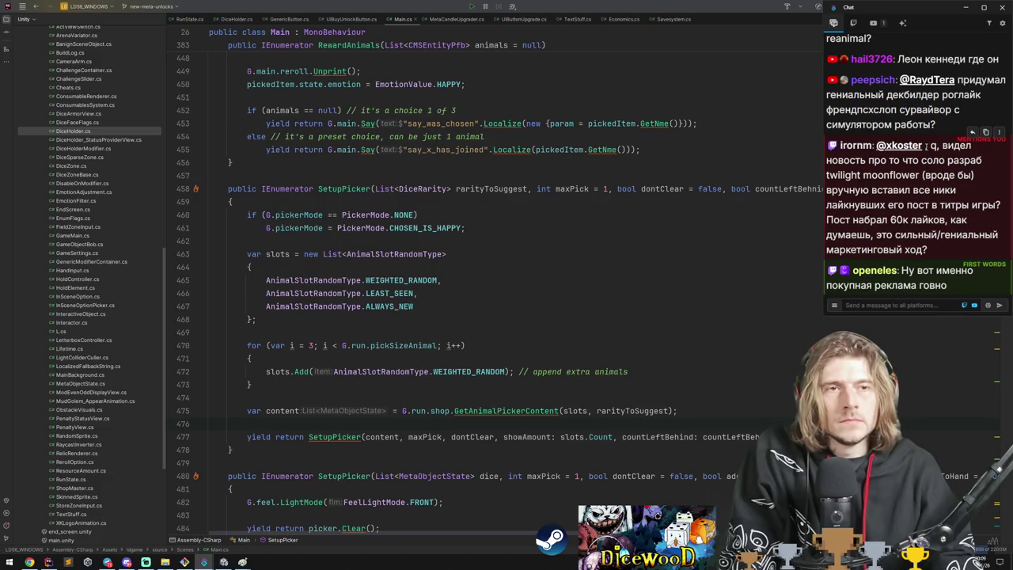
{"action": "mouse_move", "coordinate": [925, 96]}
{"action": "left_mouse_down"}
{"action": "mouse_move", "coordinate": [928, 141]}
{"action": "mouse_move", "coordinate": [953, 141]}
{"action": "mouse_move", "coordinate": [850, 139]}
{"action": "mouse_move", "coordinate": [922, 126]}
{"action": "left_mouse_up"}
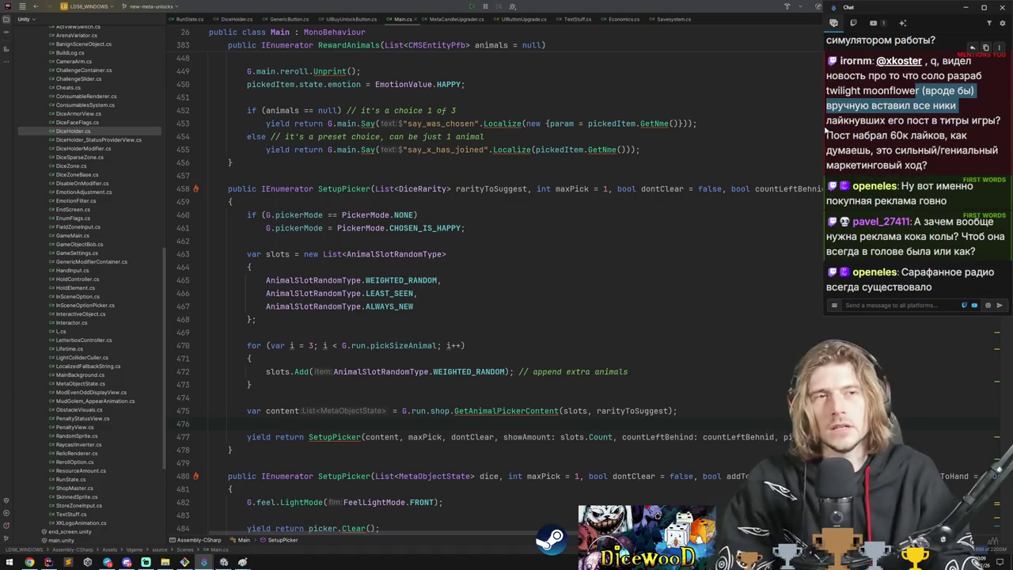
{"action": "left_click_drag", "start_coordinate": [826, 69], "coordinate": [918, 70]}
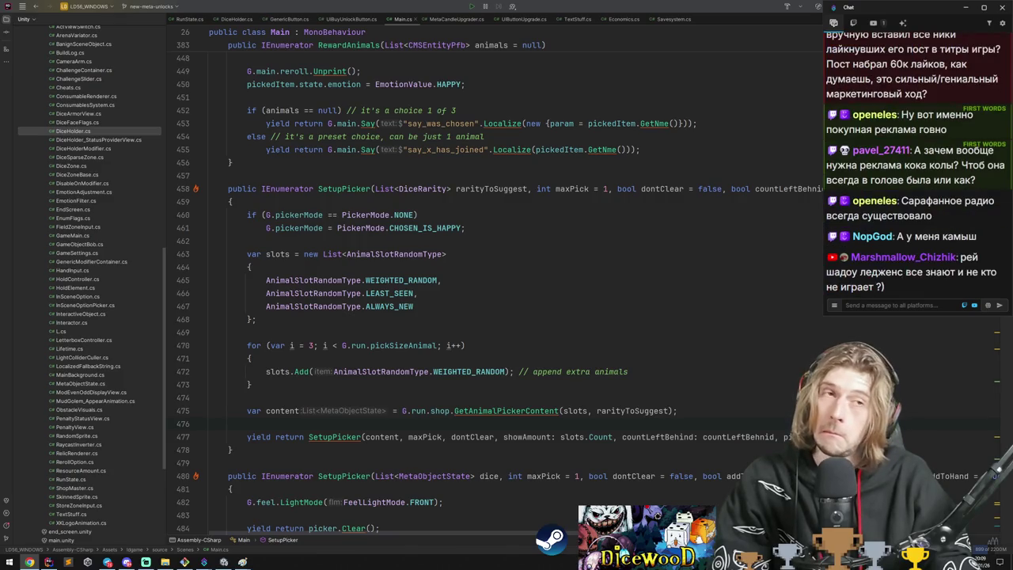
{"action": "key", "text": "super+Left"}
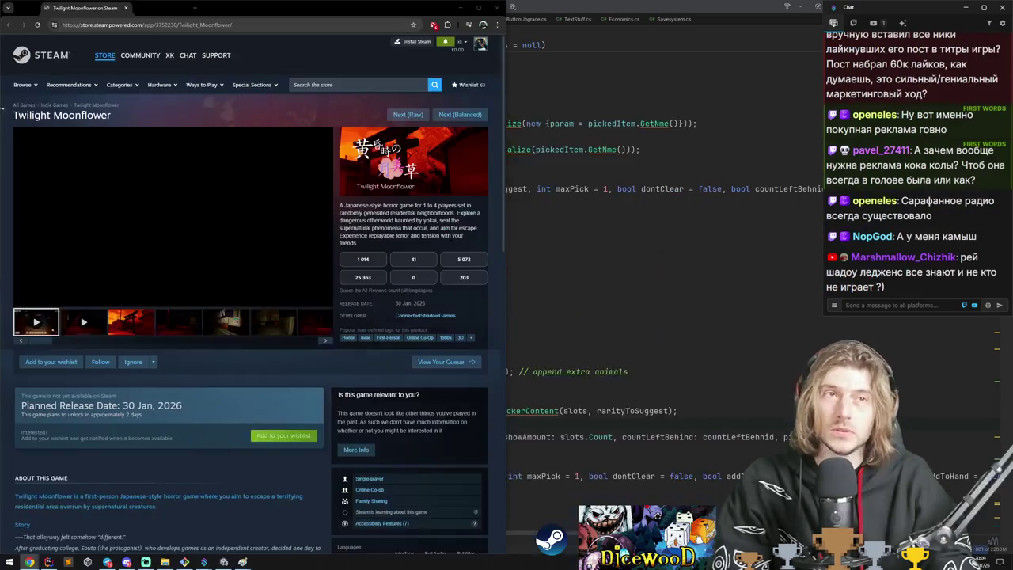
View the fourth screenshot, reveal the review-count answer, then float the browser for a new address.
{"action": "left_click", "coordinate": [183, 331]}
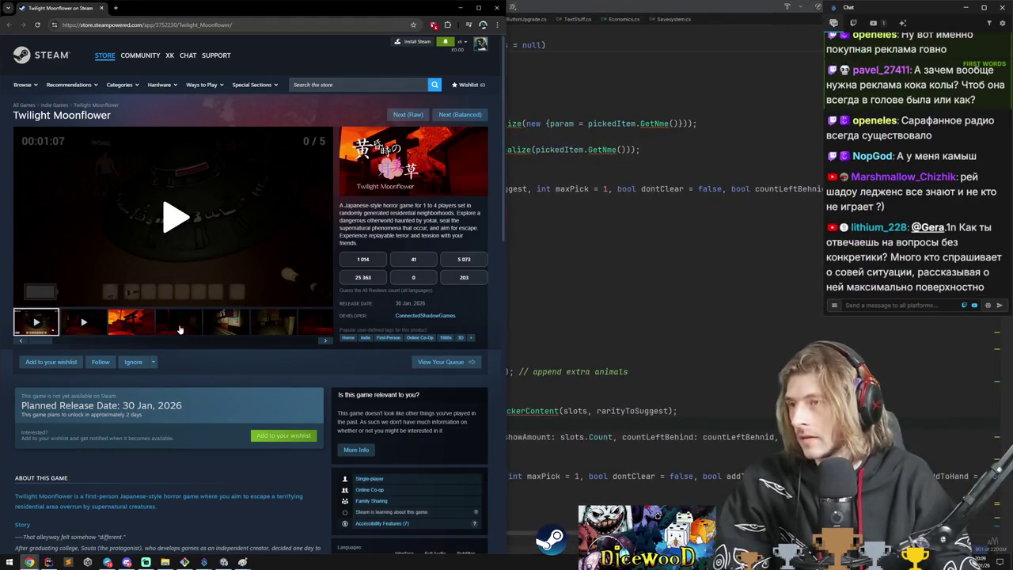
{"action": "left_click", "coordinate": [182, 328]}
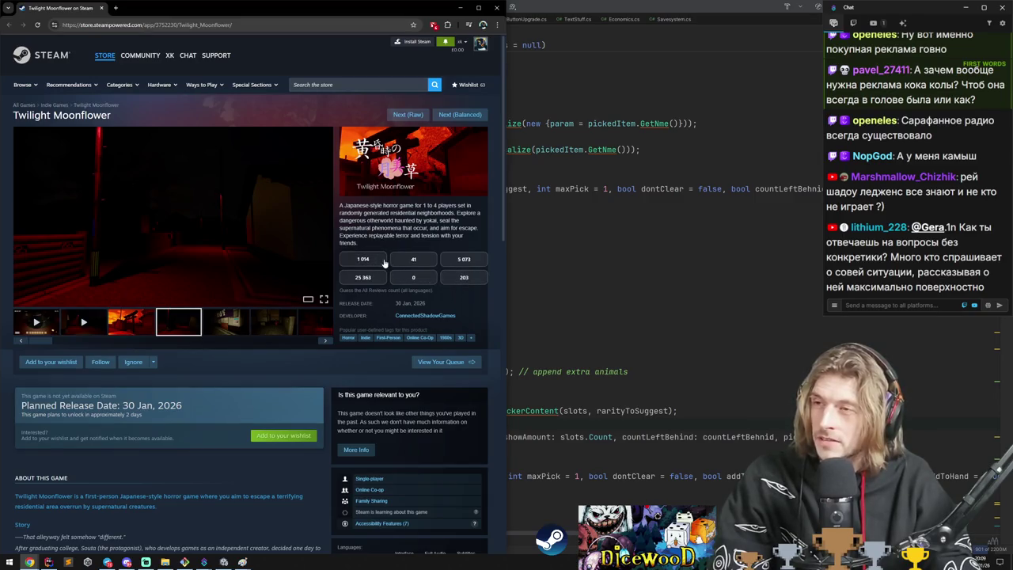
{"action": "left_click", "coordinate": [465, 280]}
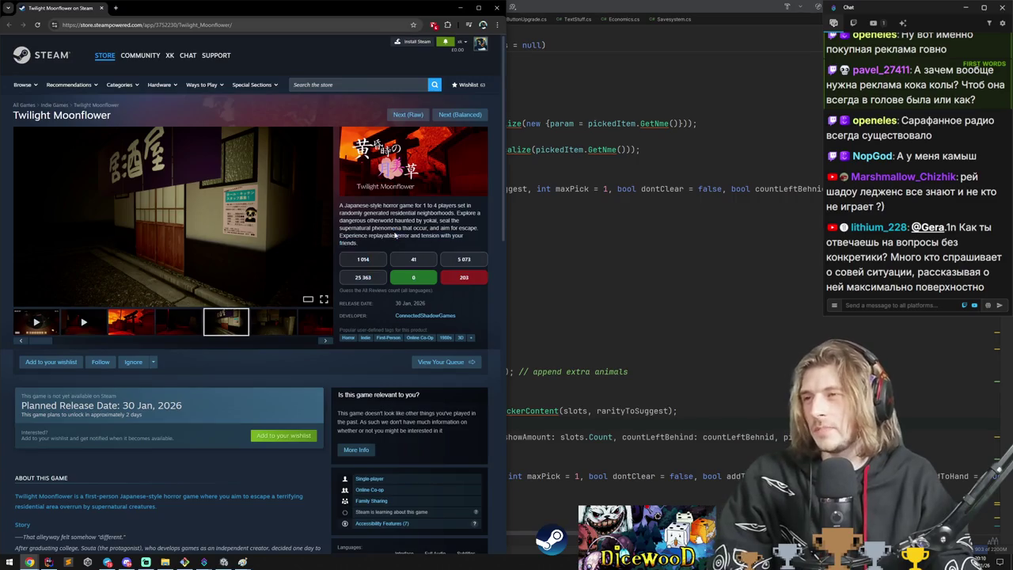
{"action": "left_click_drag", "start_coordinate": [282, 3], "coordinate": [285, 67]}
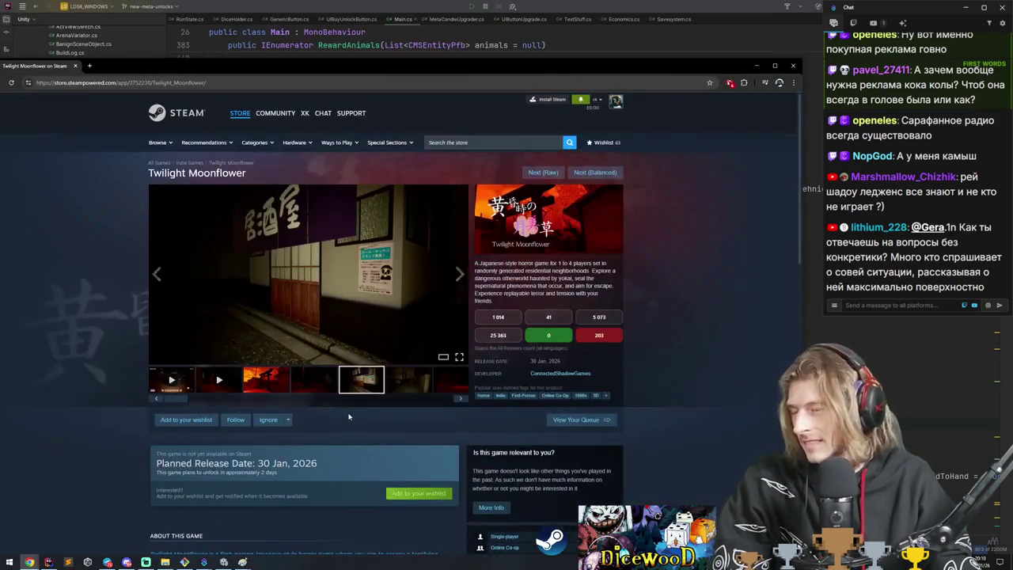
{"action": "left_click", "coordinate": [127, 82]}
Open SteamDB over the code editor and search for 'twilight tower'.
{"action": "type", "text": "stea"}
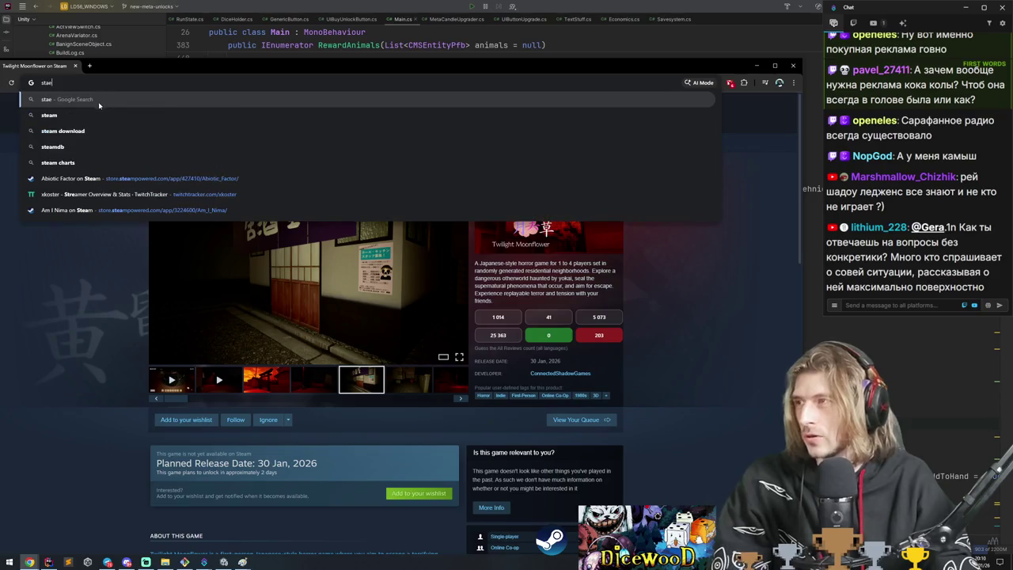
{"action": "key", "text": "Return"}
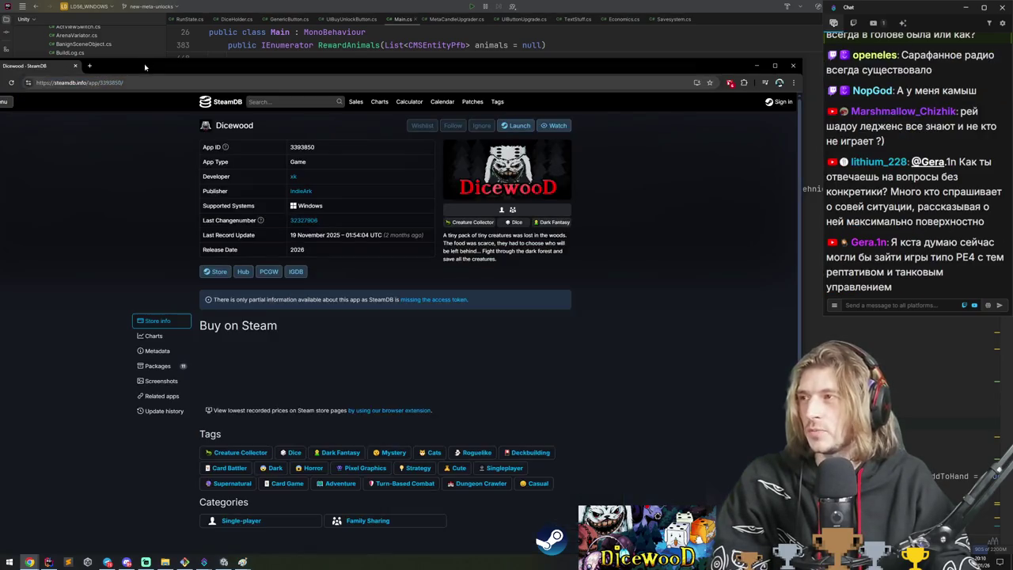
{"action": "left_click_drag", "start_coordinate": [158, 65], "coordinate": [578, 145]}
{"action": "type", "text": "twilight towe"}
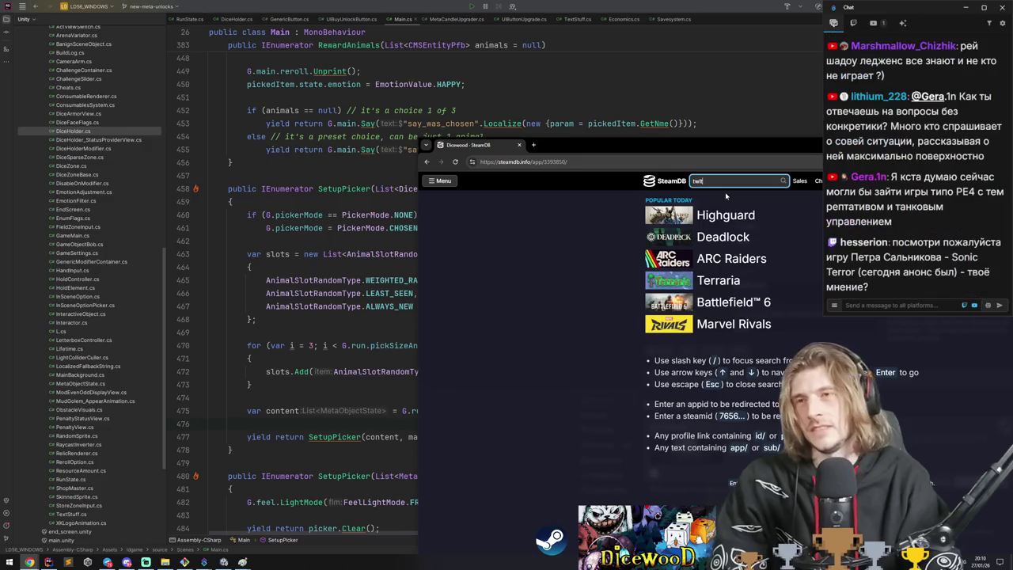
{"action": "type", "text": "r"}
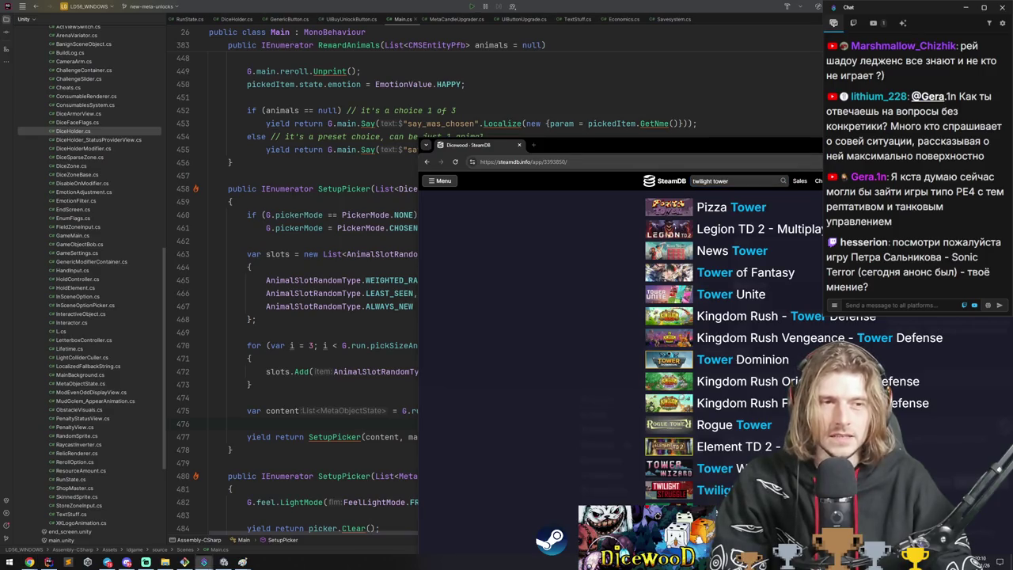
{"action": "scroll", "coordinate": [914, 198], "scroll_direction": "up", "scroll_amount": 2}
{"action": "left_click_drag", "start_coordinate": [826, 57], "coordinate": [917, 57]}
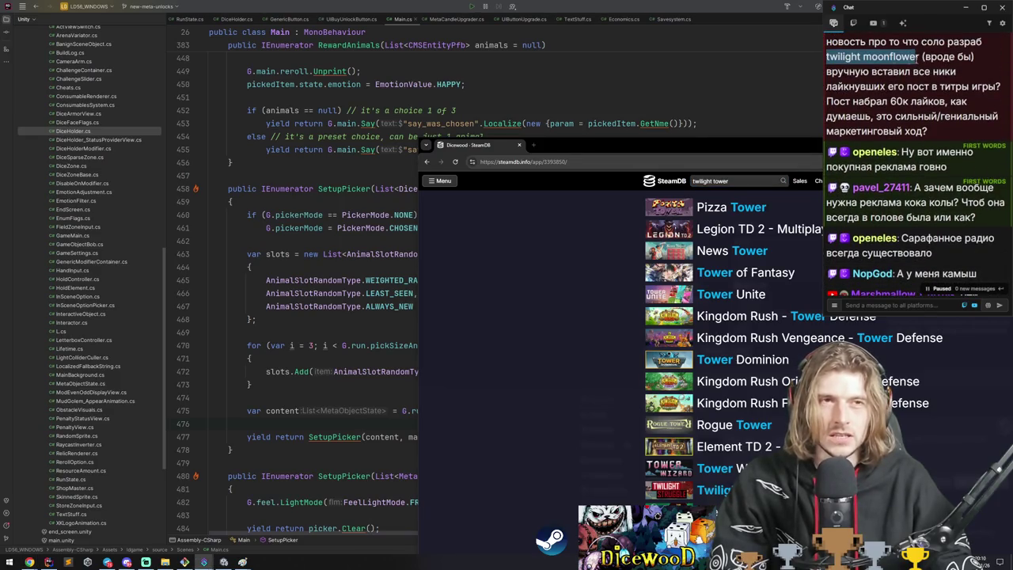
Change the SteamDB search to 'twilight moon' and open the Twilight Moonflower page.
{"action": "key", "text": "ctrl+a"}
{"action": "left_click", "coordinate": [703, 181]}
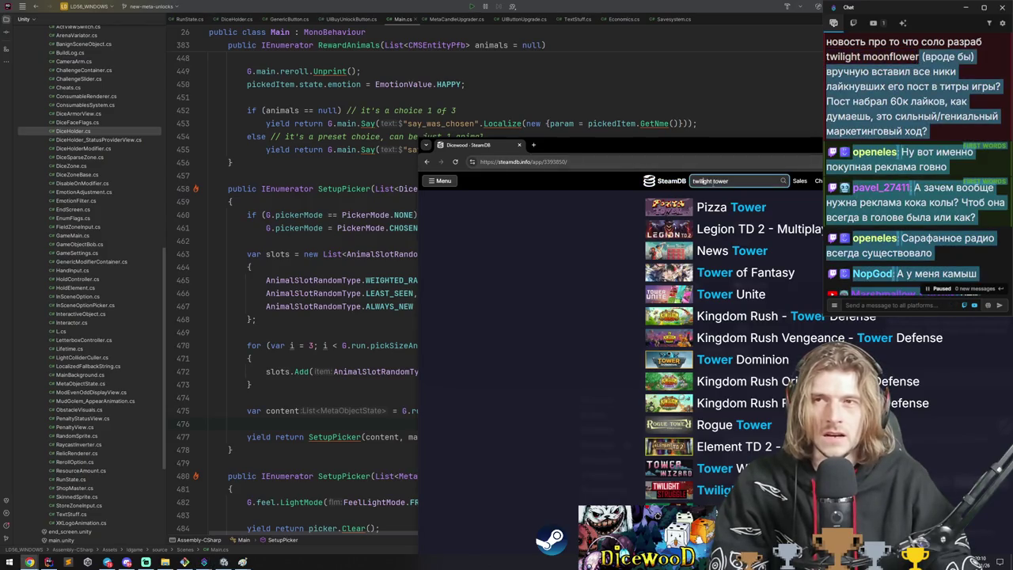
{"action": "type", "text": "moon"}
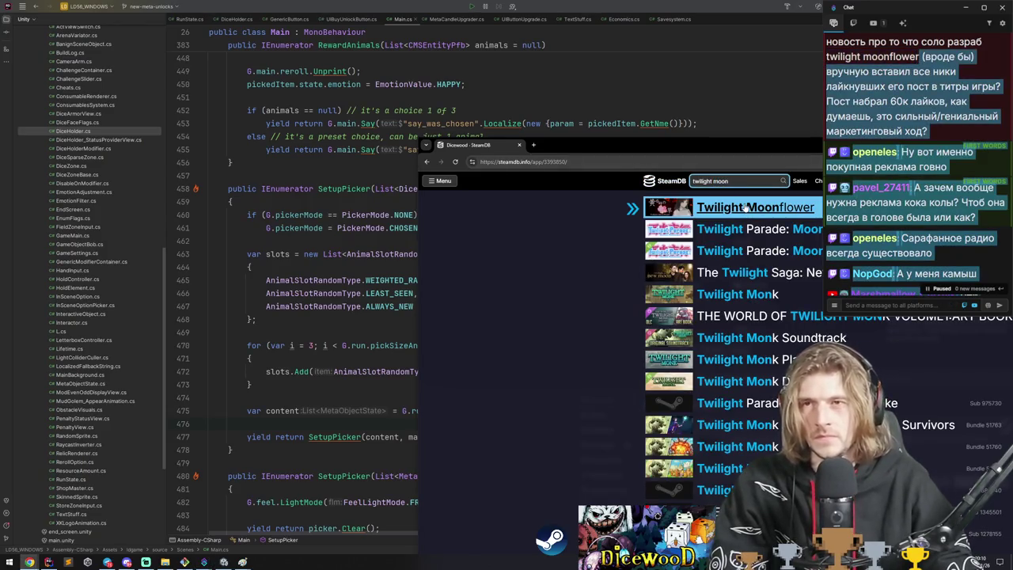
{"action": "mouse_move", "coordinate": [744, 207]}
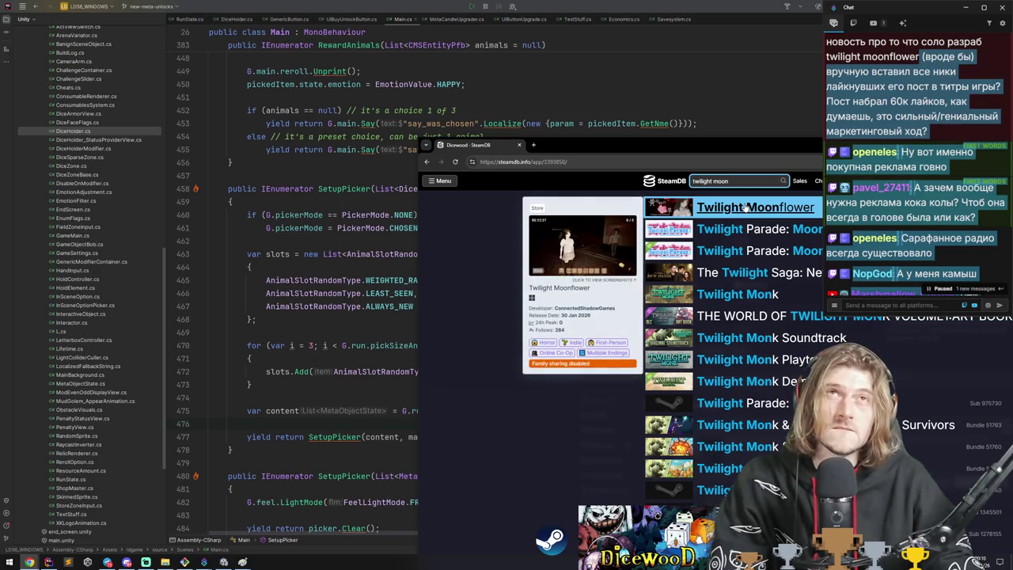
{"action": "left_click", "coordinate": [744, 206]}
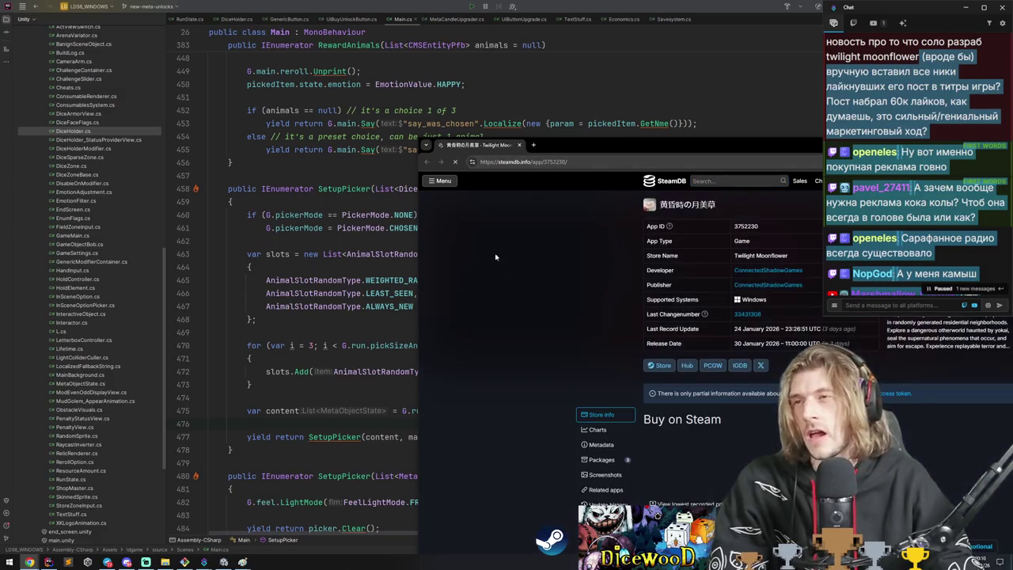
View Twilight Moonflower's followers chart (284 followers), then minimize the browser.
{"action": "left_click", "coordinate": [596, 429]}
{"action": "left_click_drag", "start_coordinate": [705, 146], "coordinate": [496, 155]}
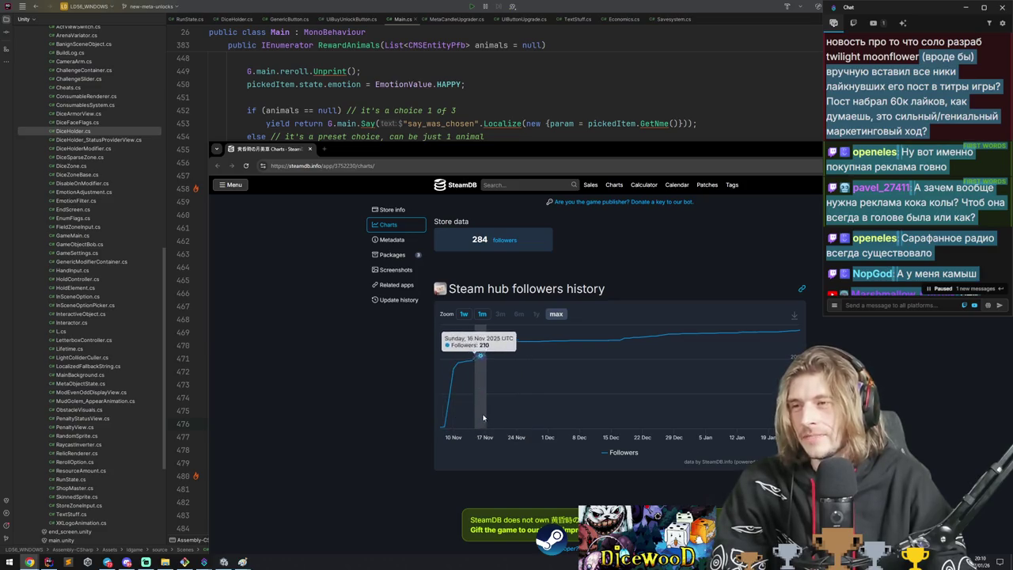
{"action": "left_click", "coordinate": [228, 556]}
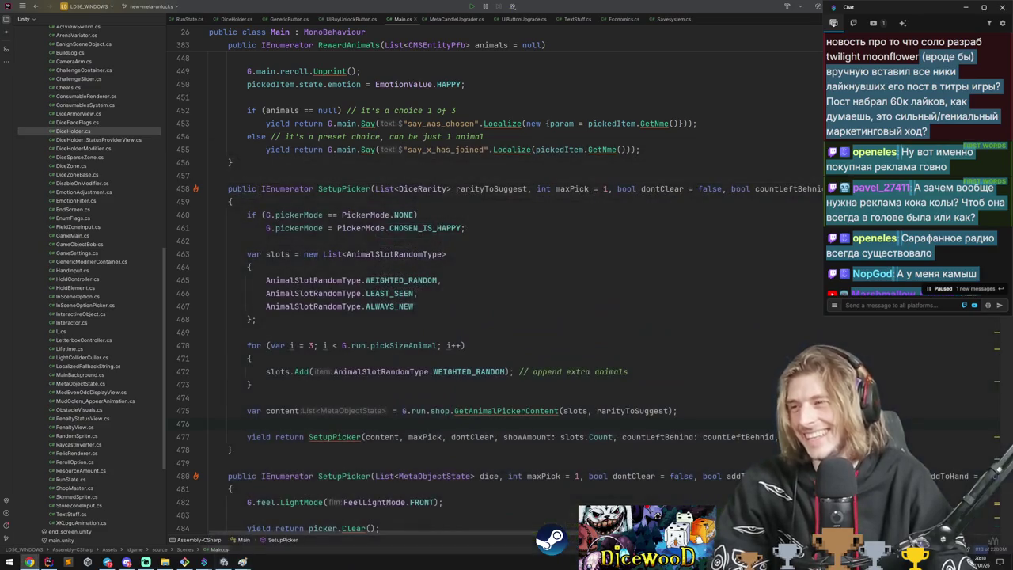
Read through the stream chat, highlight the latest message, then bring up Discord's вопросы-на-стрим channel.
{"action": "mouse_move", "coordinate": [250, 538]}
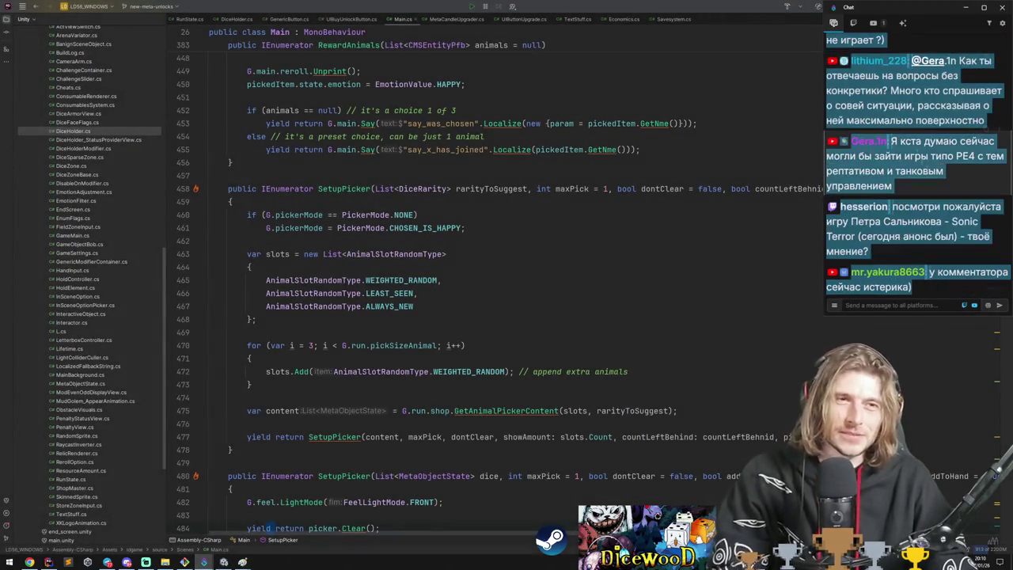
{"action": "left_click", "coordinate": [927, 183]}
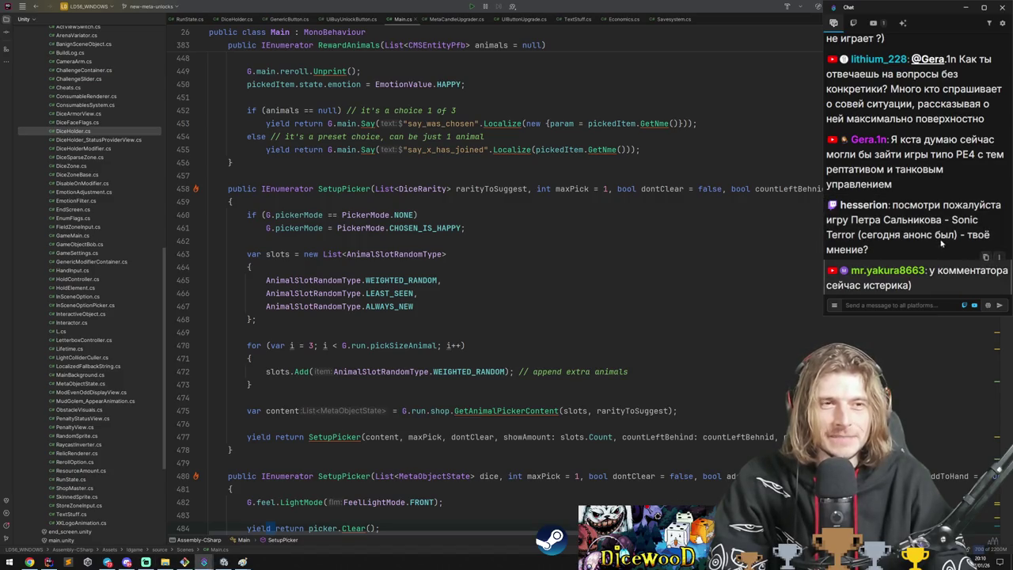
{"action": "triple_click", "coordinate": [940, 294]}
{"action": "scroll", "coordinate": [938, 237], "scroll_direction": "up", "scroll_amount": 4}
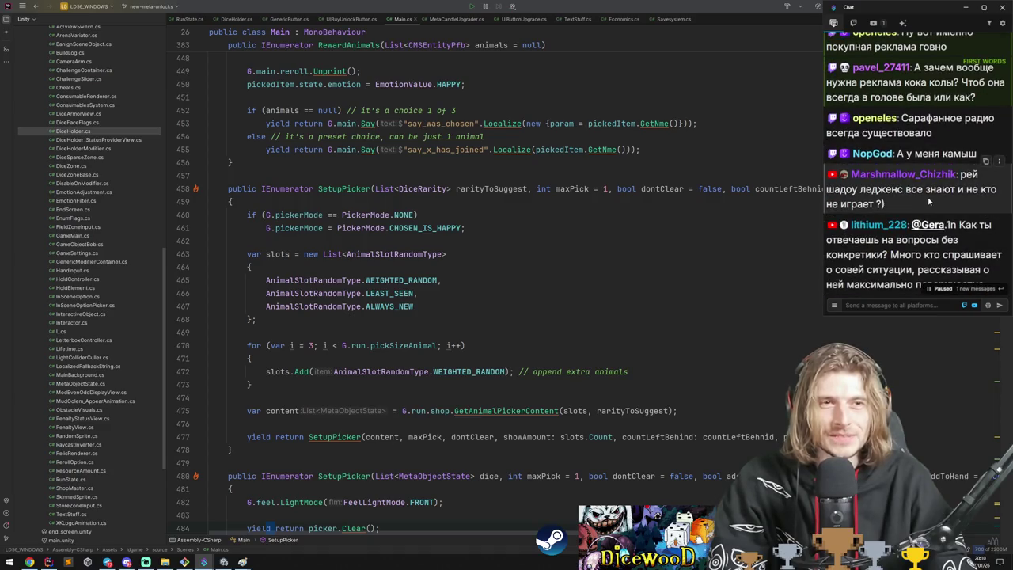
{"action": "scroll", "coordinate": [926, 203], "scroll_direction": "up", "scroll_amount": 2}
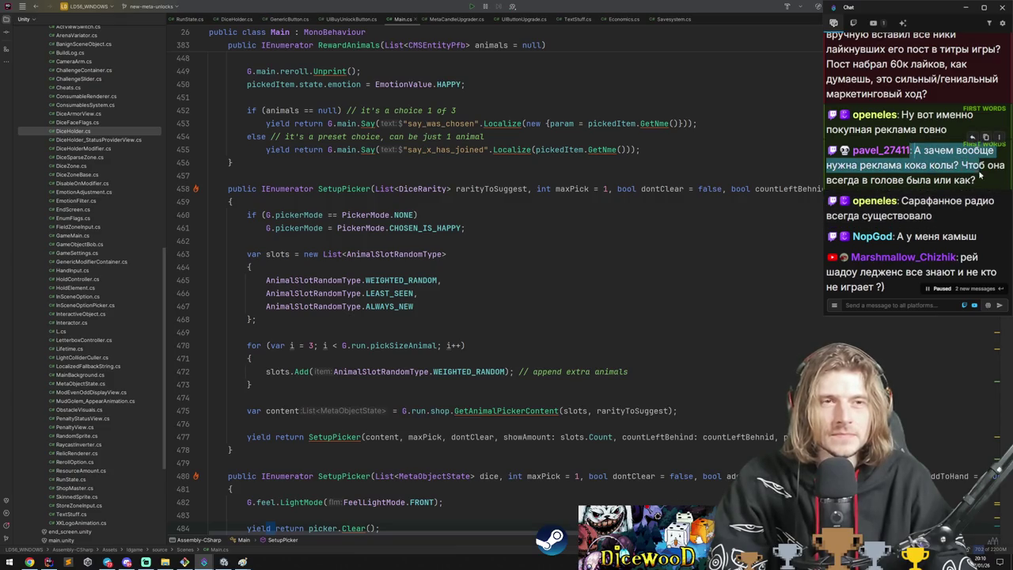
{"action": "scroll", "coordinate": [944, 183], "scroll_direction": "down", "scroll_amount": 1}
{"action": "scroll", "coordinate": [942, 182], "scroll_direction": "down", "scroll_amount": 3}
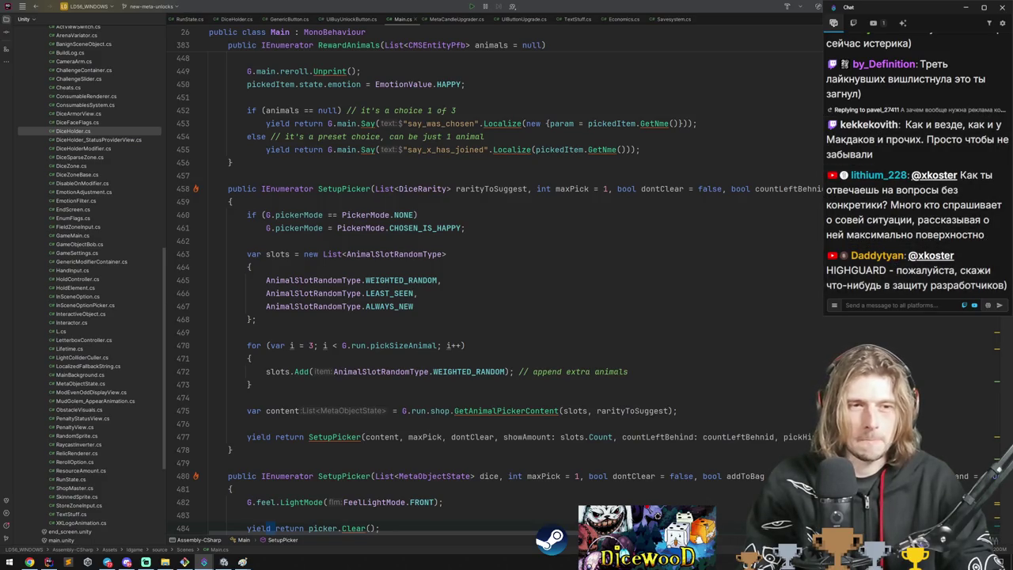
{"action": "left_click", "coordinate": [126, 562]}
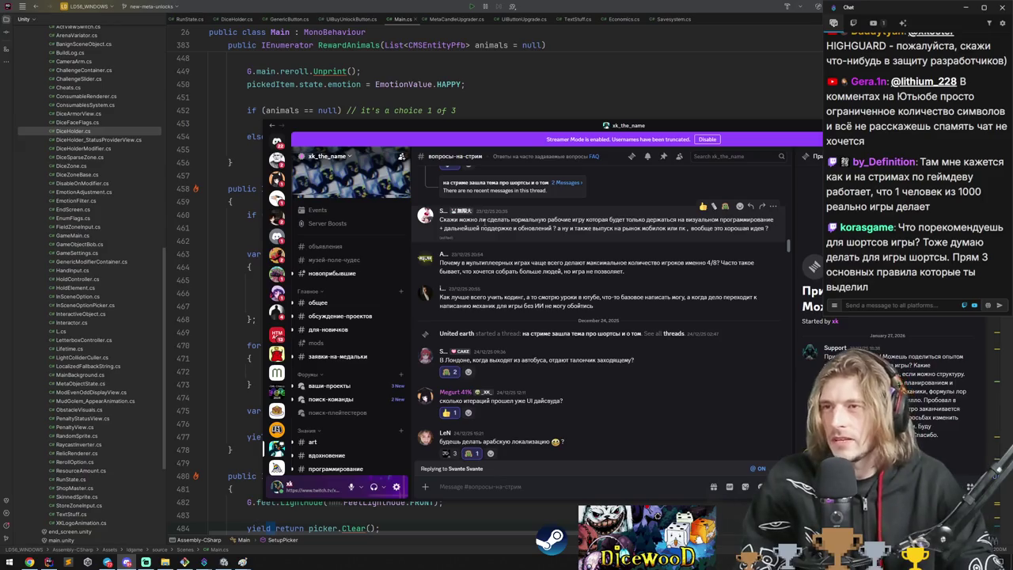
Highlight the visual-programming question in Discord, then switch to the YouTube Joker clip.
{"action": "left_click", "coordinate": [715, 207]}
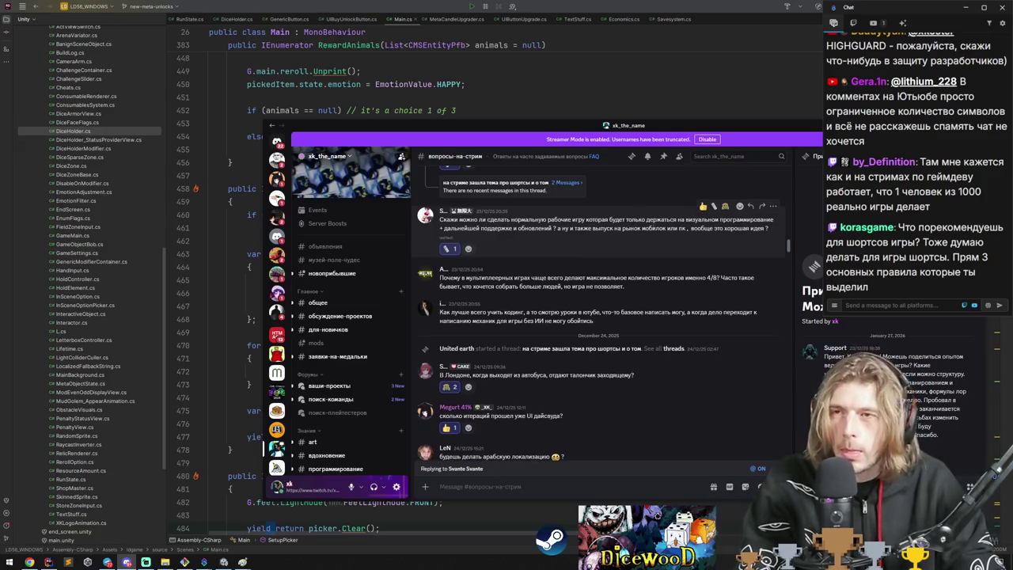
{"action": "left_click_drag", "start_coordinate": [556, 229], "coordinate": [774, 231]}
{"action": "left_click", "coordinate": [497, 231]}
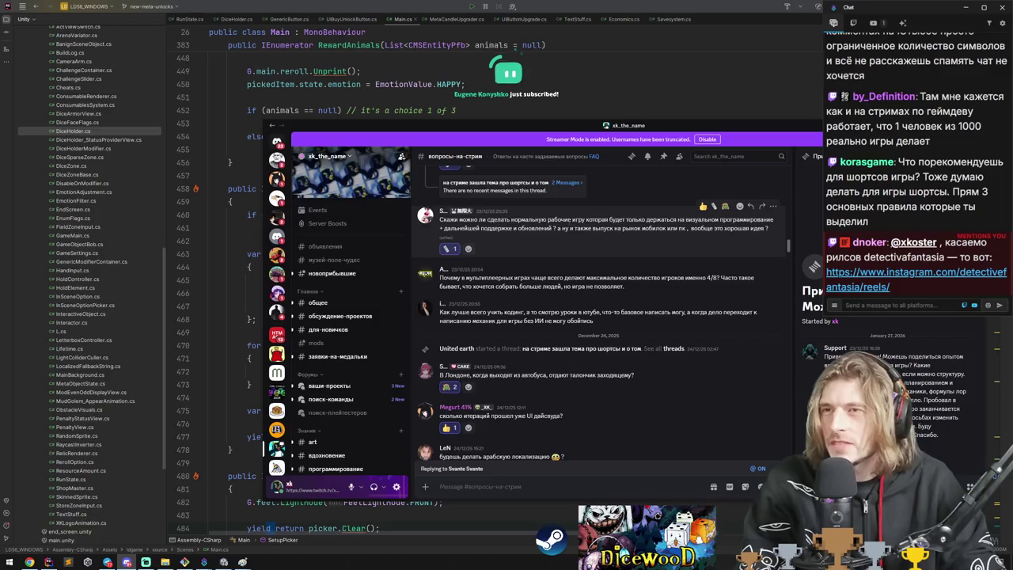
{"action": "mouse_move", "coordinate": [612, 219]}
{"action": "left_mouse_down"}
{"action": "mouse_move", "coordinate": [646, 239]}
{"action": "mouse_move", "coordinate": [557, 230]}
{"action": "left_mouse_up"}
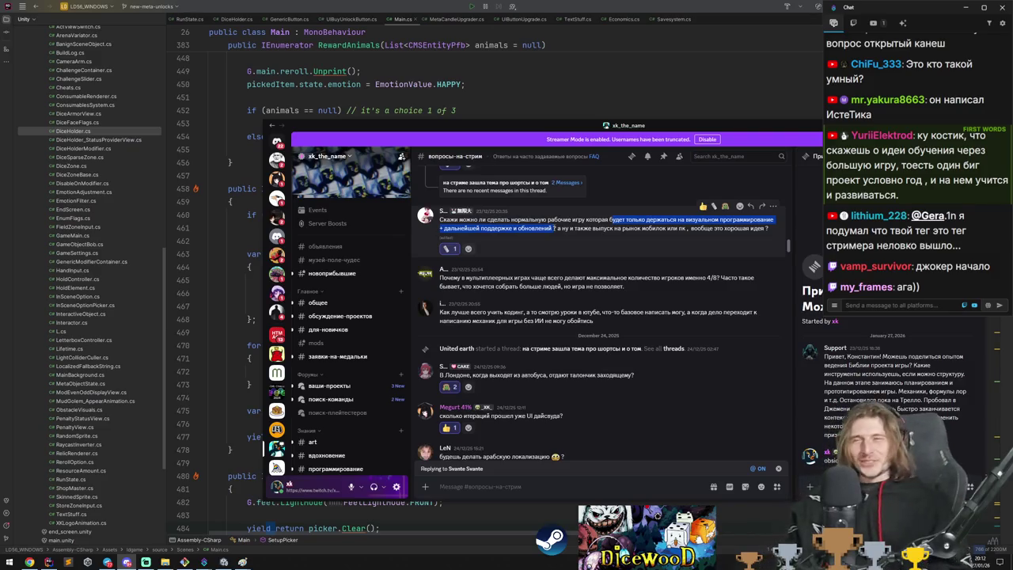
{"action": "left_click", "coordinate": [342, 4]}
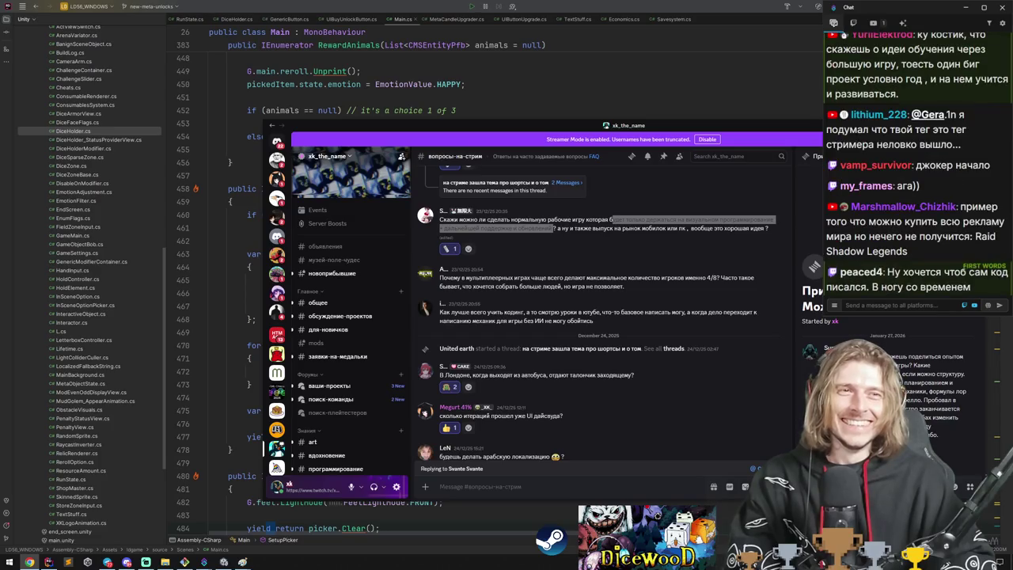
{"action": "key", "text": "alt+Tab"}
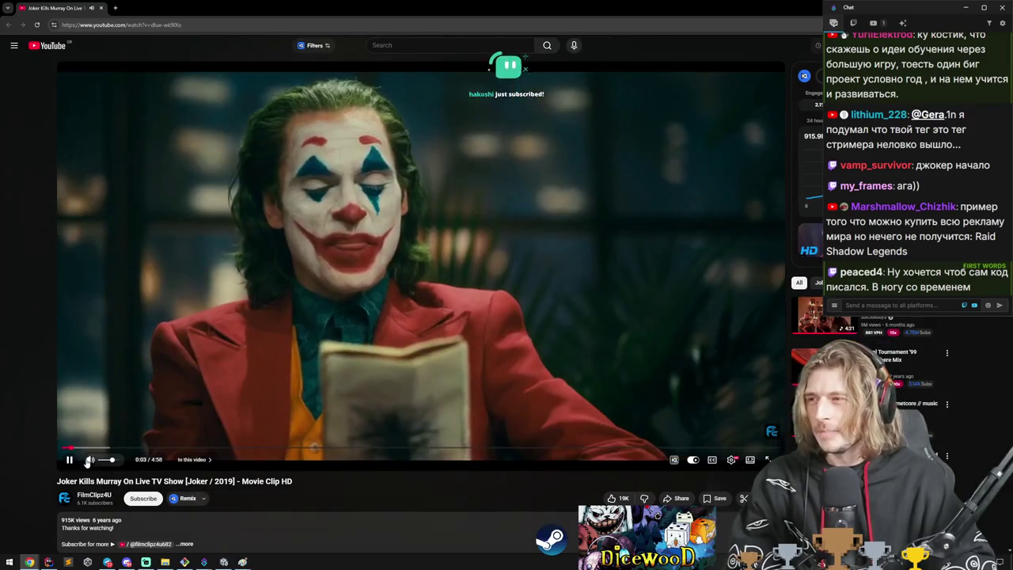
Lower the Joker clip's volume and watch it full screen until about 2:12.
{"action": "left_click_drag", "start_coordinate": [112, 459], "coordinate": [102, 462]}
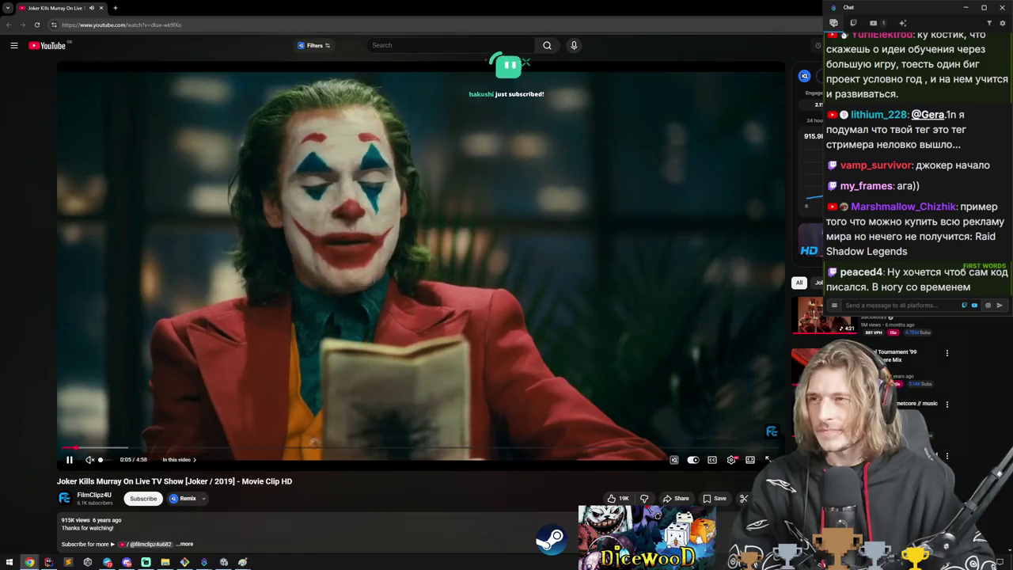
{"action": "left_click", "coordinate": [767, 458]}
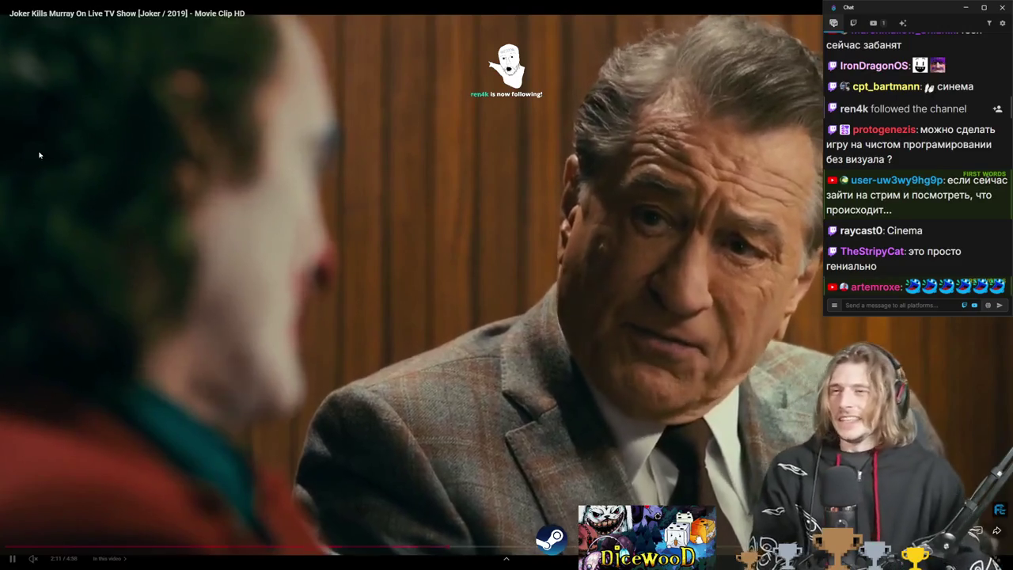
{"action": "double_click", "coordinate": [277, 388]}
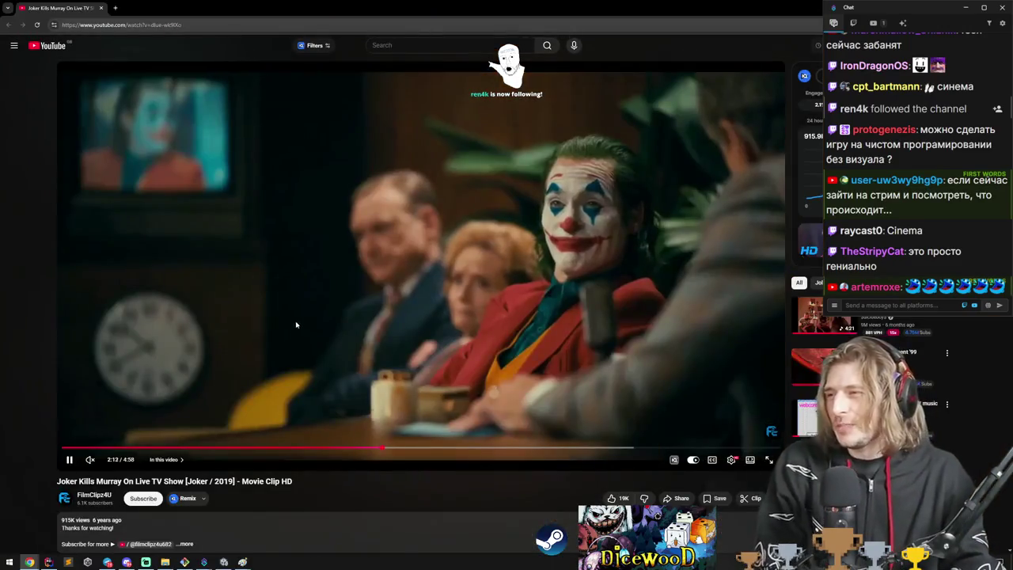
Pause the Joker clip, play 'Silent Hill 2 Promise Reprise (Extended)' full screen, and switch to Discord.
{"action": "left_click", "coordinate": [309, 301]}
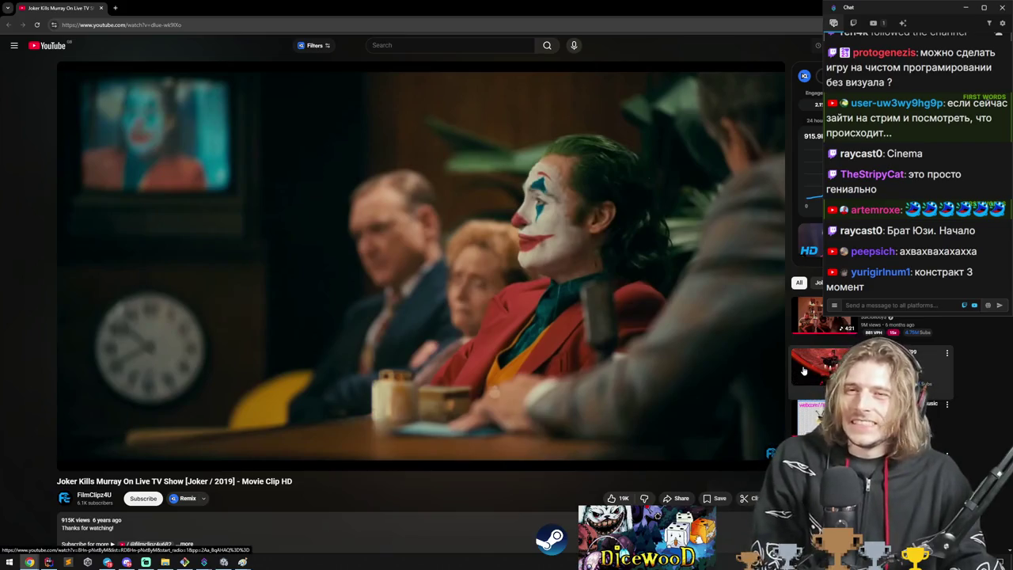
{"action": "scroll", "coordinate": [801, 369], "scroll_direction": "down", "scroll_amount": 3}
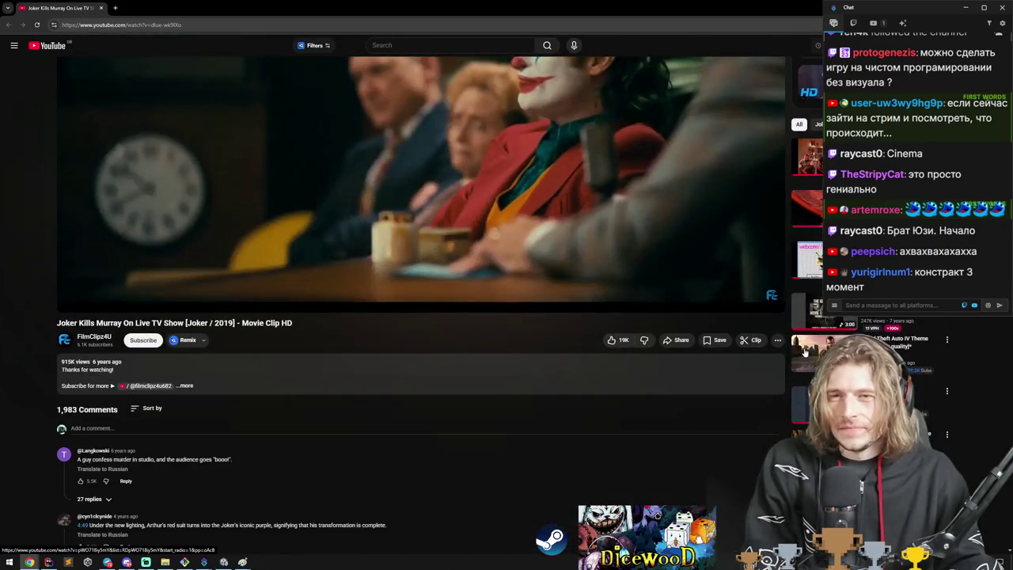
{"action": "left_click", "coordinate": [801, 370]}
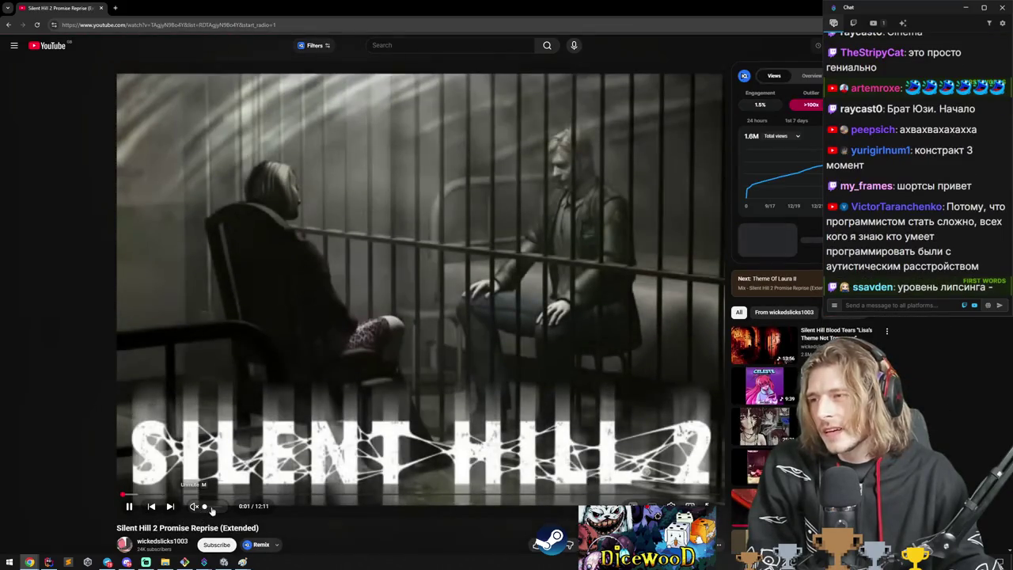
{"action": "double_click", "coordinate": [212, 475]}
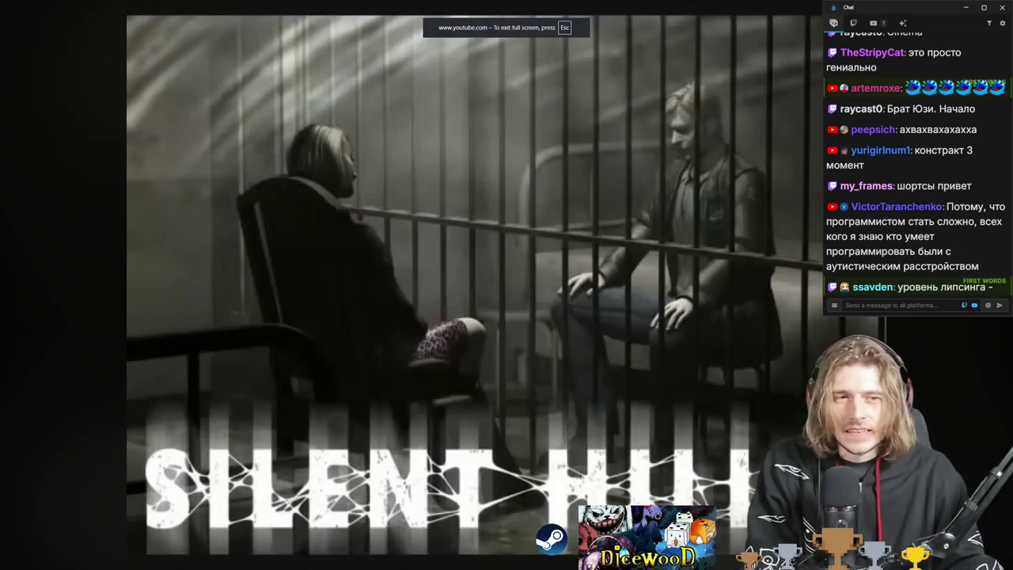
{"action": "key", "text": "alt+Tab"}
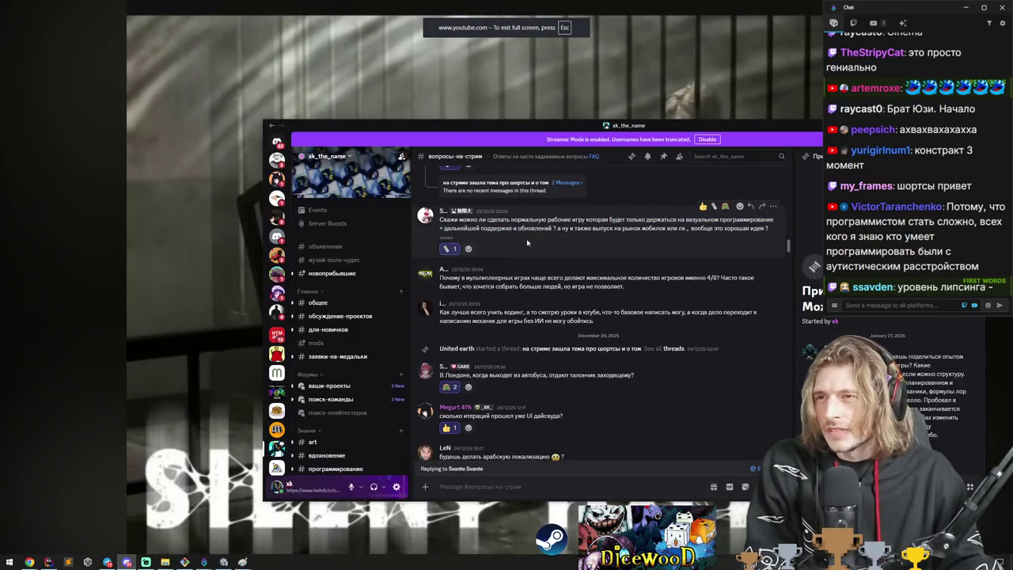
Select the full two-line visual-programming question in Discord, then return to the browser video.
{"action": "scroll", "coordinate": [523, 252], "scroll_direction": "down", "scroll_amount": 2}
{"action": "scroll", "coordinate": [450, 228], "scroll_direction": "up", "scroll_amount": 1}
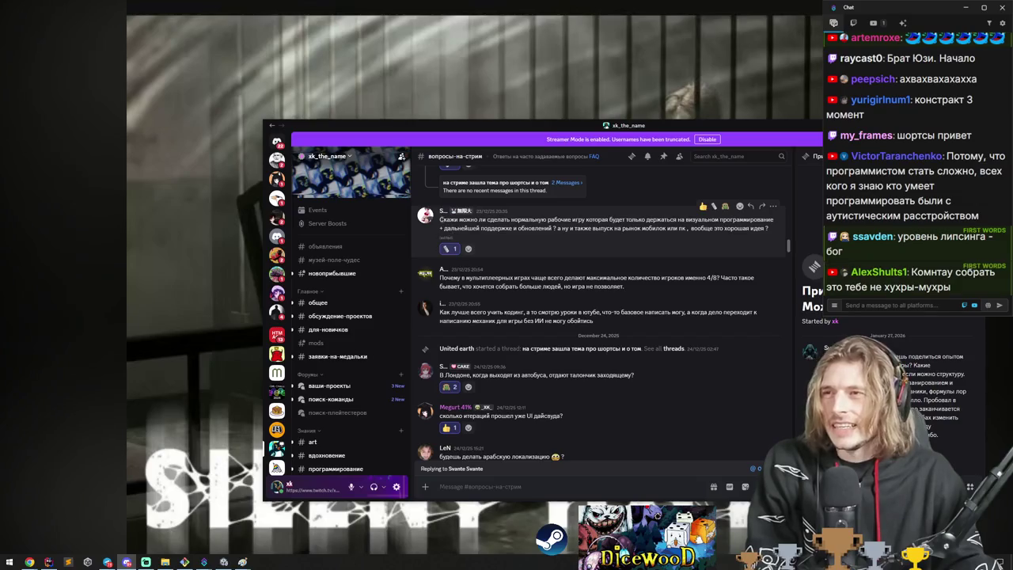
{"action": "left_click_drag", "start_coordinate": [440, 219], "coordinate": [776, 242]}
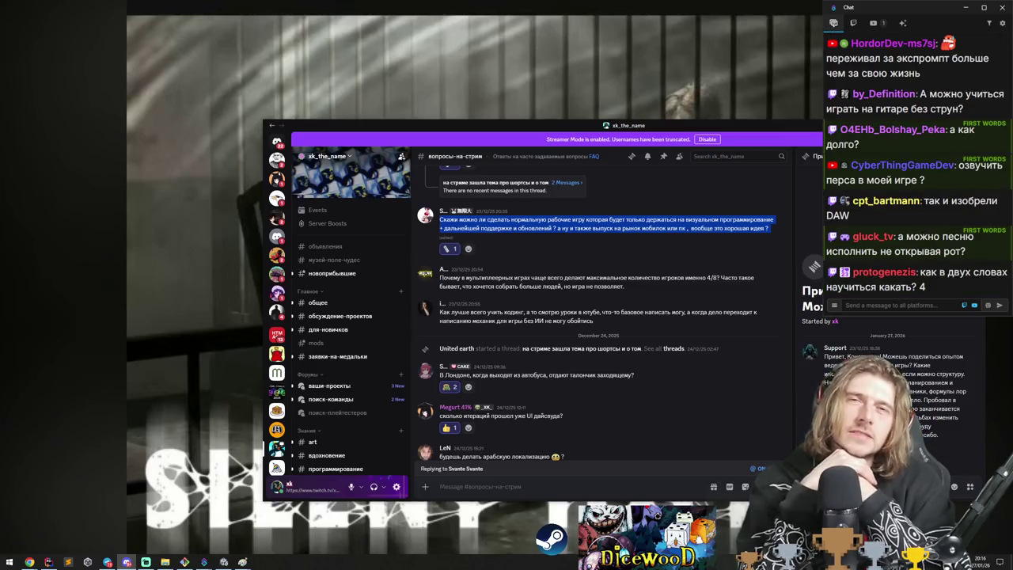
{"action": "left_click", "coordinate": [190, 277]}
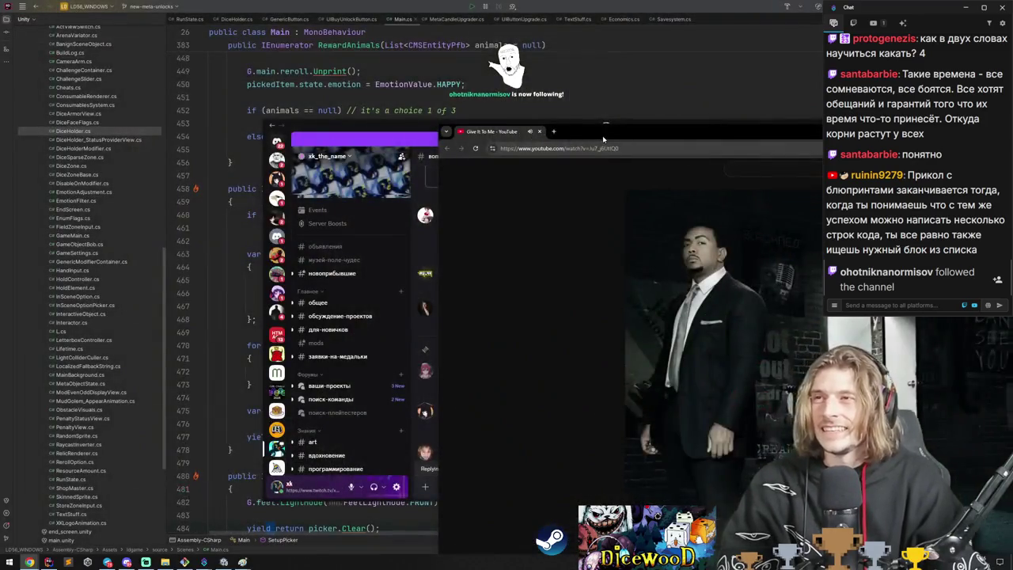
Enlarge the Give It To Me video and skip ahead to 0:44.
{"action": "double_click", "coordinate": [603, 138]}
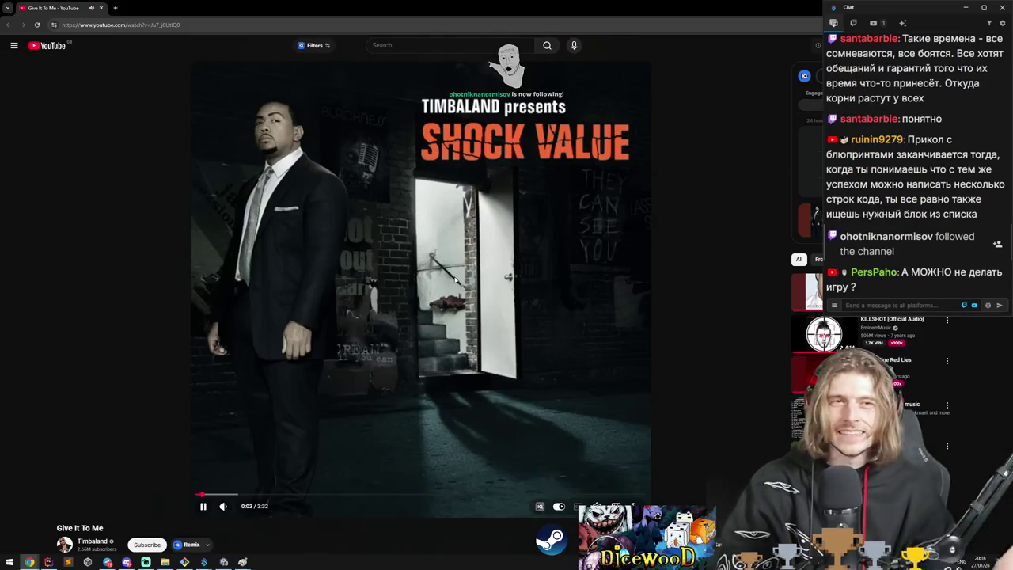
{"action": "key", "text": "2"}
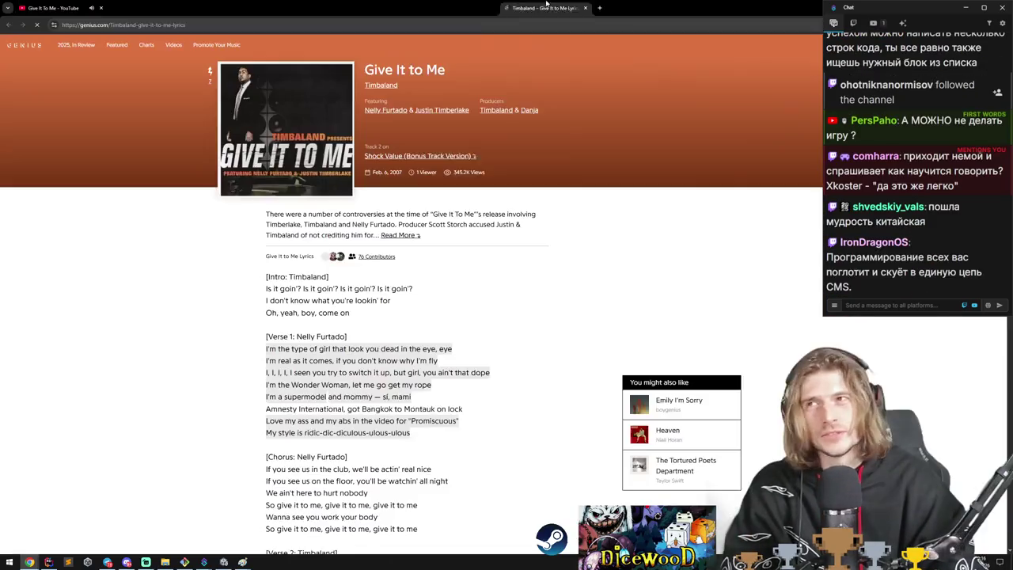
Select 'piano' in Verse 2 and zoom in on the Genius lyrics text.
{"action": "scroll", "coordinate": [524, 278], "scroll_direction": "down", "scroll_amount": 5}
{"action": "double_click", "coordinate": [397, 375]}
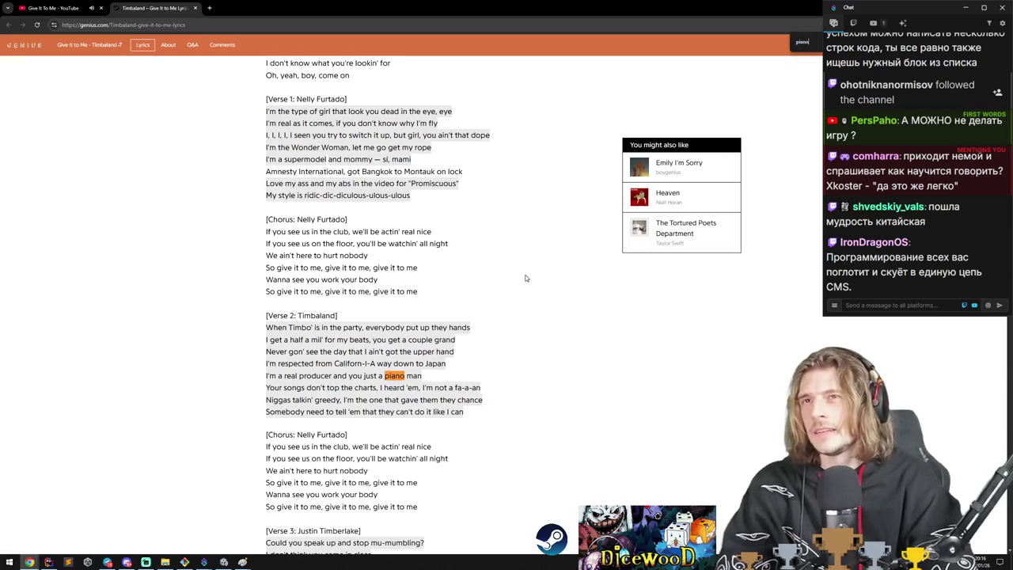
{"action": "key", "text": "ctrl+plus"}
{"action": "key", "text": "ctrl+plus"}
{"action": "key", "text": "ctrl+plus"}
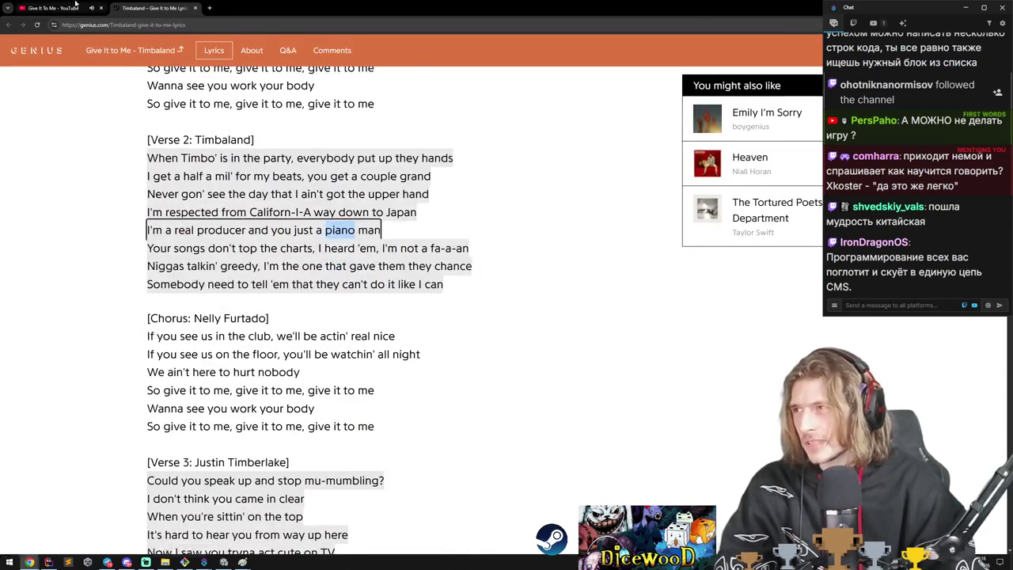
{"action": "left_click", "coordinate": [51, 8]}
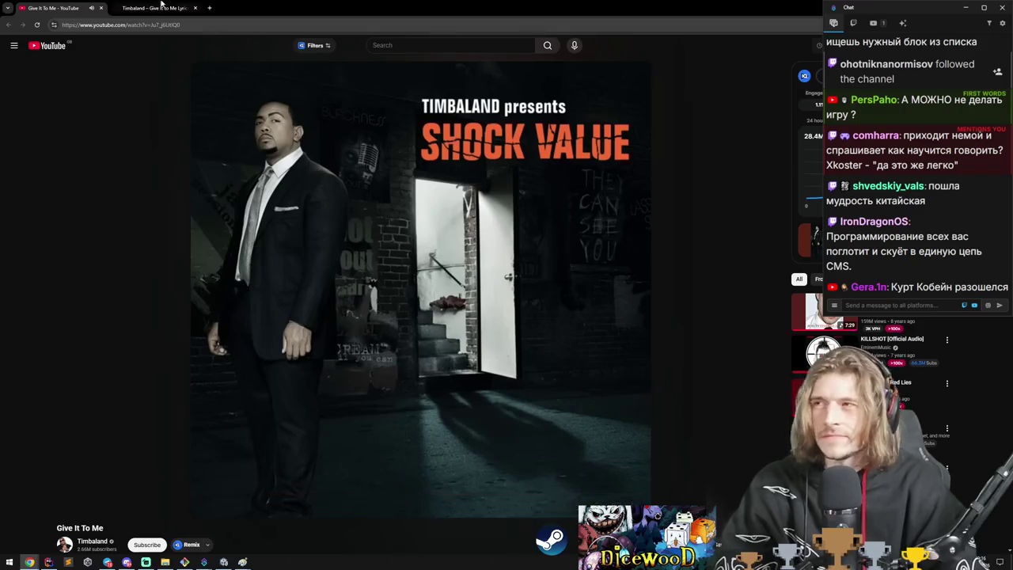
{"action": "left_click", "coordinate": [158, 7]}
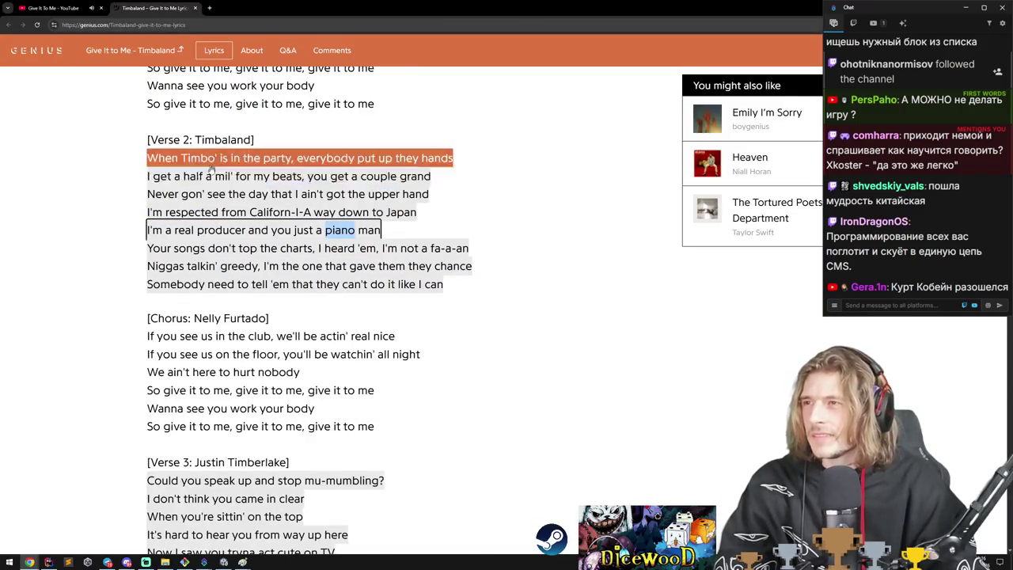
Highlight the 'piano man' lyric line, then close the YouTube tab and switch to Discord.
{"action": "left_click_drag", "start_coordinate": [150, 233], "coordinate": [381, 230]}
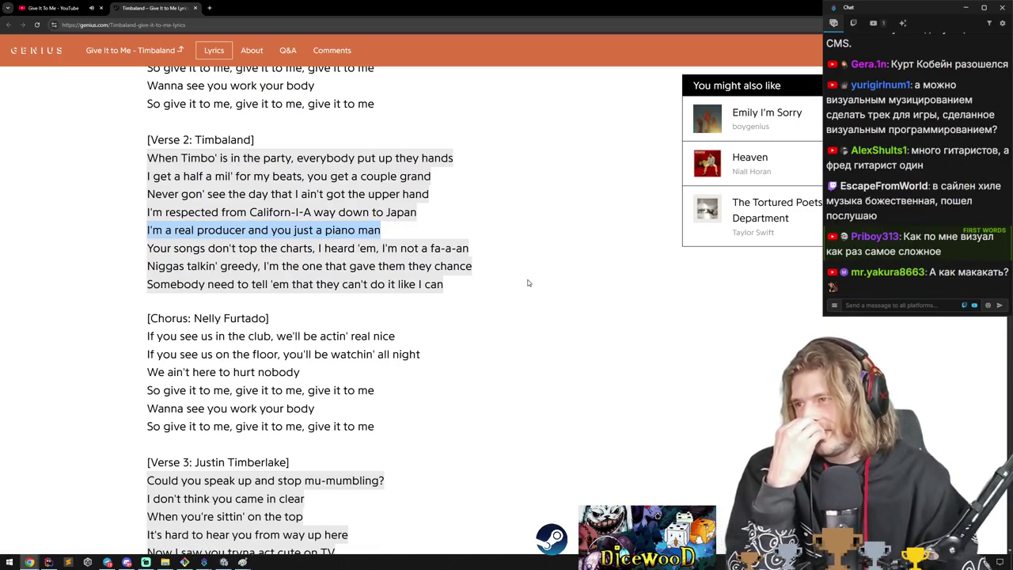
{"action": "mouse_move", "coordinate": [400, 232]}
{"action": "left_mouse_down"}
{"action": "mouse_move", "coordinate": [406, 237]}
{"action": "mouse_move", "coordinate": [317, 253]}
{"action": "mouse_move", "coordinate": [150, 231]}
{"action": "left_mouse_up"}
{"action": "left_click", "coordinate": [130, 236]}
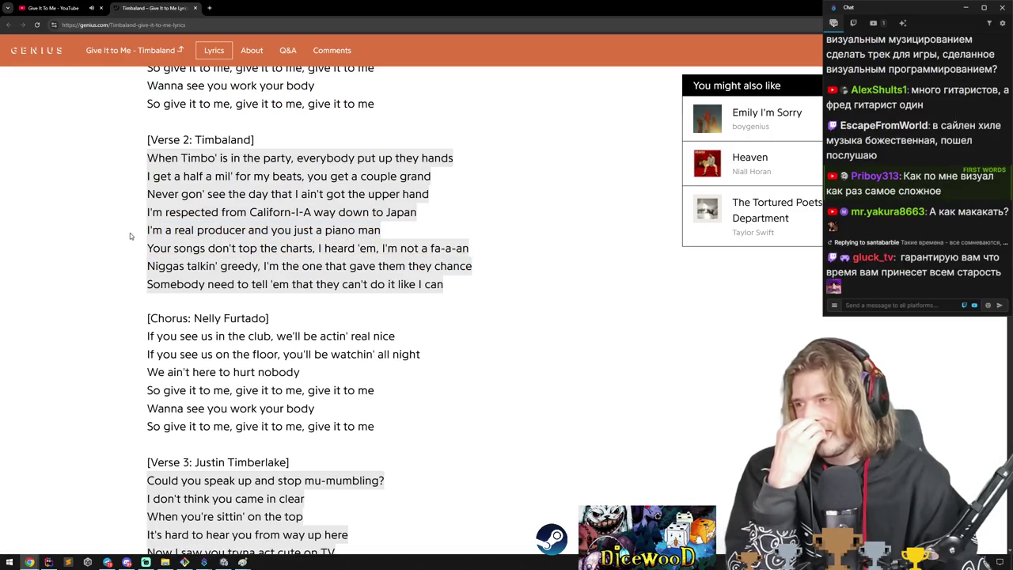
{"action": "triple_click", "coordinate": [148, 229]}
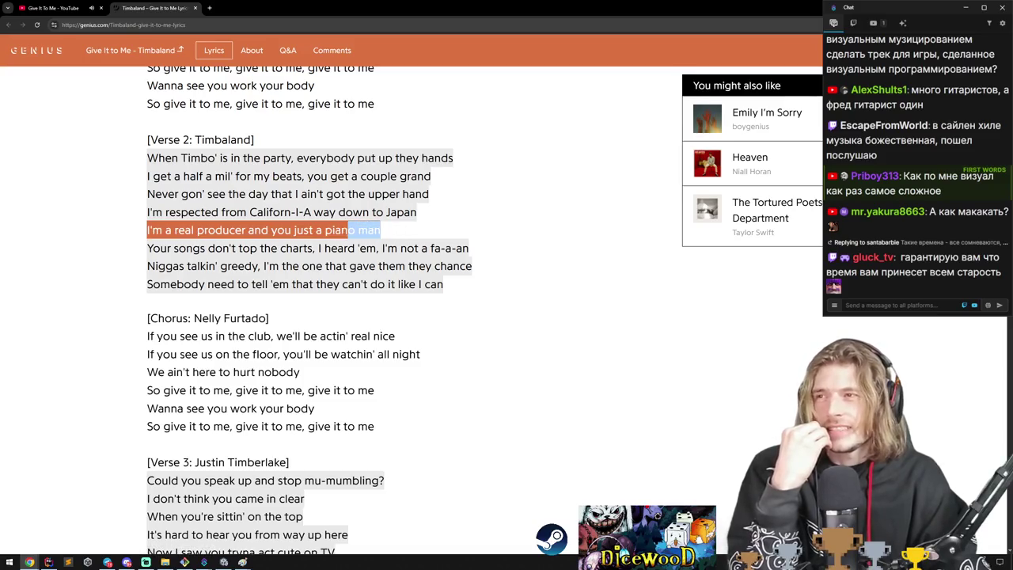
{"action": "left_click_drag", "start_coordinate": [381, 230], "coordinate": [358, 231]}
{"action": "left_click", "coordinate": [535, 253]}
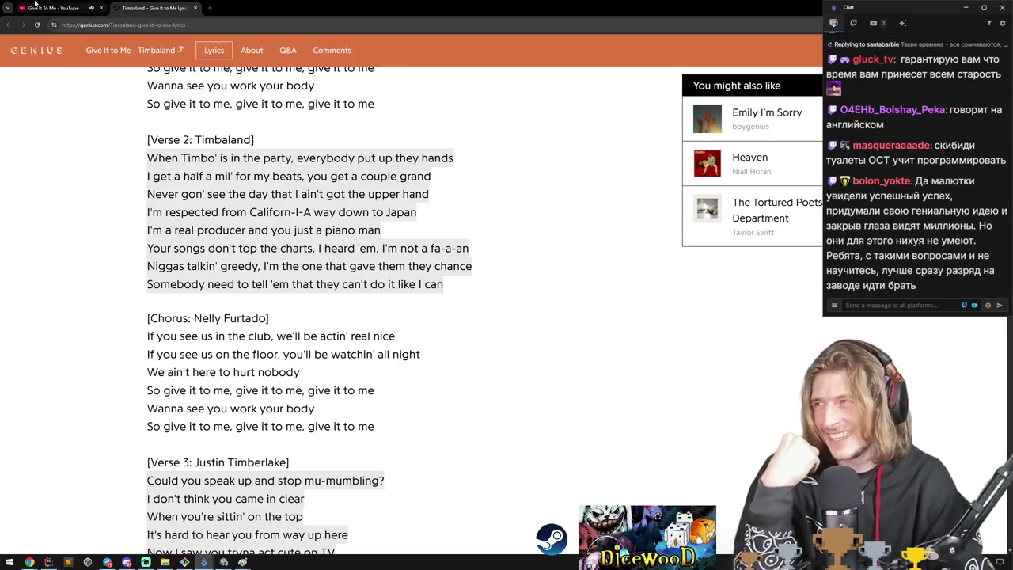
{"action": "left_click_drag", "start_coordinate": [406, 228], "coordinate": [348, 230]}
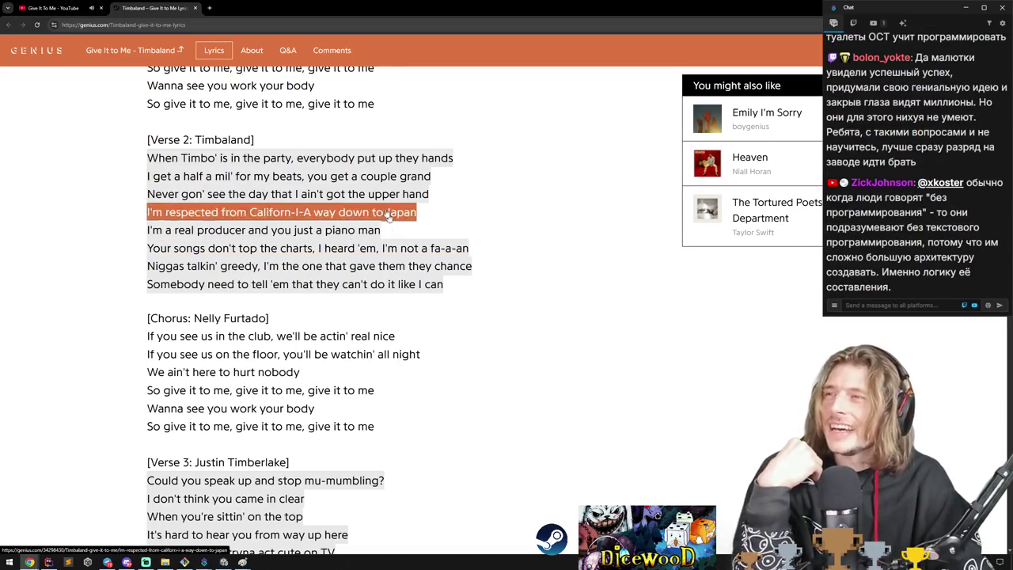
{"action": "left_click", "coordinate": [52, 8]}
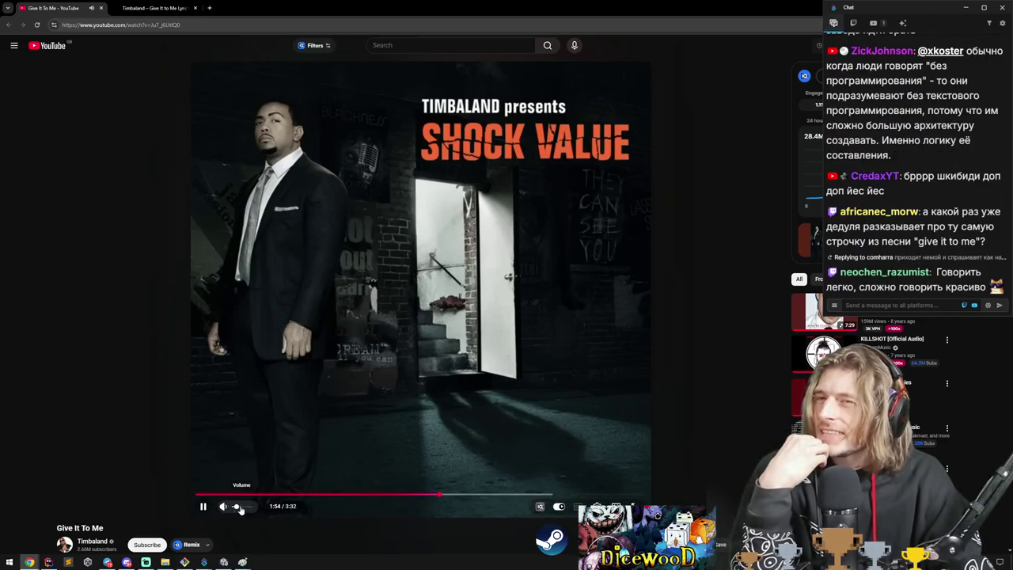
{"action": "left_click", "coordinate": [158, 8]}
{"action": "left_click_drag", "start_coordinate": [171, 230], "coordinate": [382, 232]}
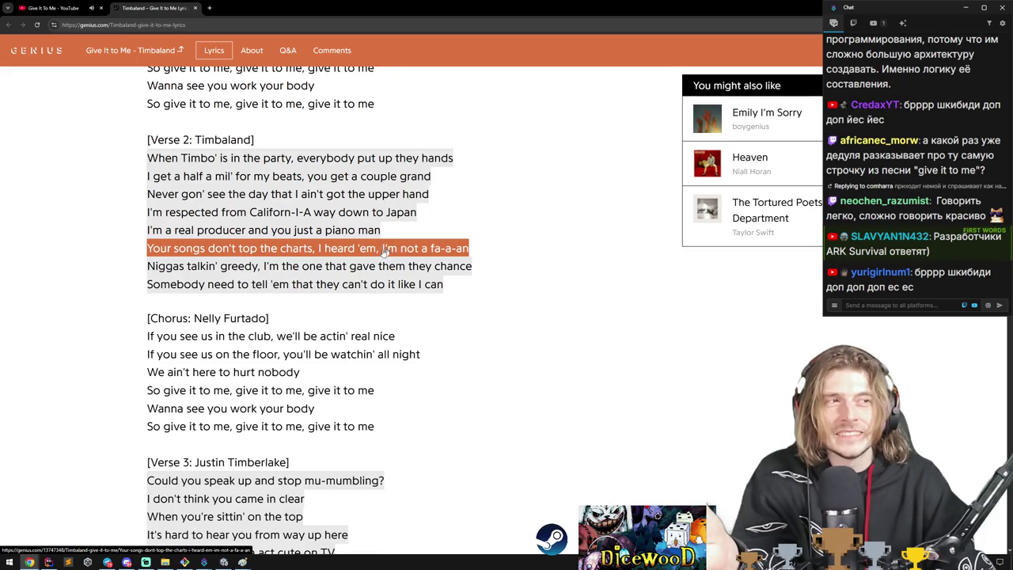
{"action": "middle_click", "coordinate": [30, 6]}
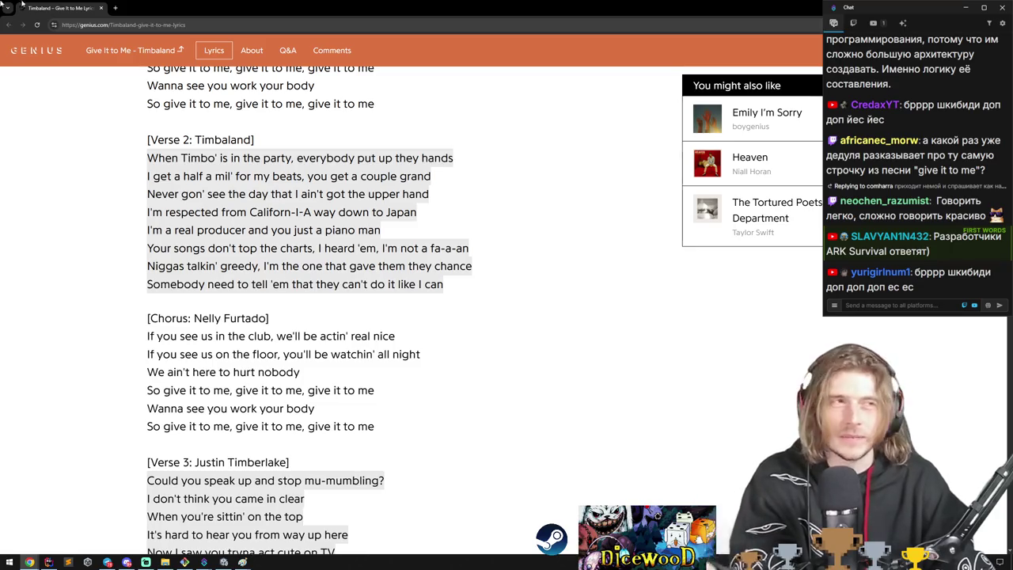
{"action": "key", "text": "alt+Tab"}
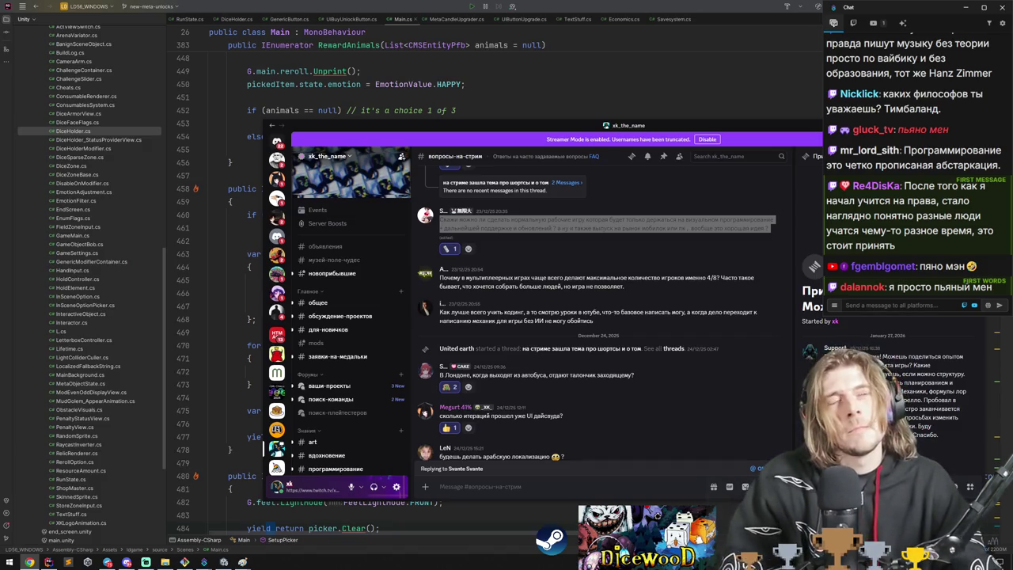
Switch to the browser and reload the frozen YouTube page, choosing Wait when it's unresponsive.
{"action": "key", "text": "alt+Tab"}
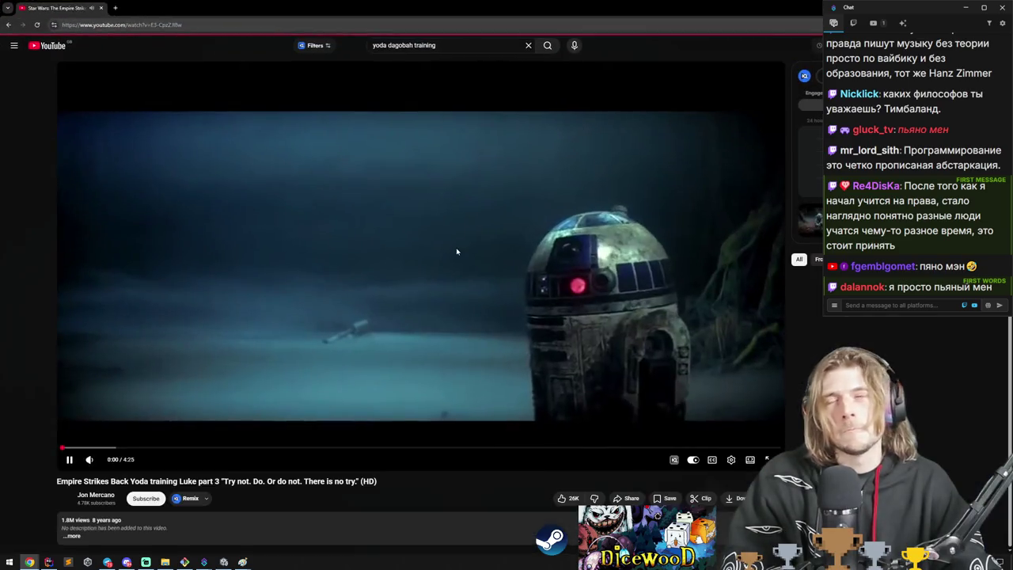
{"action": "key", "text": "space"}
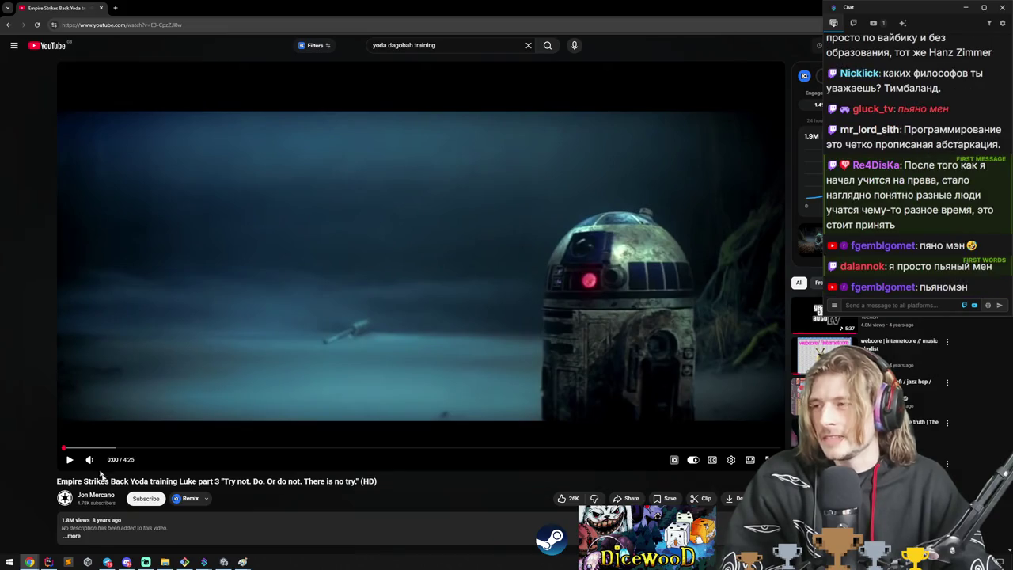
{"action": "left_click", "coordinate": [148, 562]}
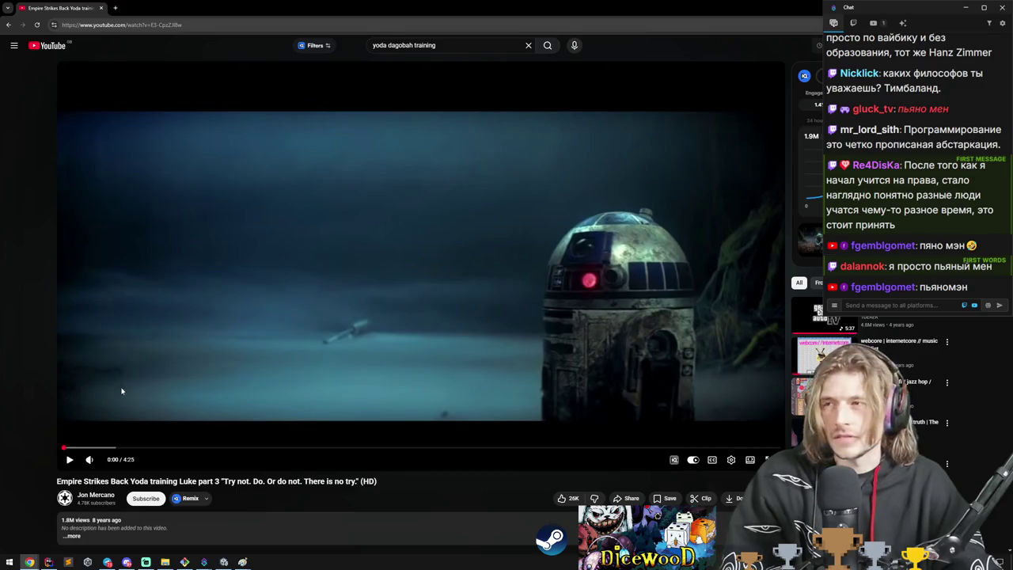
{"action": "scroll", "coordinate": [122, 389], "scroll_direction": "down", "scroll_amount": 2}
{"action": "left_click", "coordinate": [37, 24]}
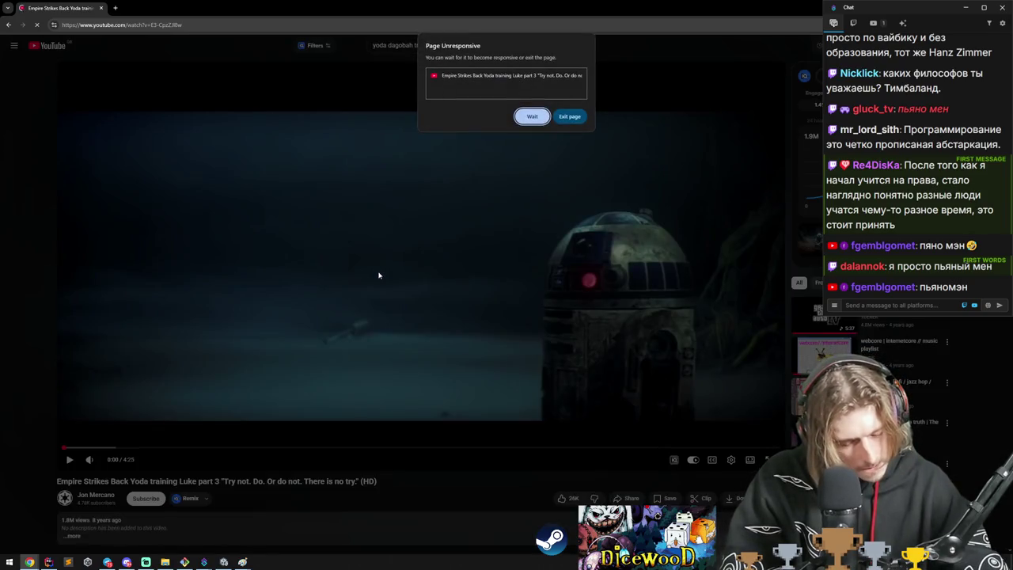
{"action": "left_click", "coordinate": [544, 115]}
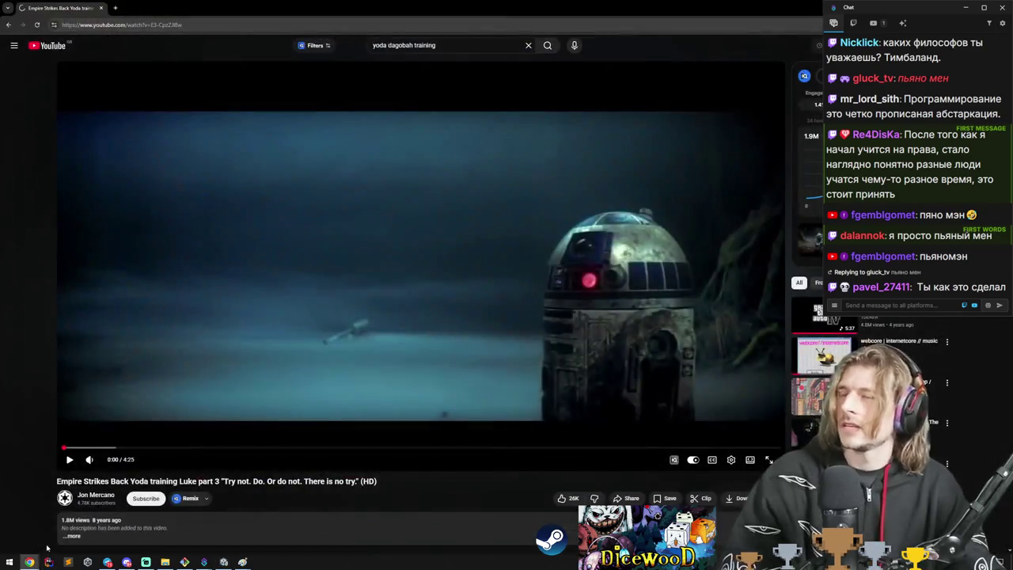
Play 'Empire Strikes Back Yoda Training Luke part 1 (HD)' full screen in a maximized window.
{"action": "mouse_move", "coordinate": [47, 558]}
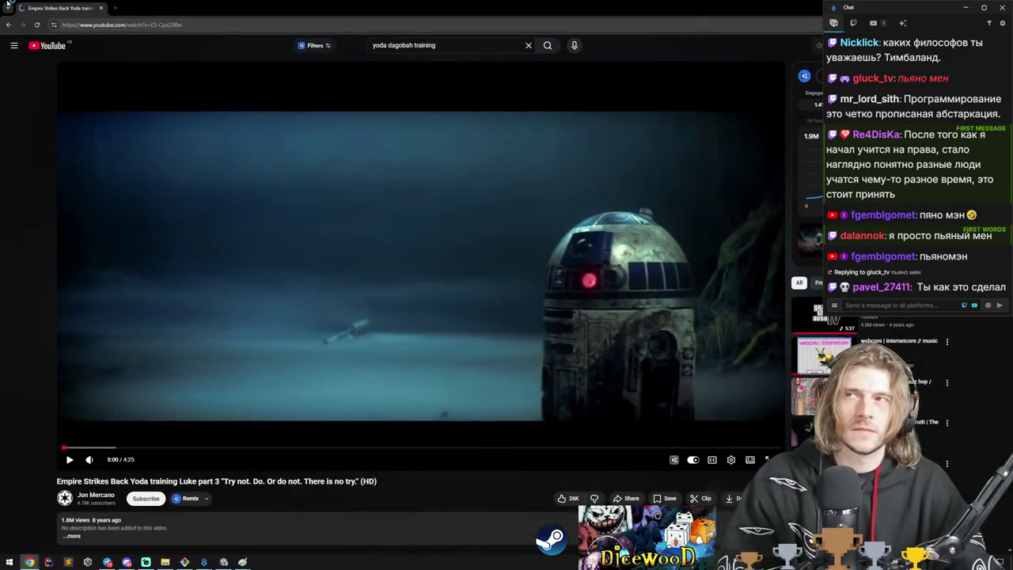
{"action": "left_click", "coordinate": [79, 6]}
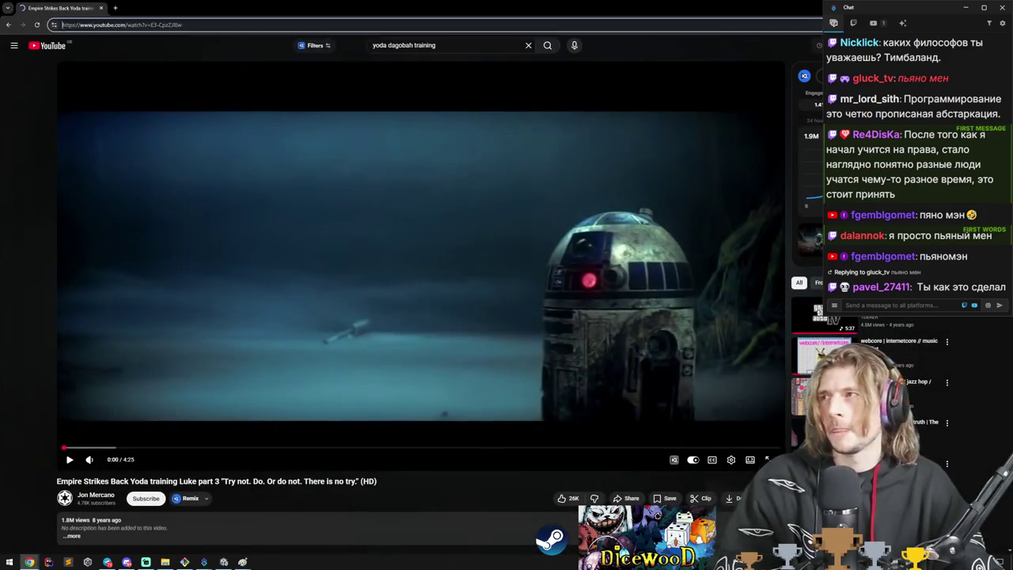
{"action": "key", "text": "super+Down"}
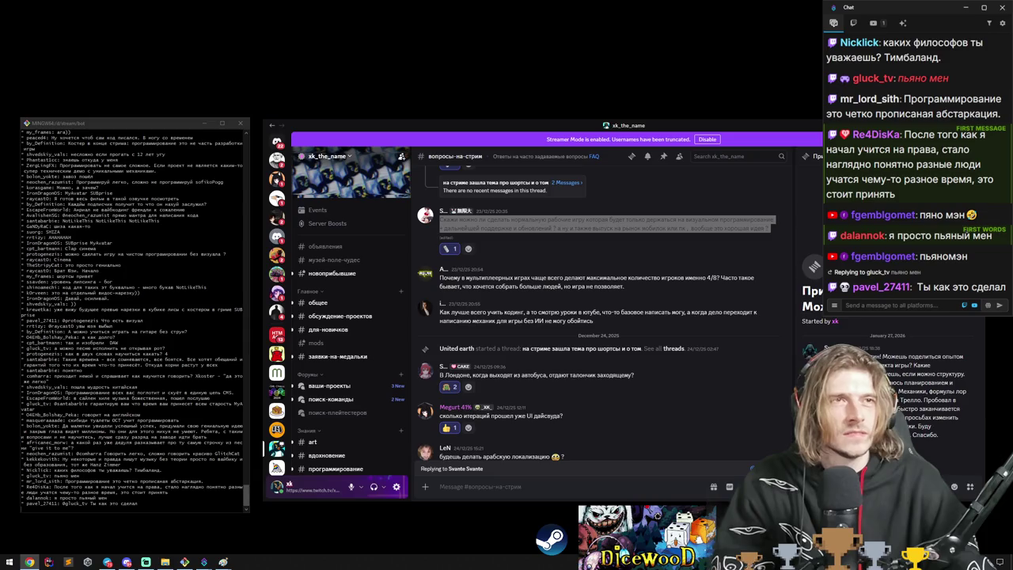
{"action": "key", "text": "super+Up"}
{"action": "key", "text": "super+Up"}
{"action": "key", "text": "f"}
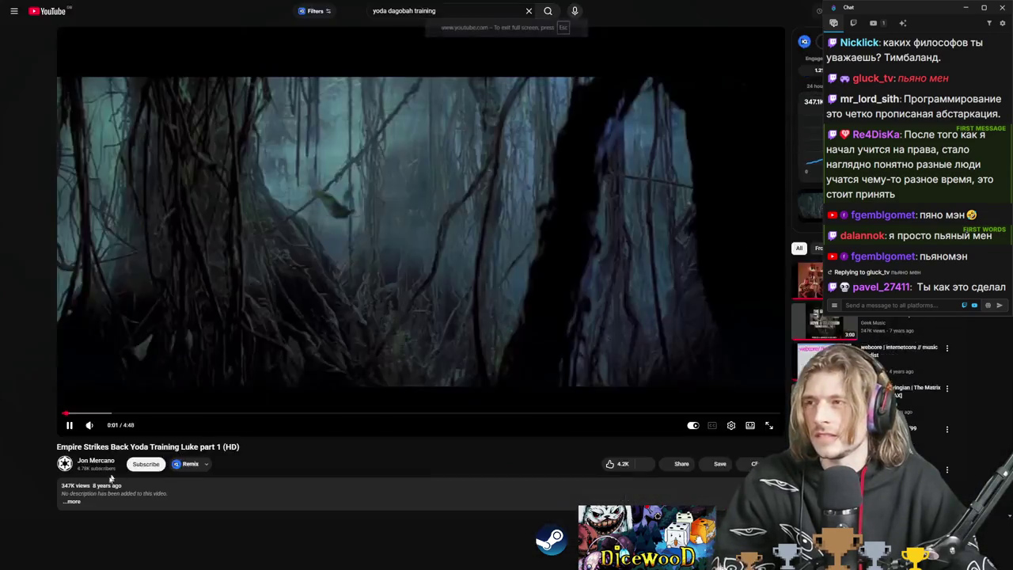